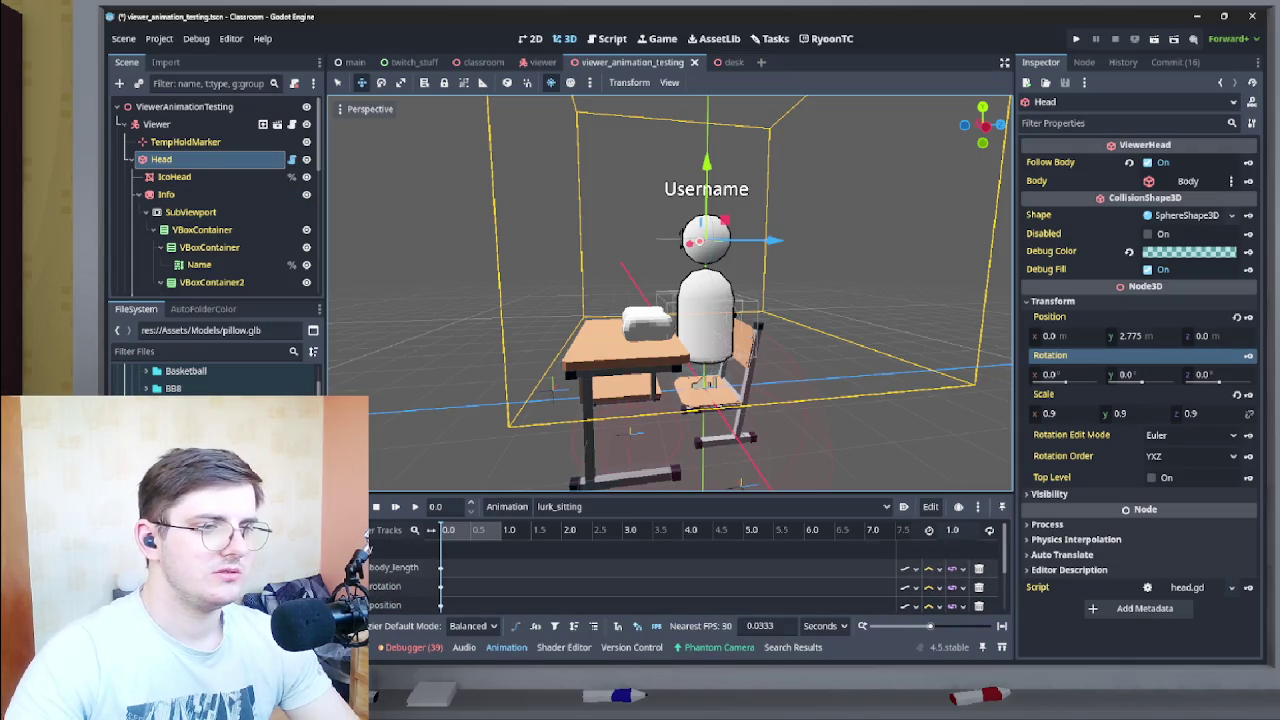
Delete the body_length track from lurk_sitting, then frame the Head in Left orthogonal view
left_click(979, 567)
left_click(502, 567)
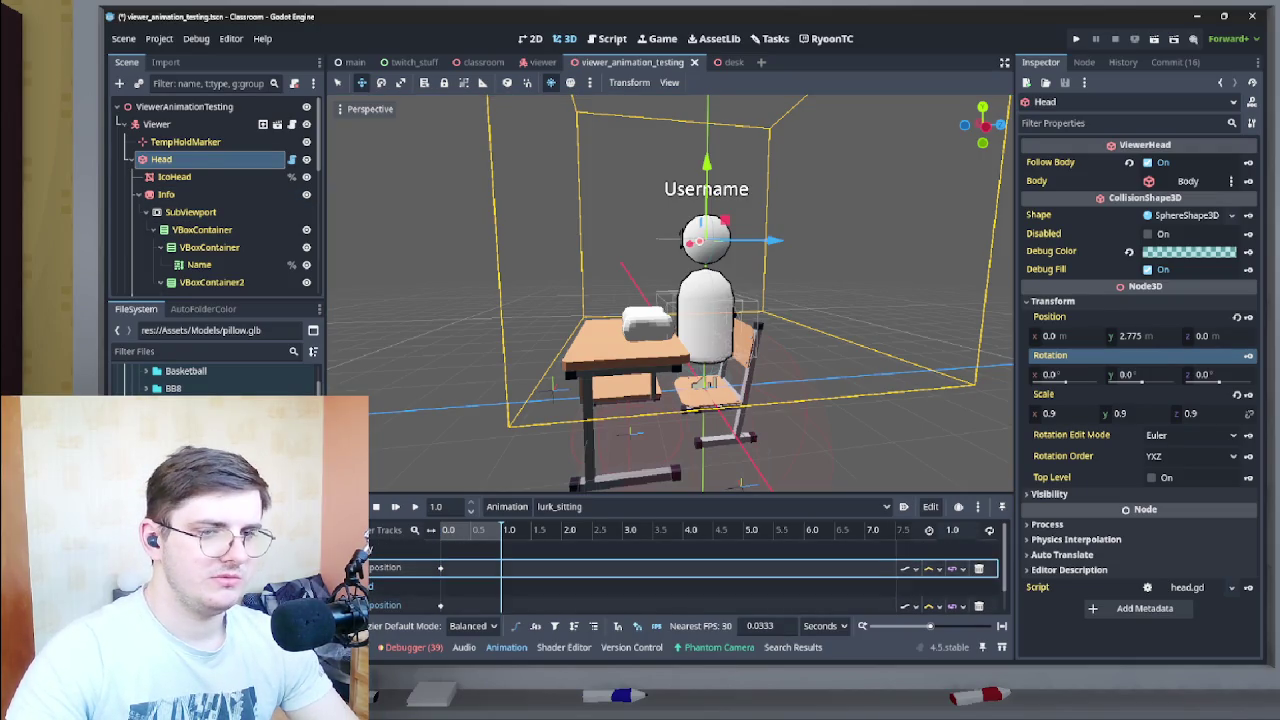
key("f")
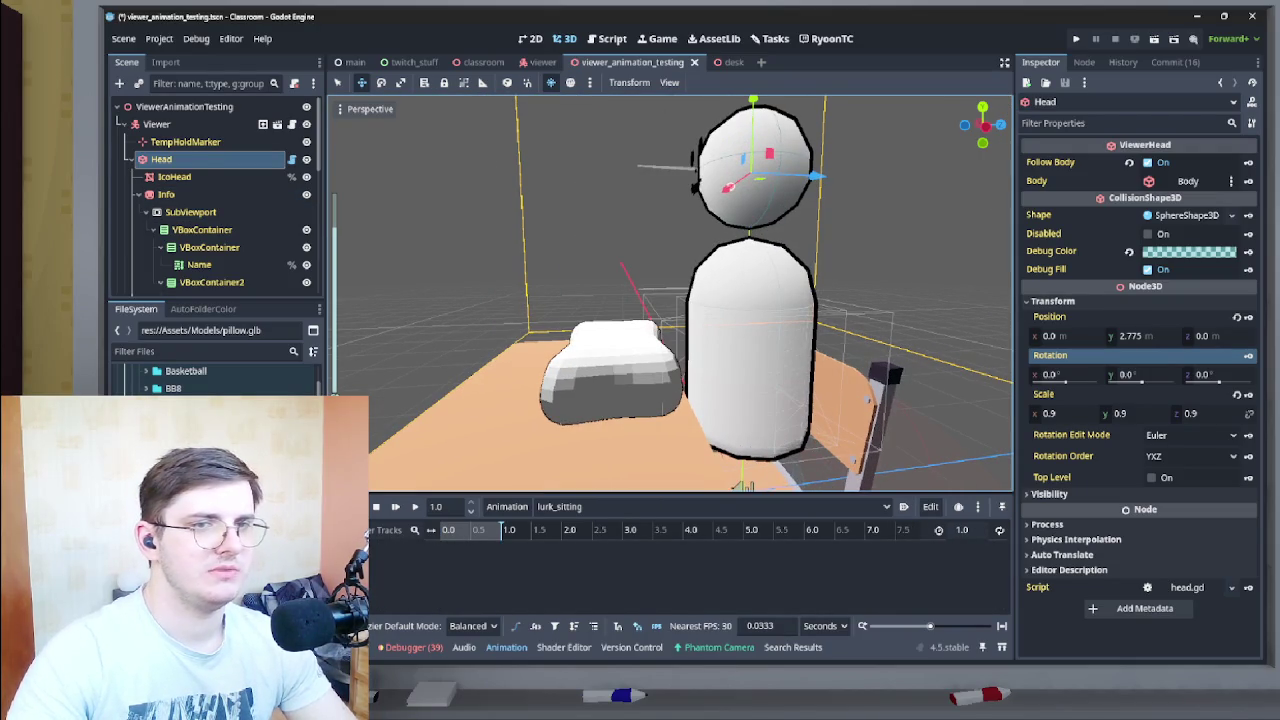
left_click(982, 124)
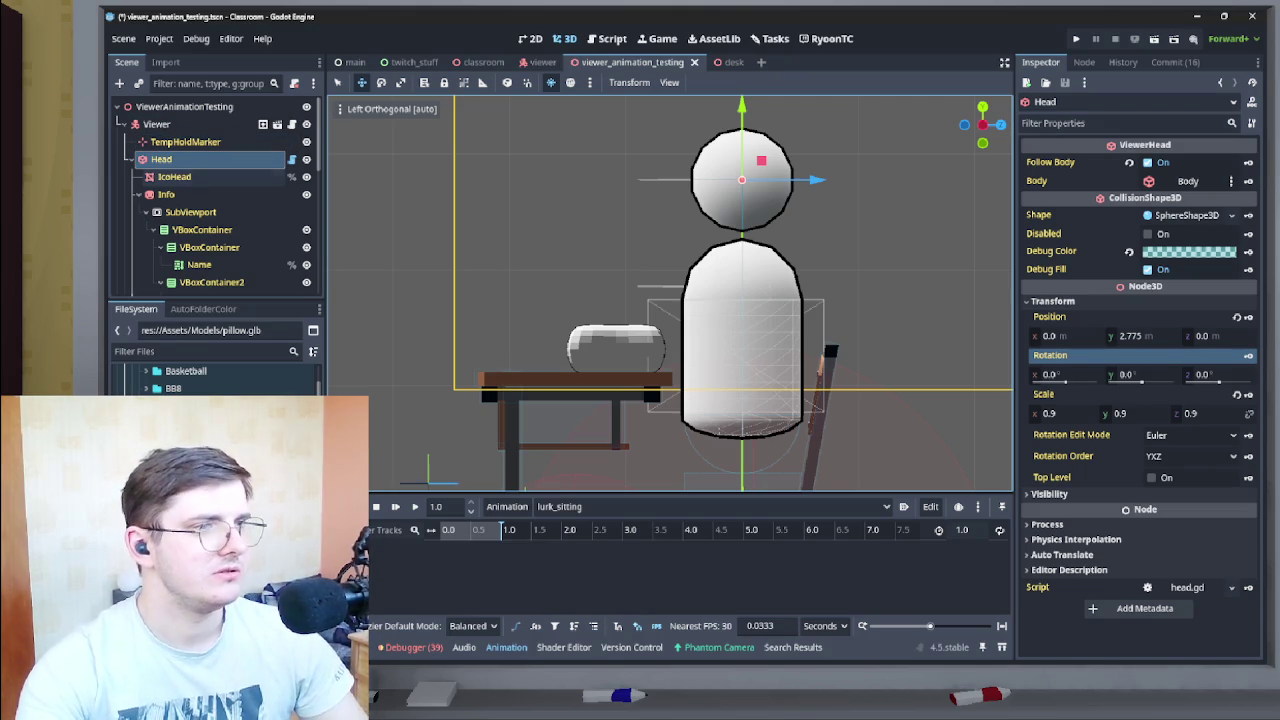
left_click(130, 159)
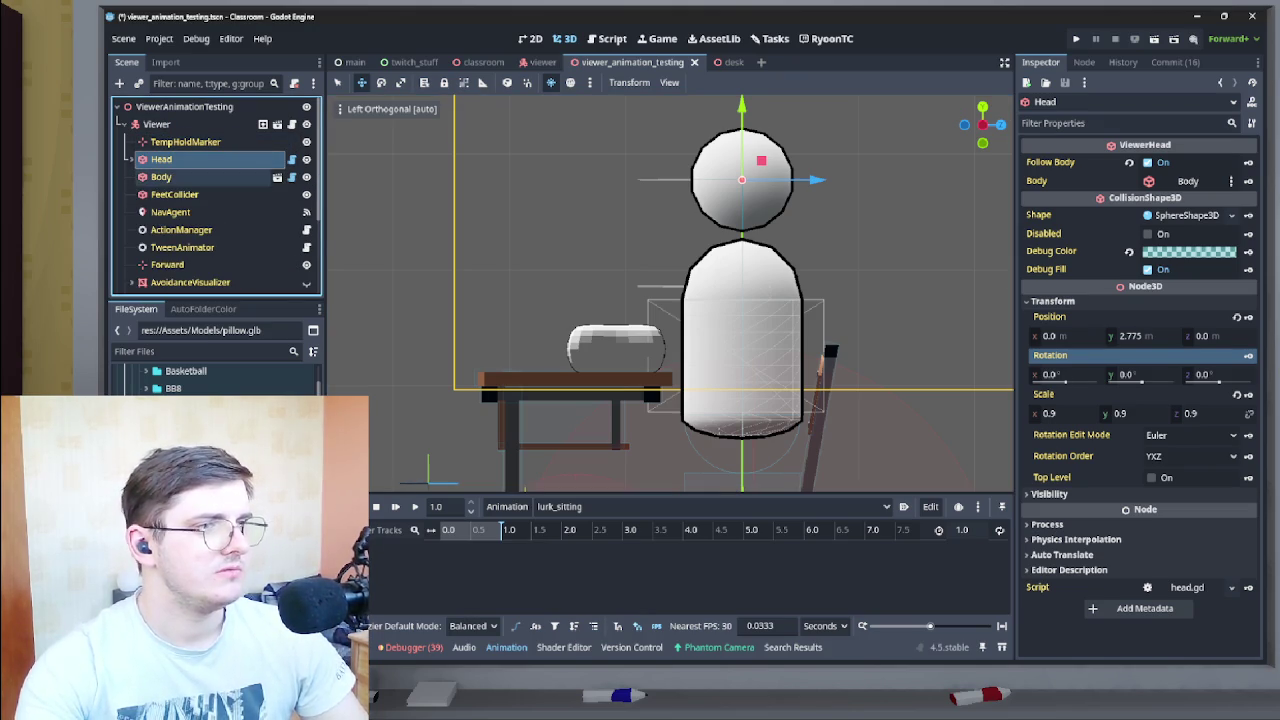
Change the Body node's Body Length from 1.0 to 0.85, making the capsule 1.85 m tall
left_click(161, 177)
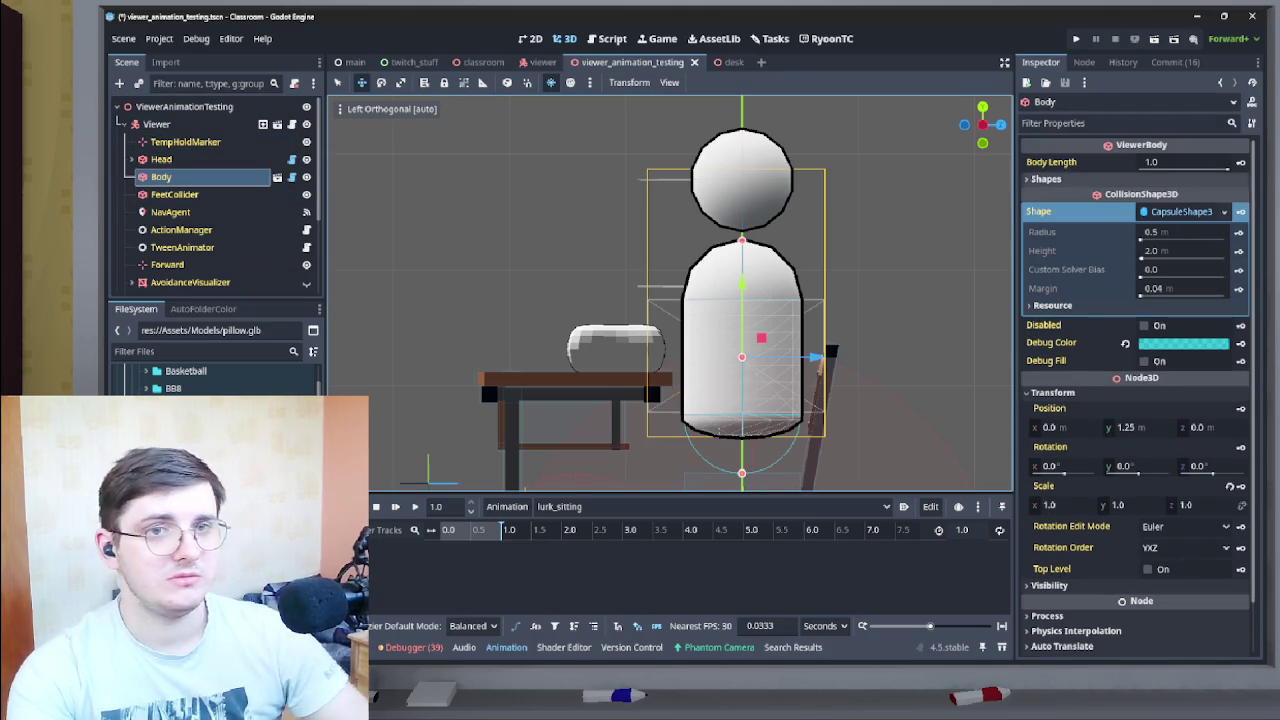
left_click(1183, 162)
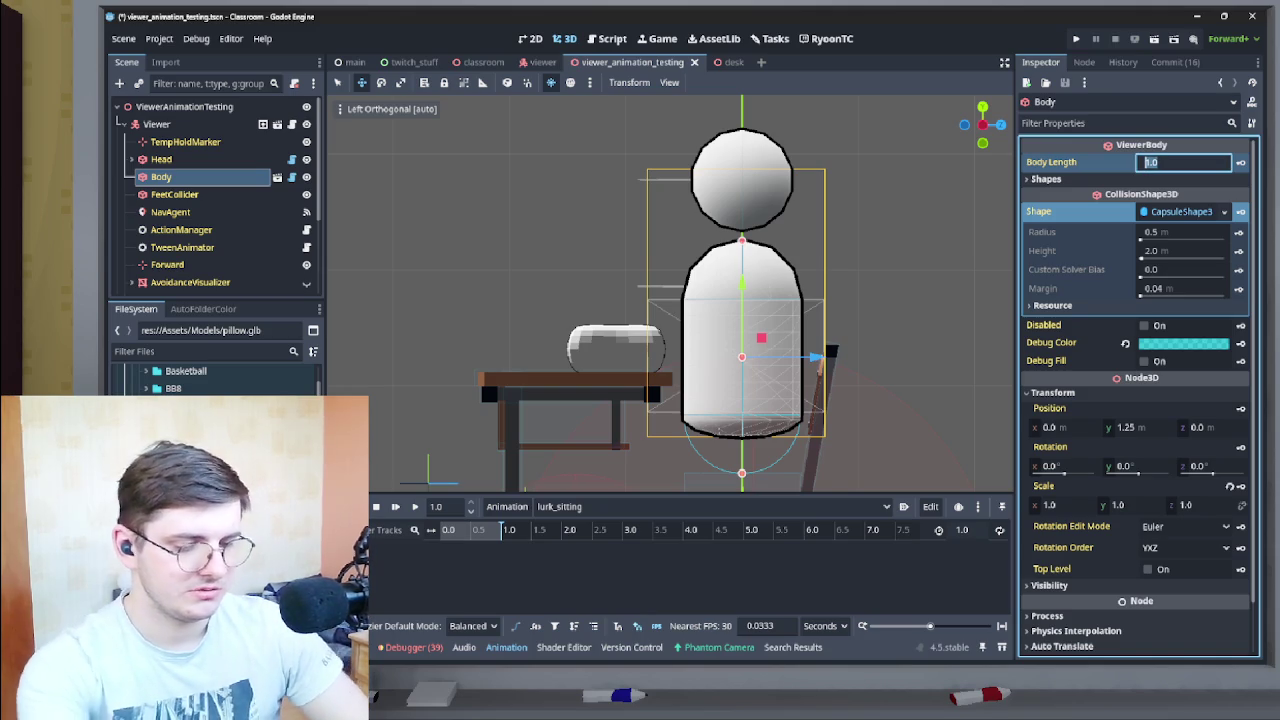
type("0.5")
key("Return")
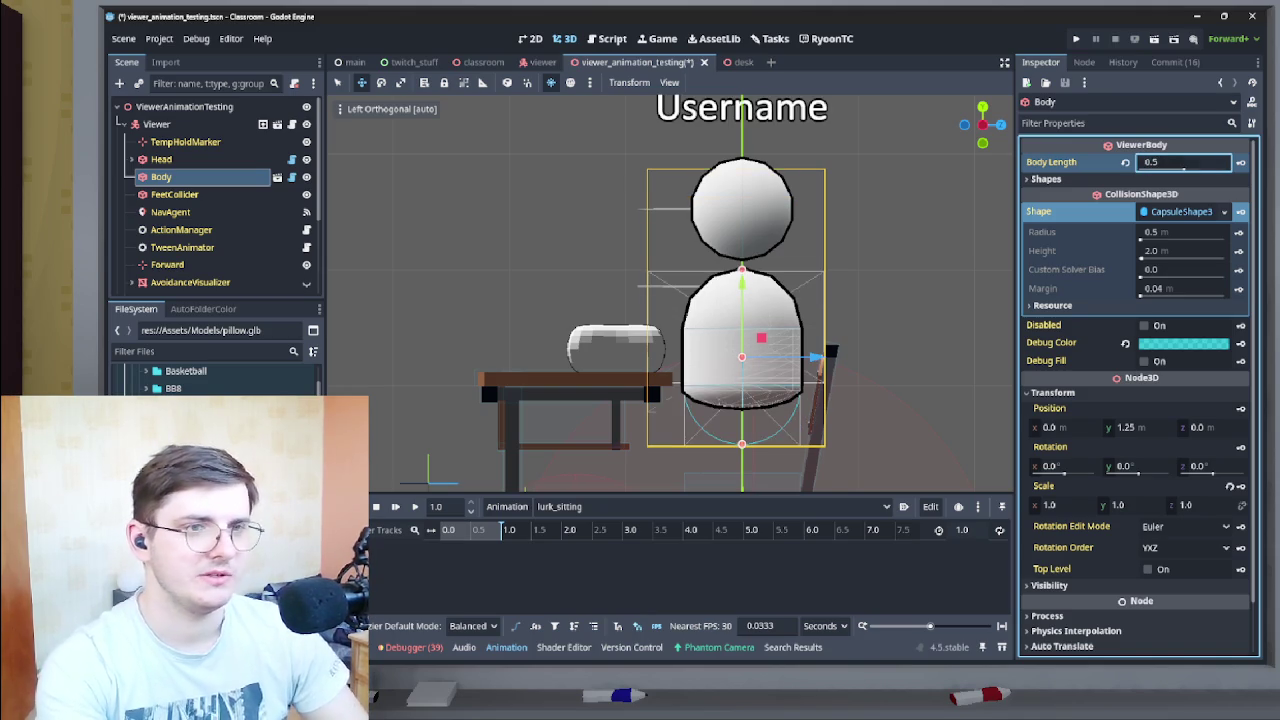
scroll(690, 293, "up", 3)
left_click(1183, 162)
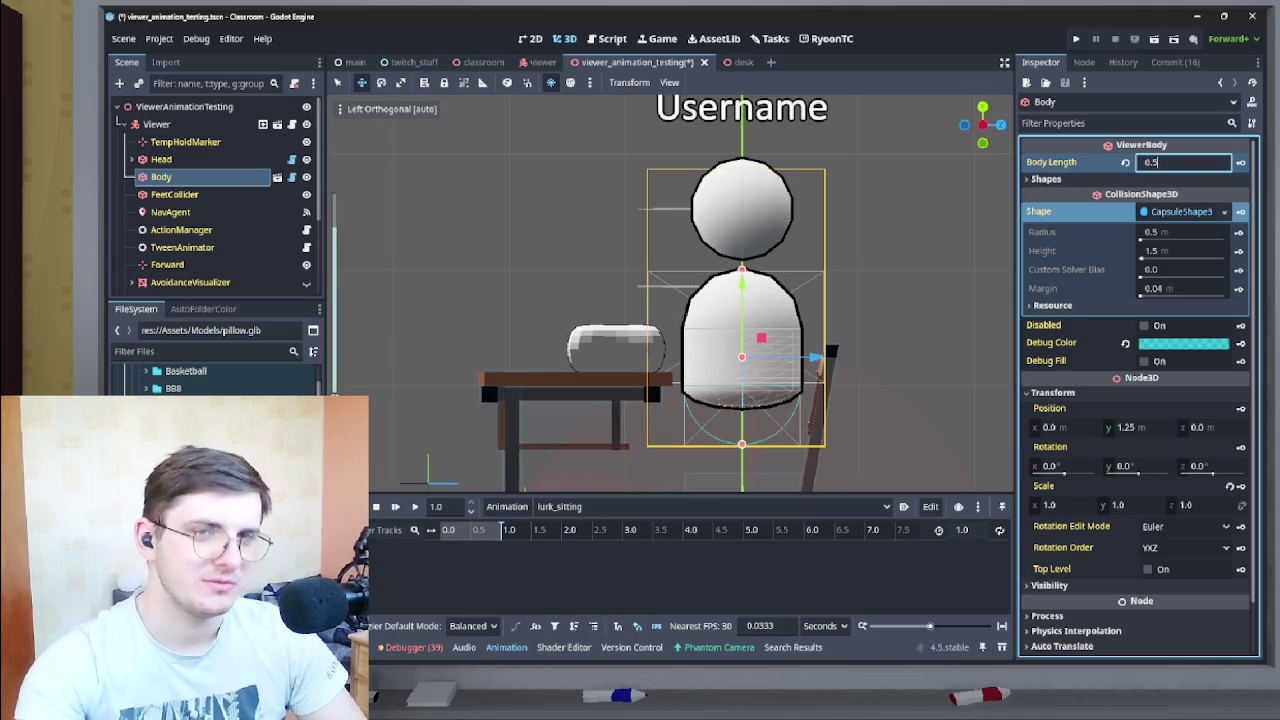
type("0.85")
key("Return")
left_click(1213, 166)
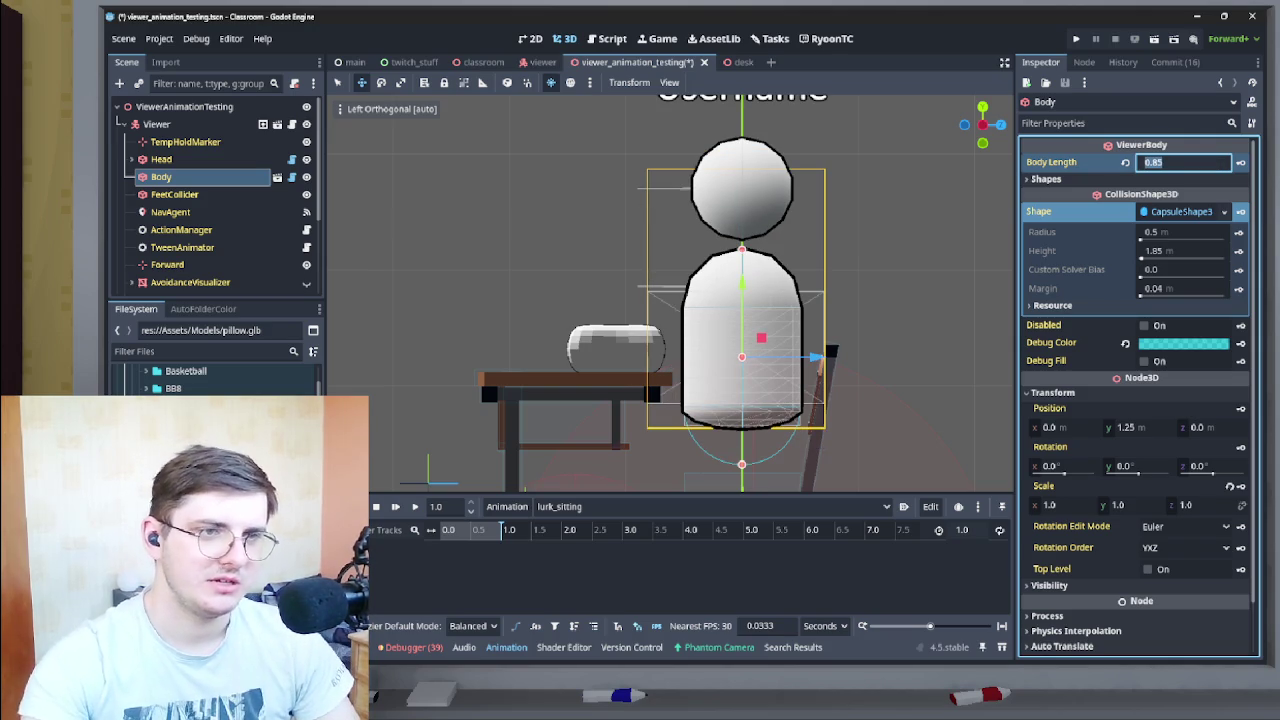
left_click(459, 385)
scroll(459, 385, "up", 5)
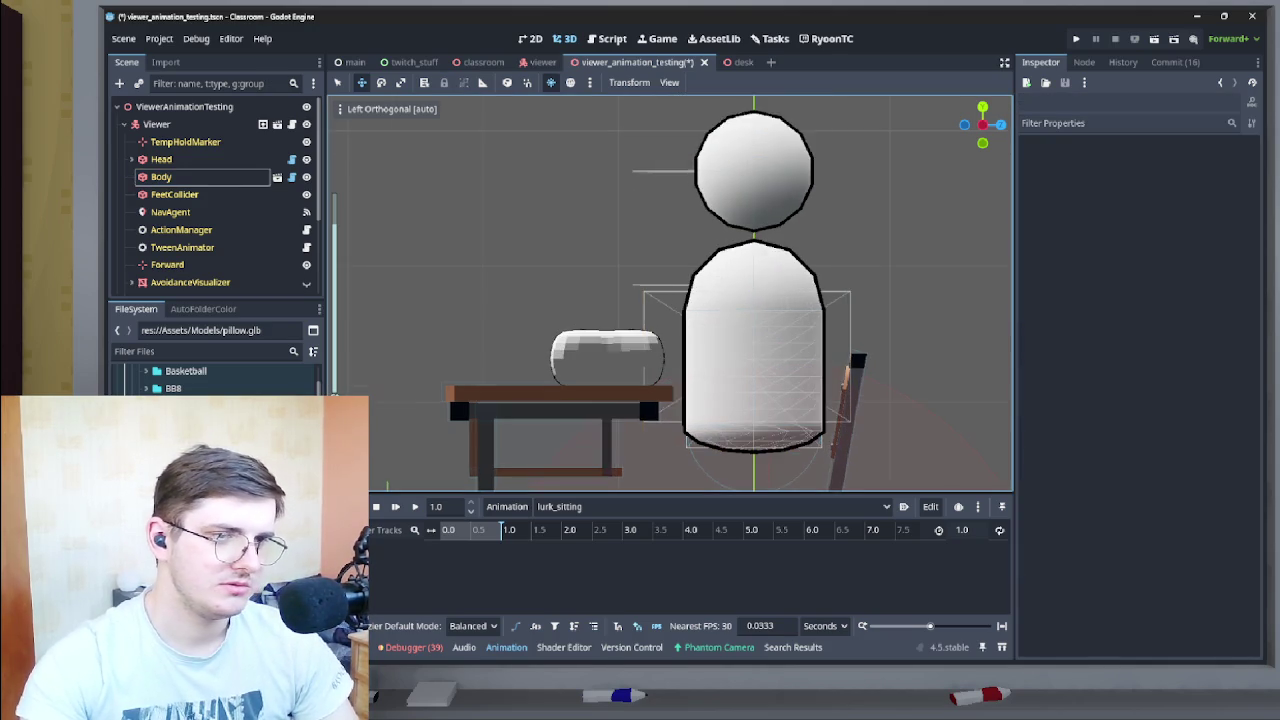
Lower the Body onto the chair seat and tilt it forward to -13.4° about X
left_click_drag(572, 312, 468, 256)
left_click(200, 177)
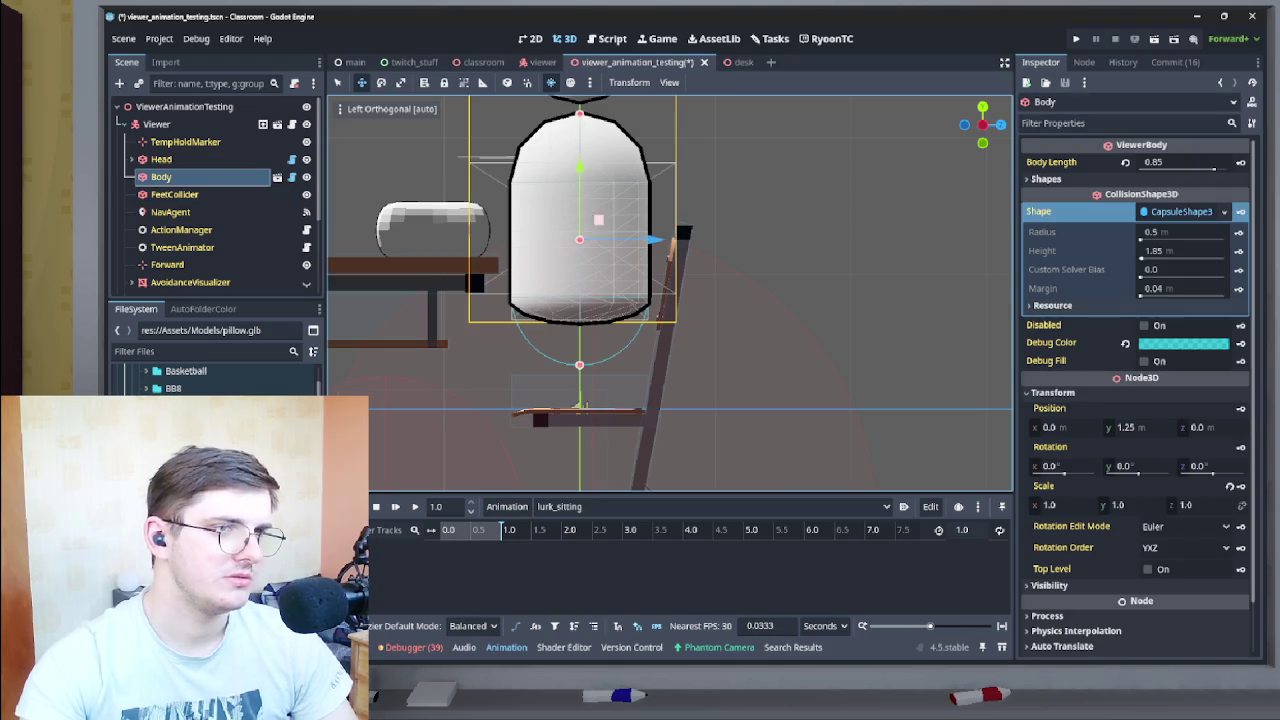
left_click_drag(579, 165, 579, 177)
left_click_drag(370, 260, 473, 408)
key("e")
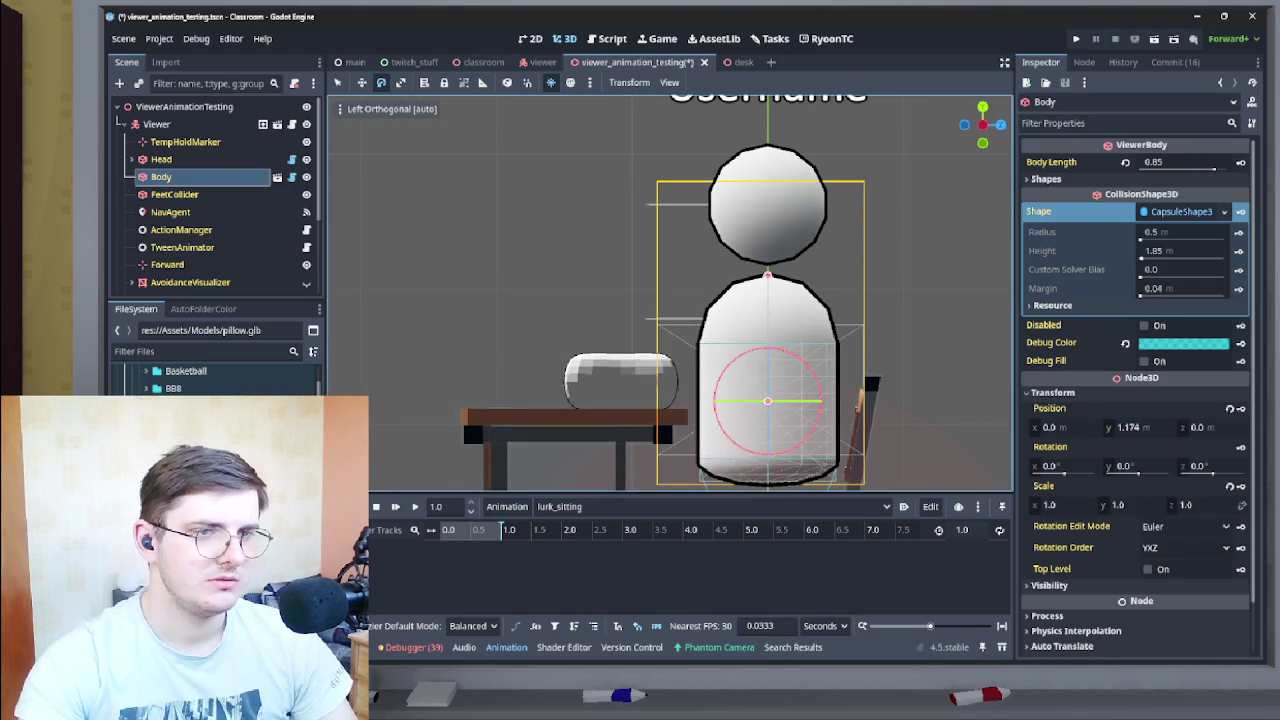
left_click_drag(812, 368, 801, 352)
left_click_drag(473, 408, 506, 351)
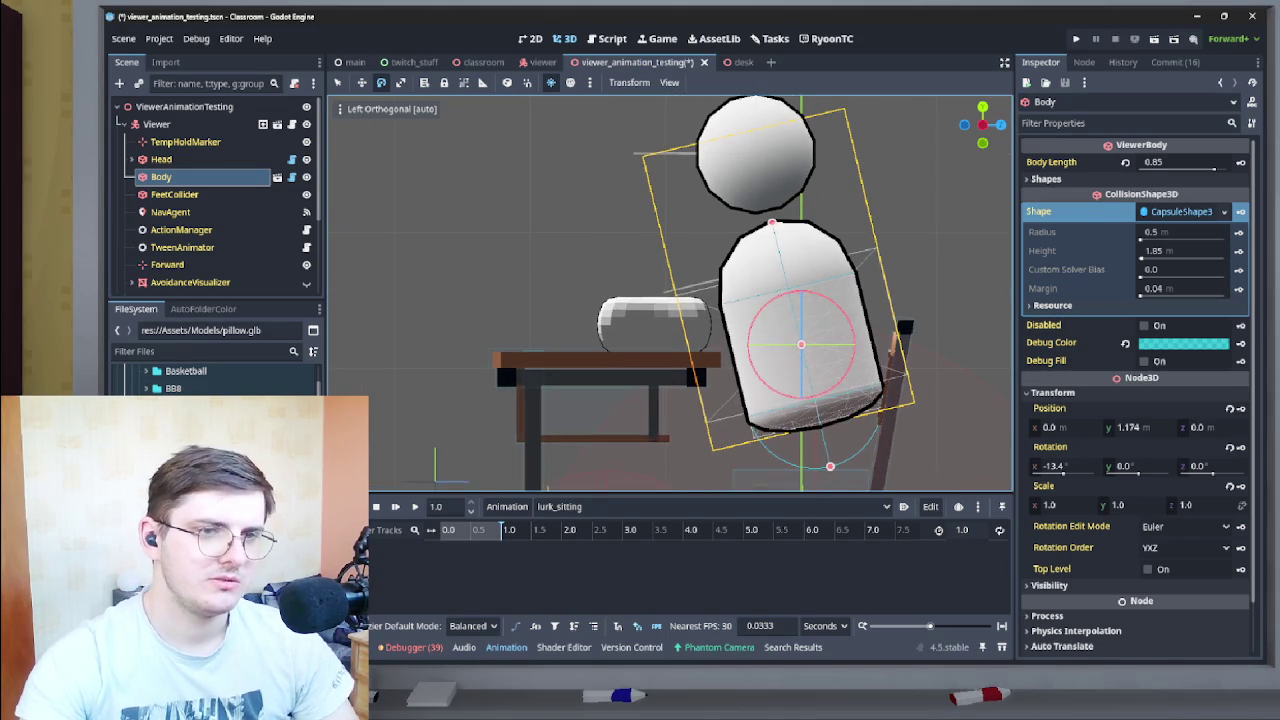
Nudge the Body along Z and Y to Y 1.165, Z -0.049, then open the desk scene
key("w")
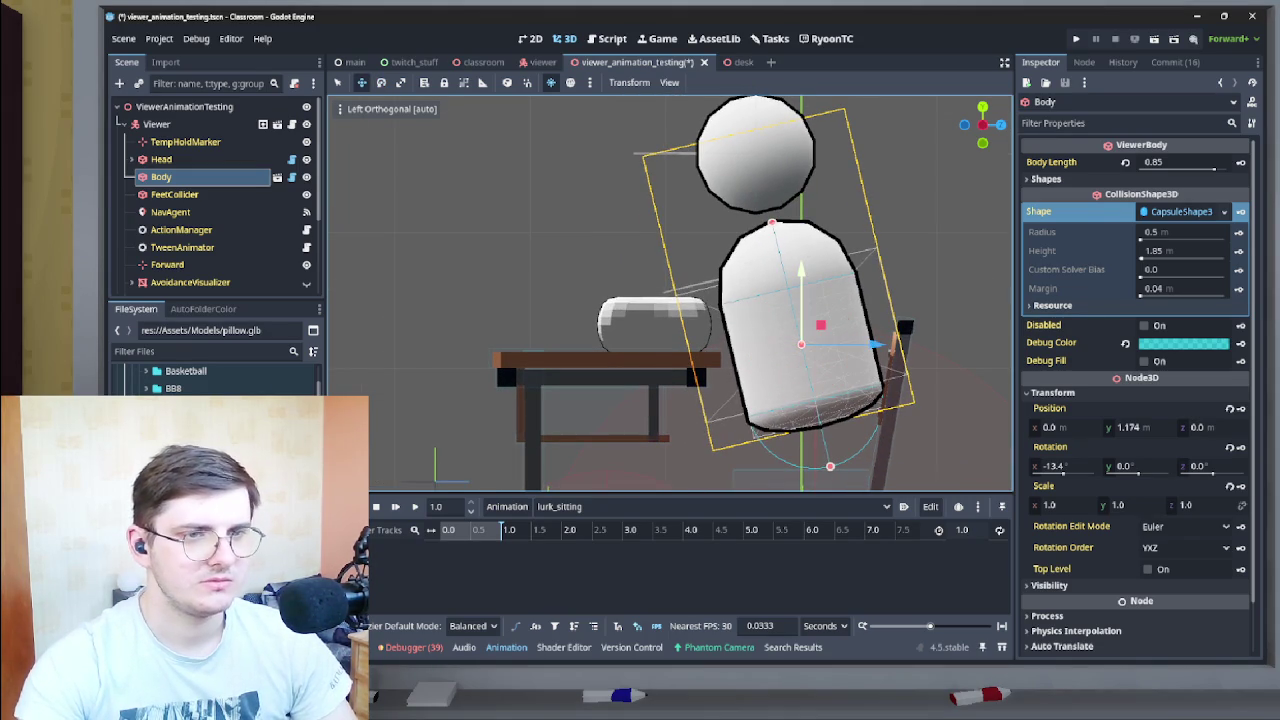
key("g")
key("z")
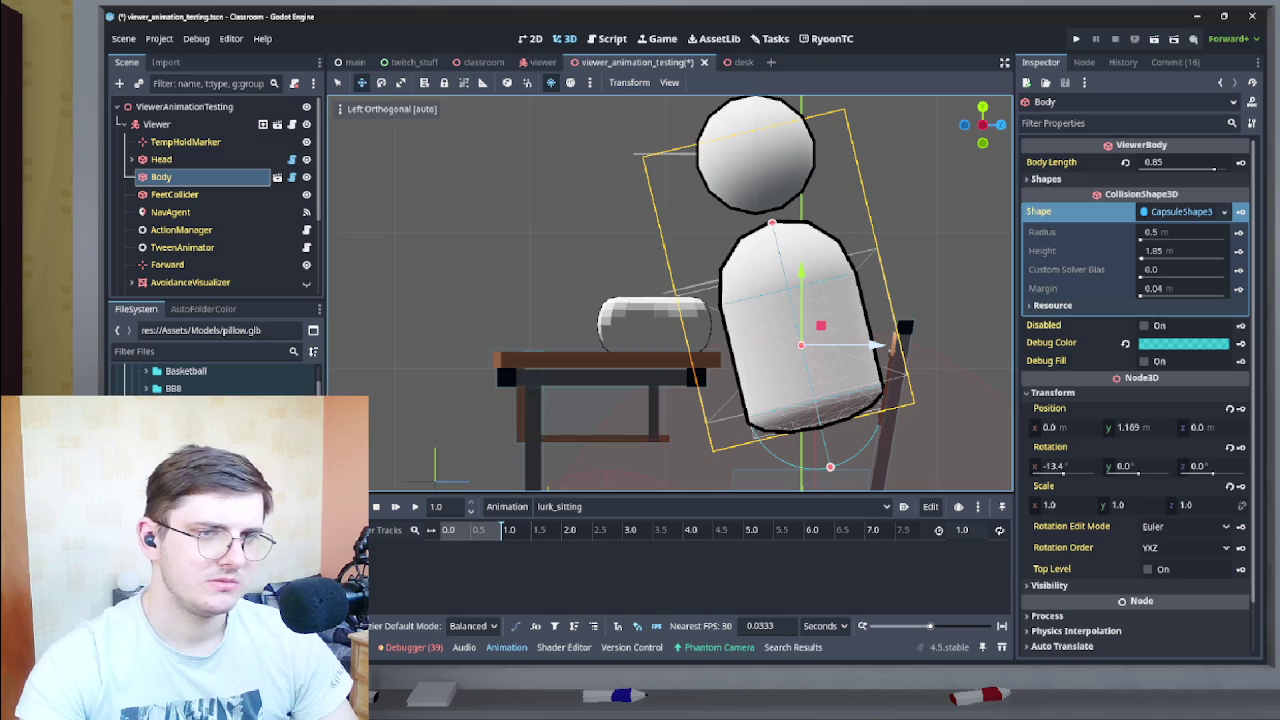
mouse_move(506, 351)
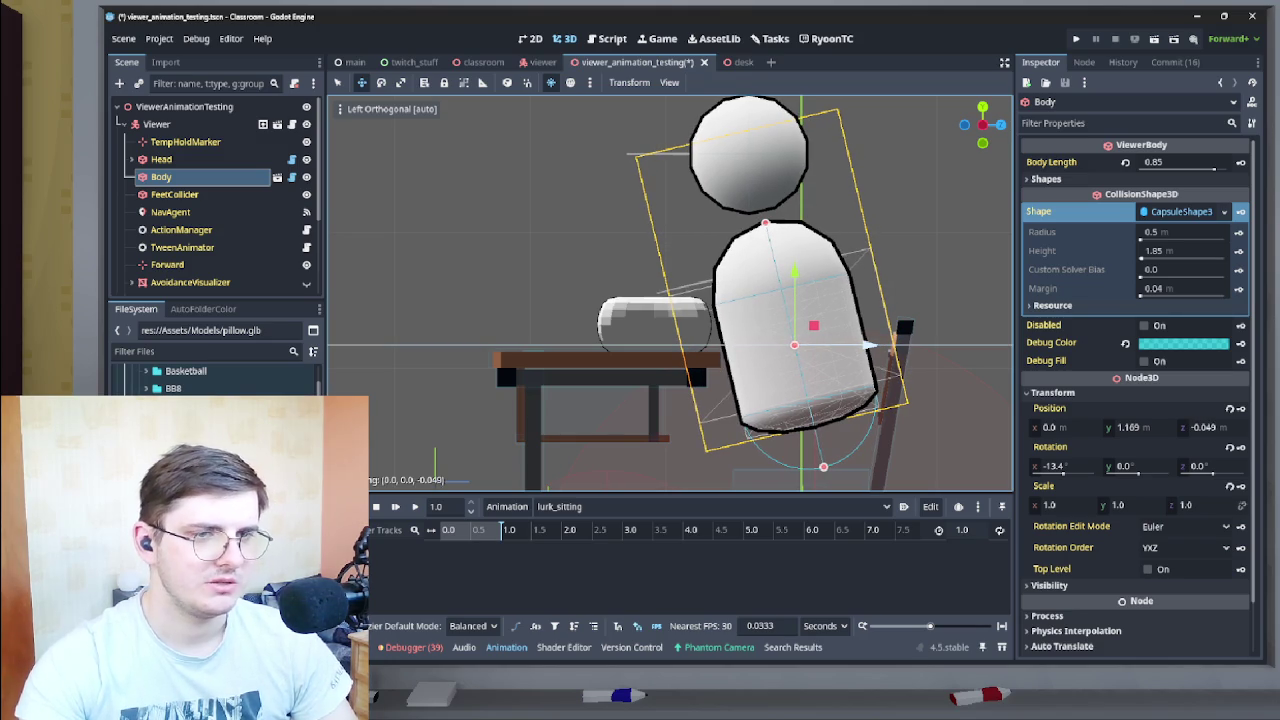
key("y")
left_click(506, 351)
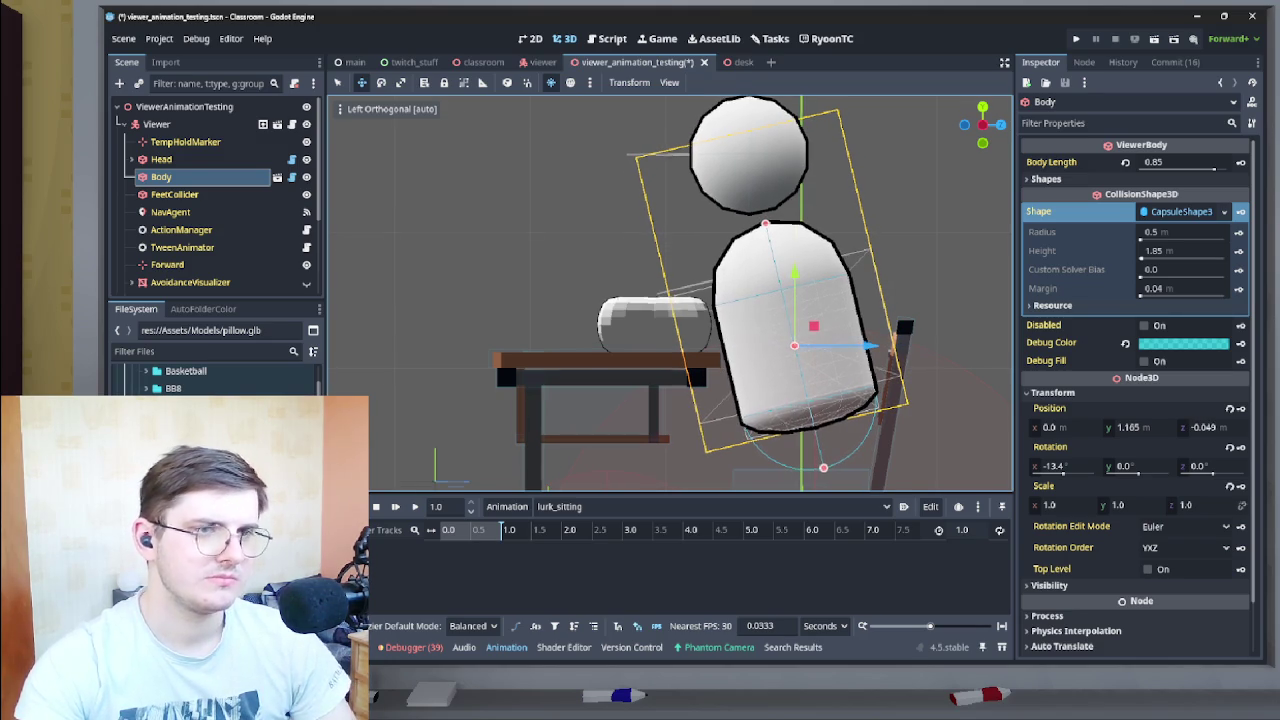
left_click_drag(506, 351, 515, 395)
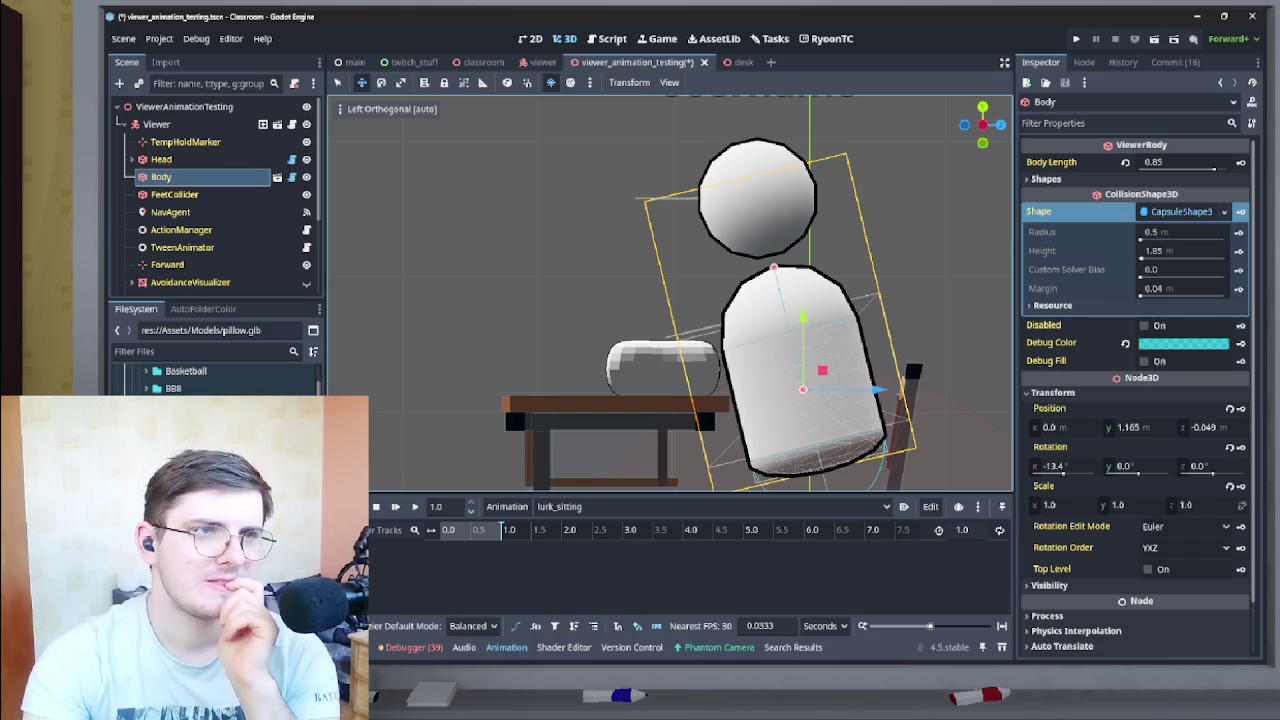
left_click(740, 62)
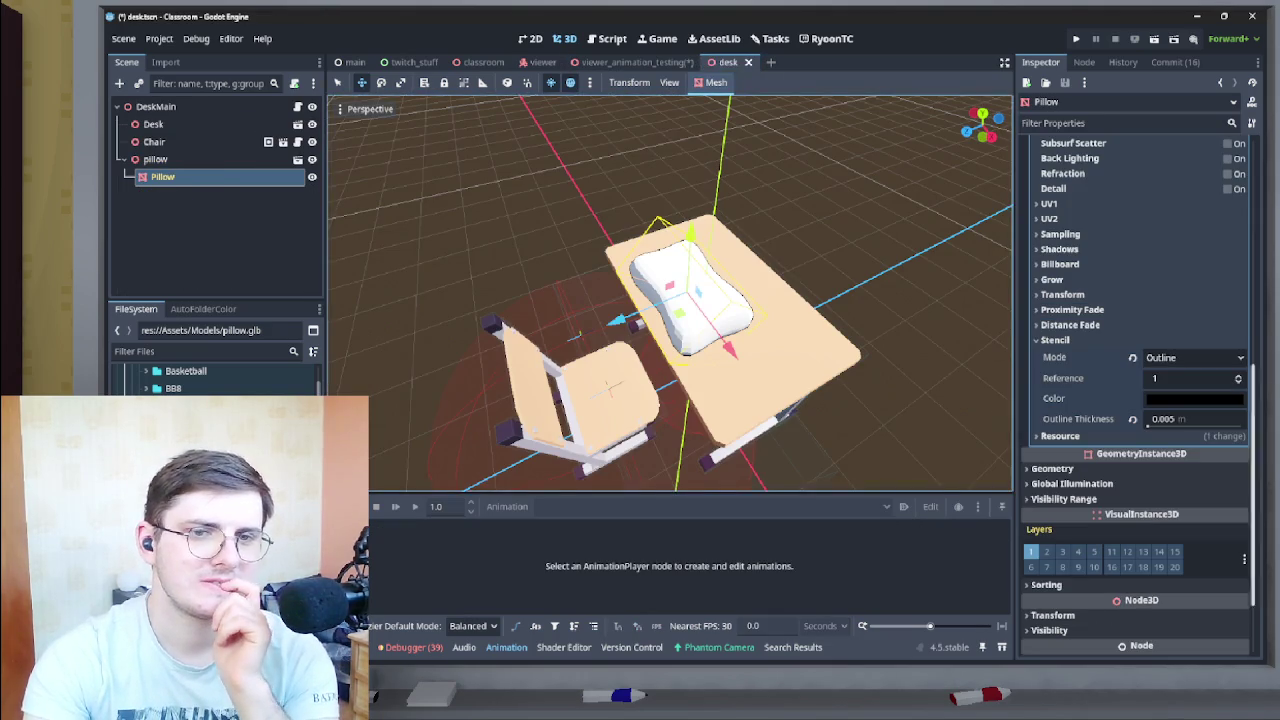
Set the Pillow's outline thickness to 0.01, save the desk scene, and return to viewer_animation_testing
left_click(1190, 419)
key("BackSpace")
key("BackSpace")
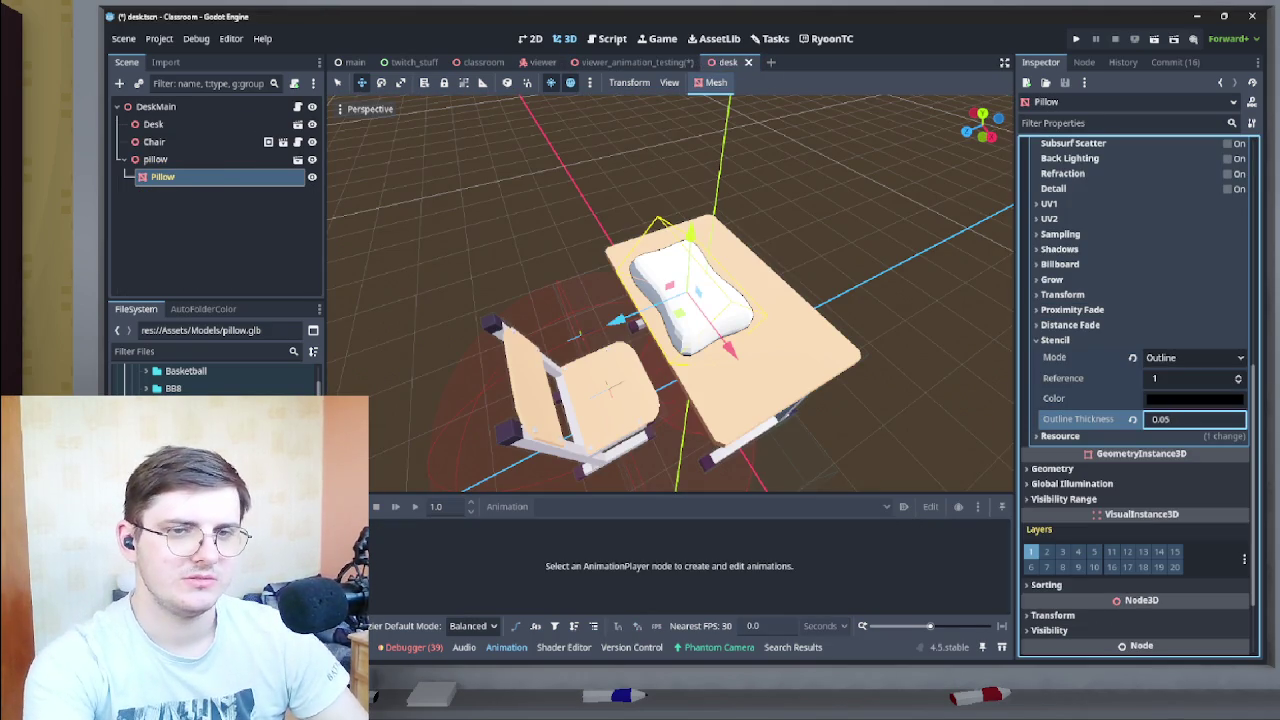
type("1")
key("Return")
key("ctrl+s")
left_click(632, 62)
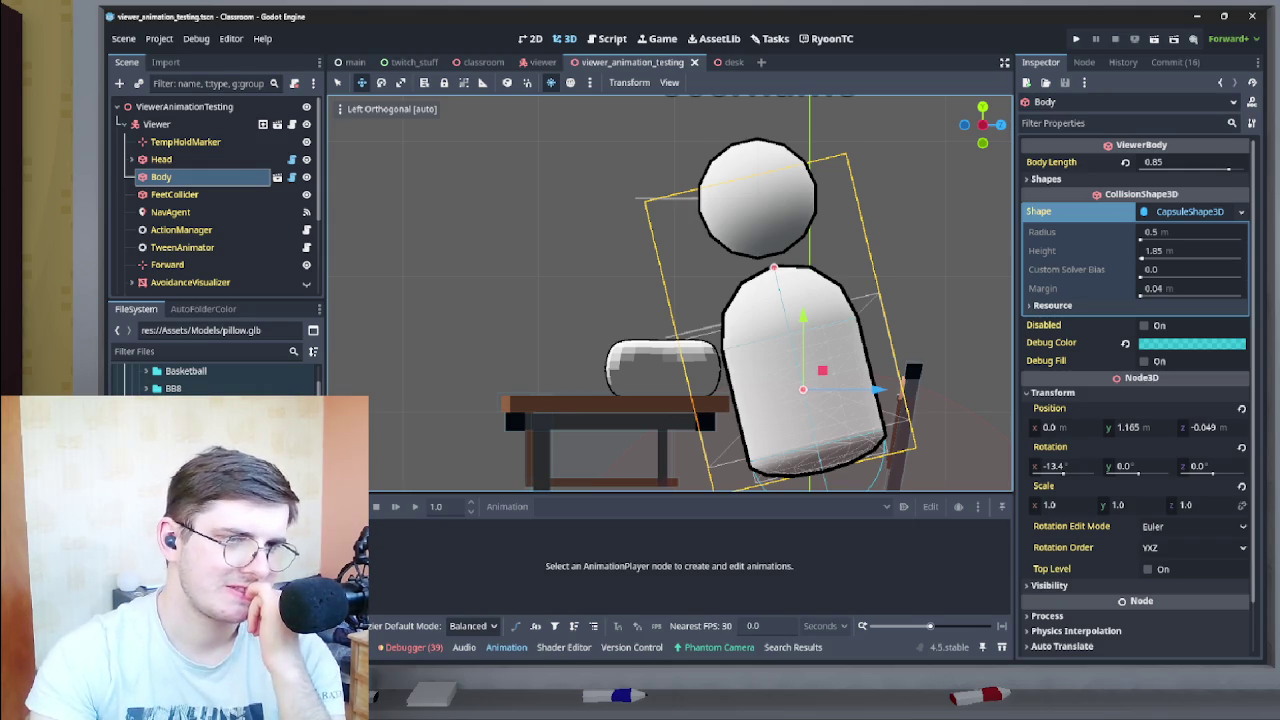
Turn off Follow Body on the Head and move it down onto the desk by the pillow
scroll(515, 395, "down", 5)
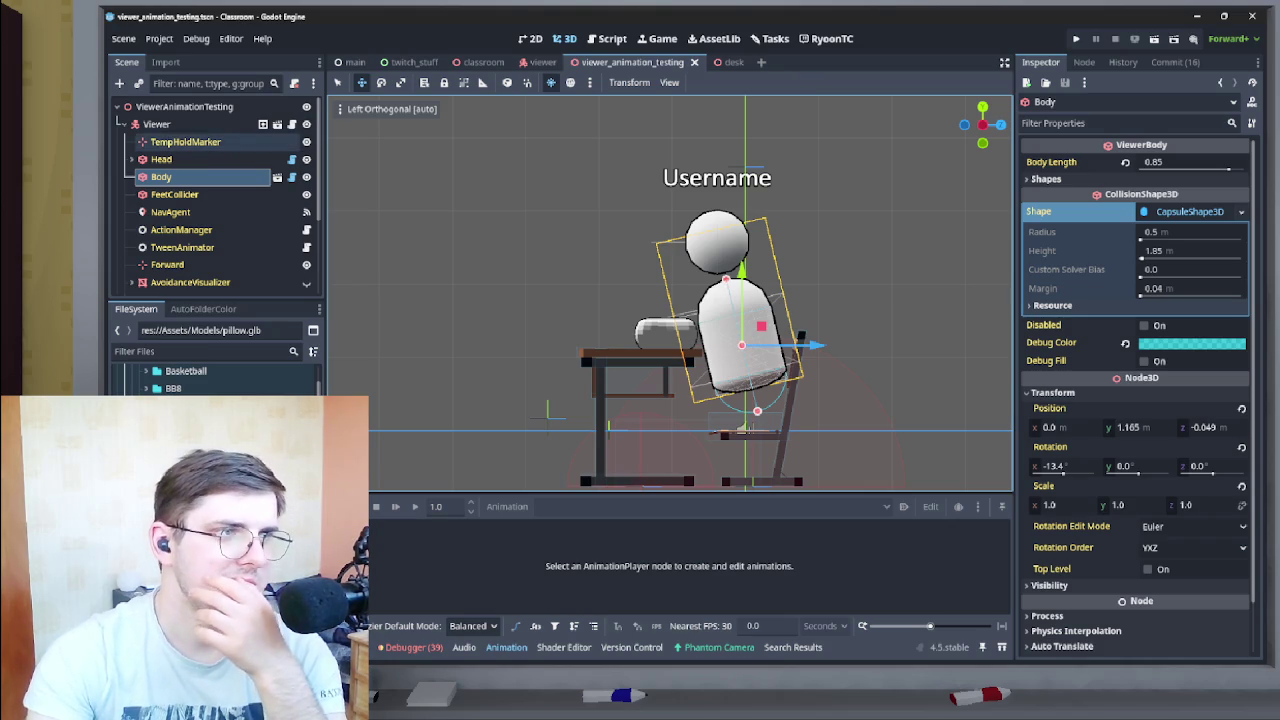
left_click(161, 159)
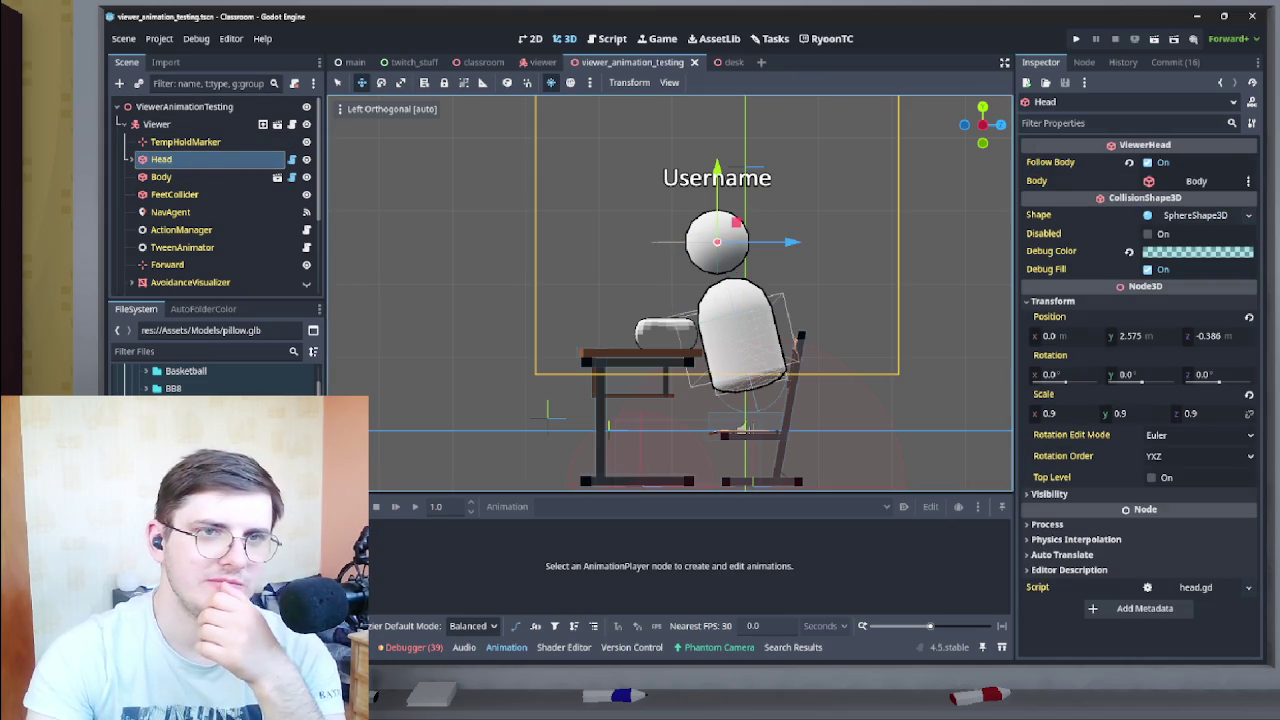
left_click(1148, 162)
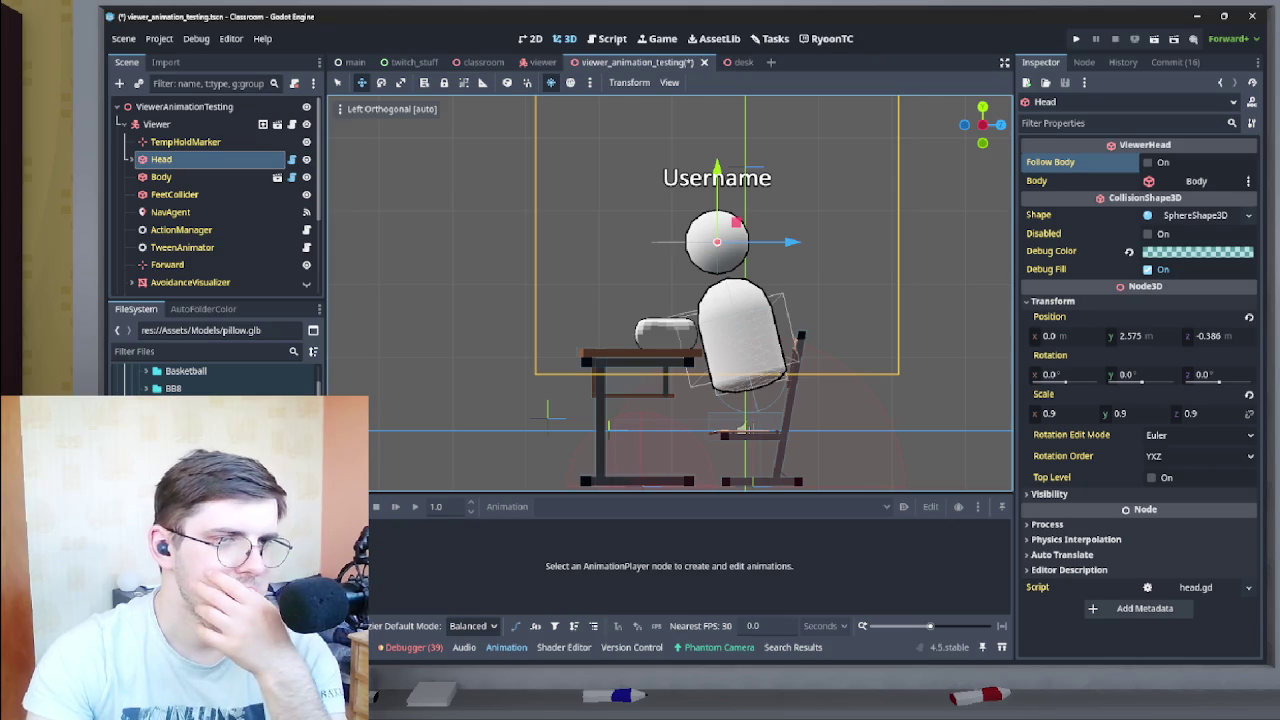
left_click_drag(736, 221, 686, 266)
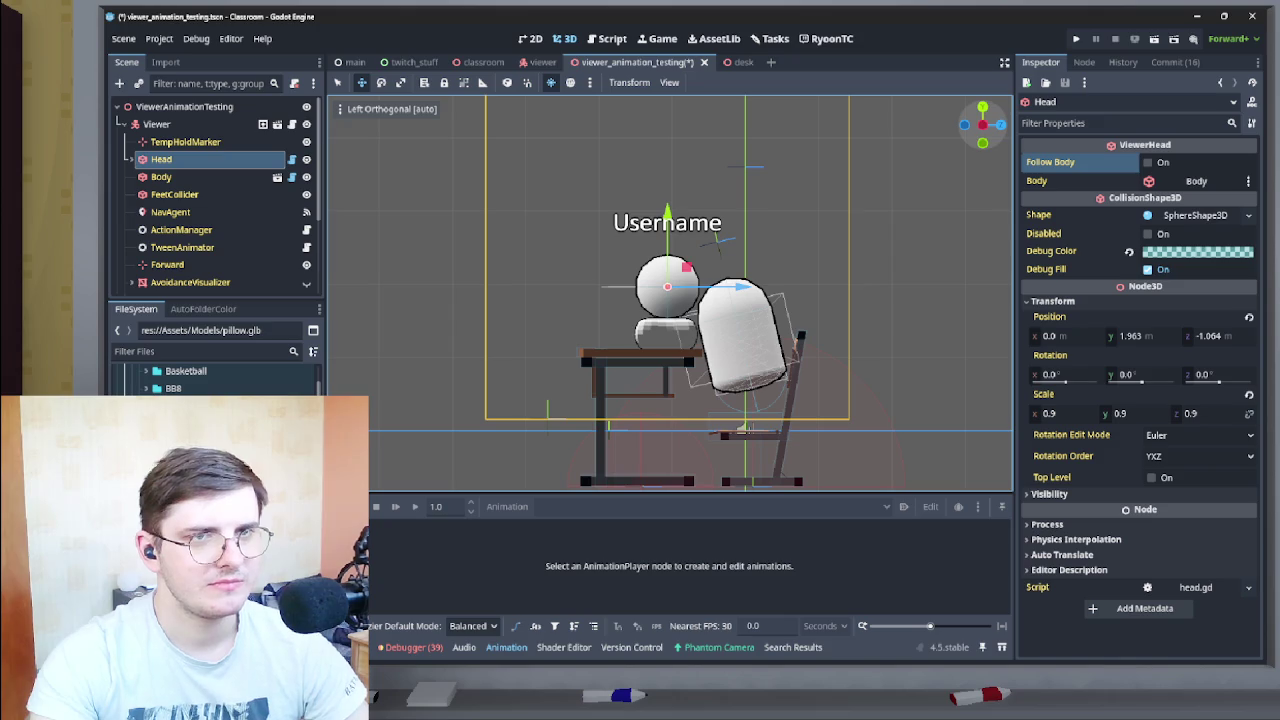
left_click(998, 124)
mouse_move(998, 124)
left_mouse_down()
mouse_move(1010, 126)
mouse_move(980, 123)
left_mouse_up()
Try tipping and turning the Head with the rotate tool, inspecting it from around the desk
key("e")
left_click_drag(708, 303, 688, 313)
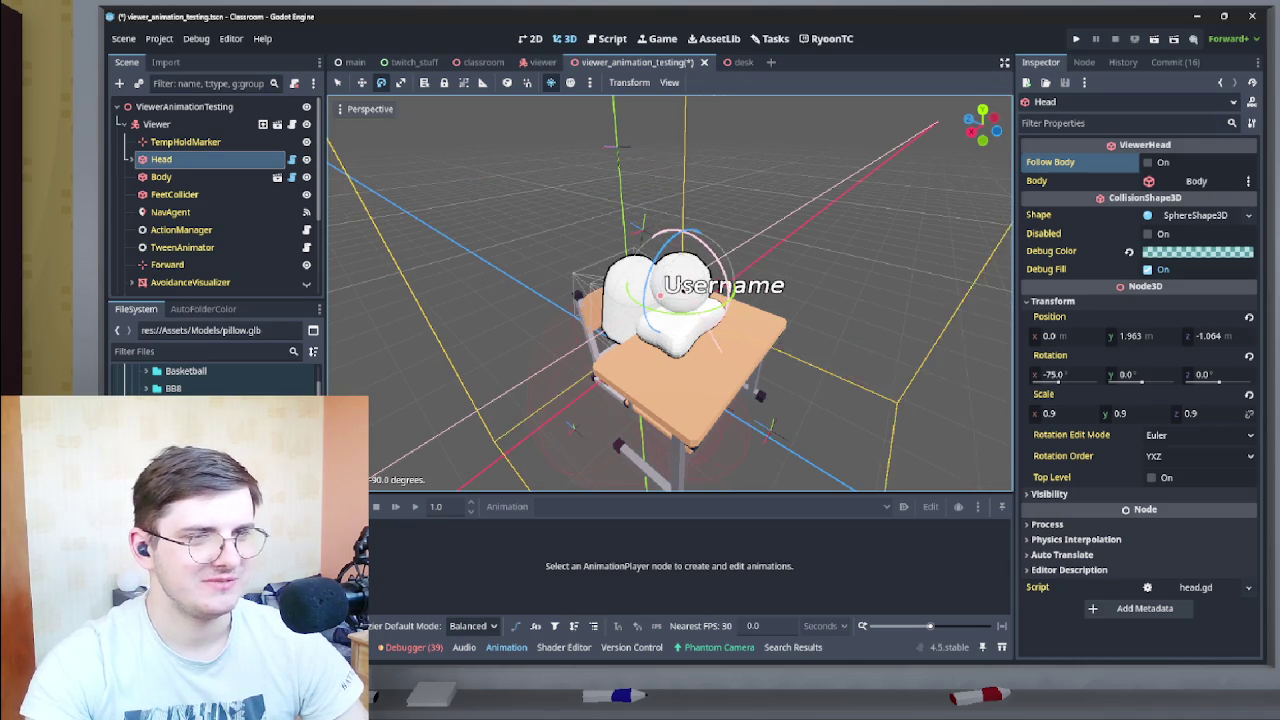
mouse_move(688, 300)
left_mouse_down()
mouse_move(672, 268)
mouse_move(730, 240)
mouse_move(706, 262)
mouse_move(738, 264)
mouse_move(708, 252)
mouse_move(480, 260)
left_mouse_up()
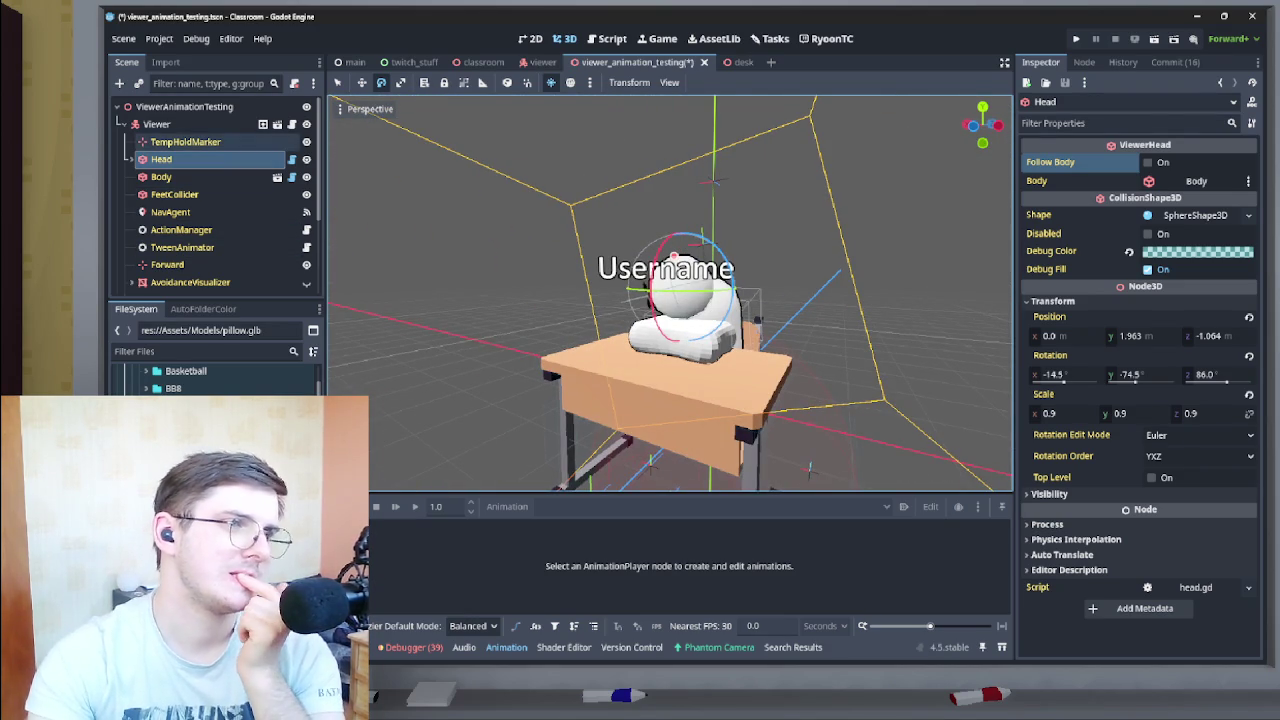
left_click(131, 159)
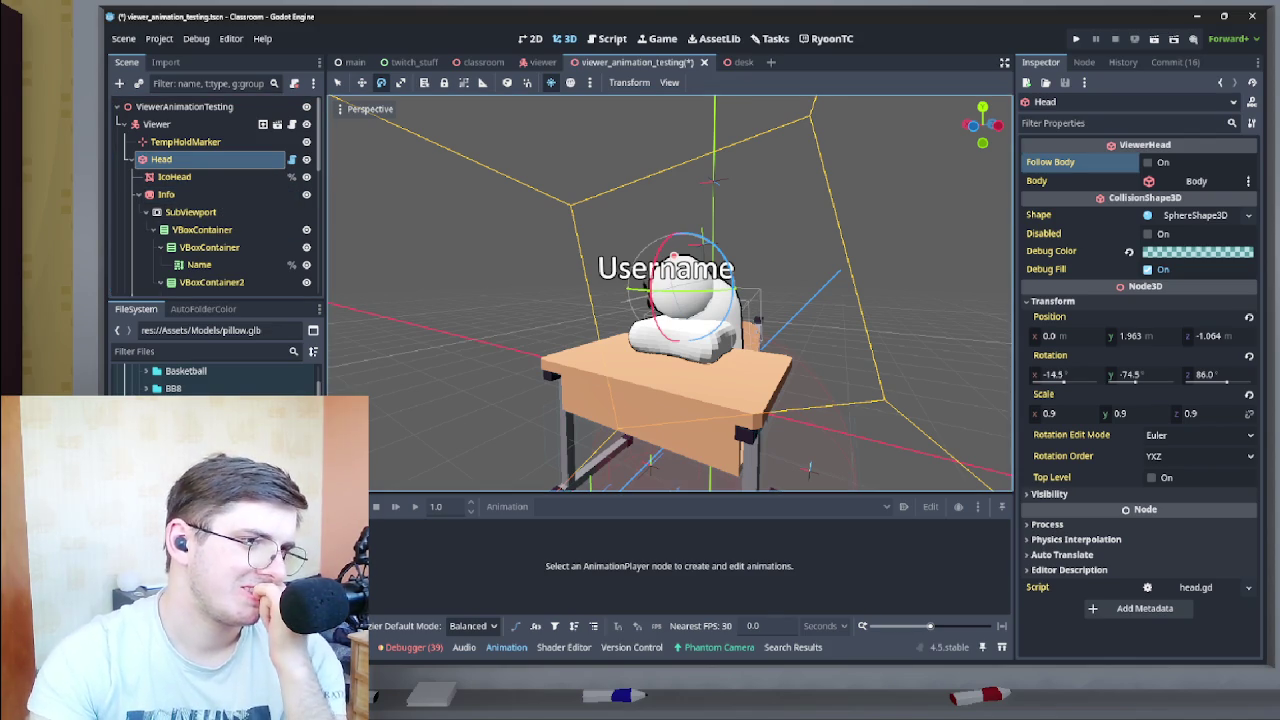
left_click_drag(670, 300, 555, 306)
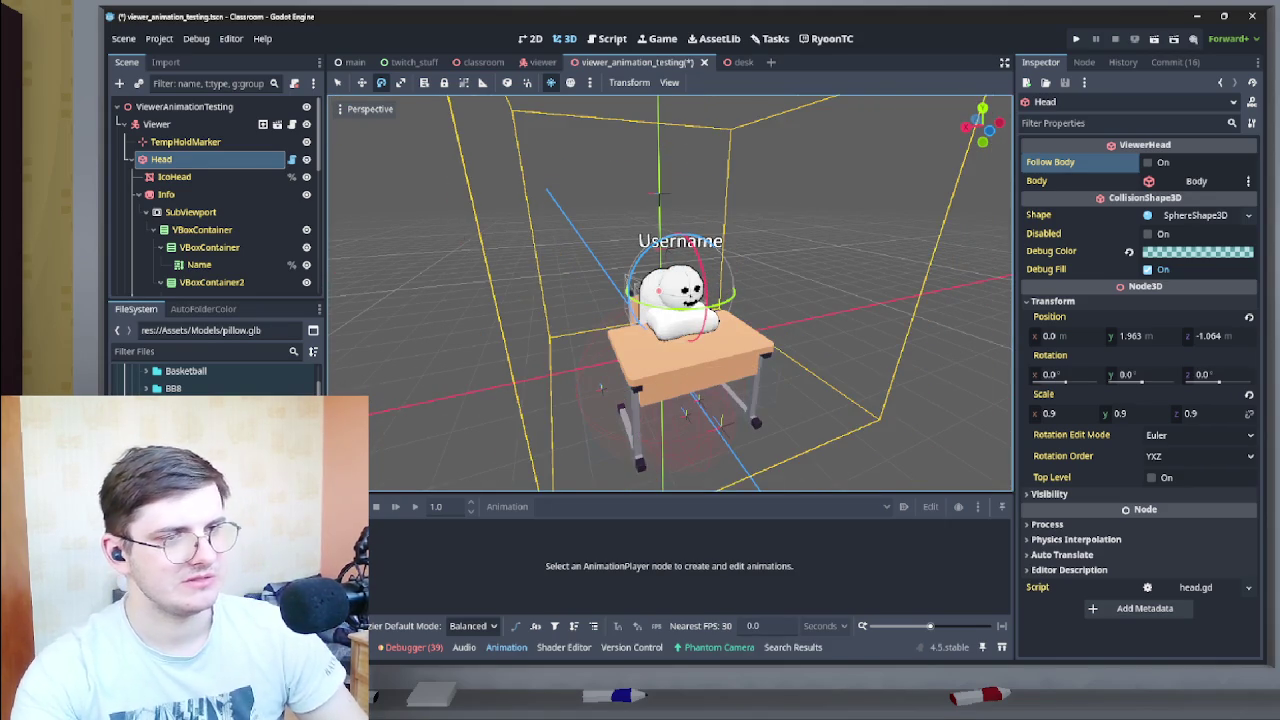
left_click_drag(670, 300, 612, 304)
Load the lurk_sitting animation on the viewer's AnimationPlayer and select the TempHoldMarker node
scroll(215, 195, "down", 5)
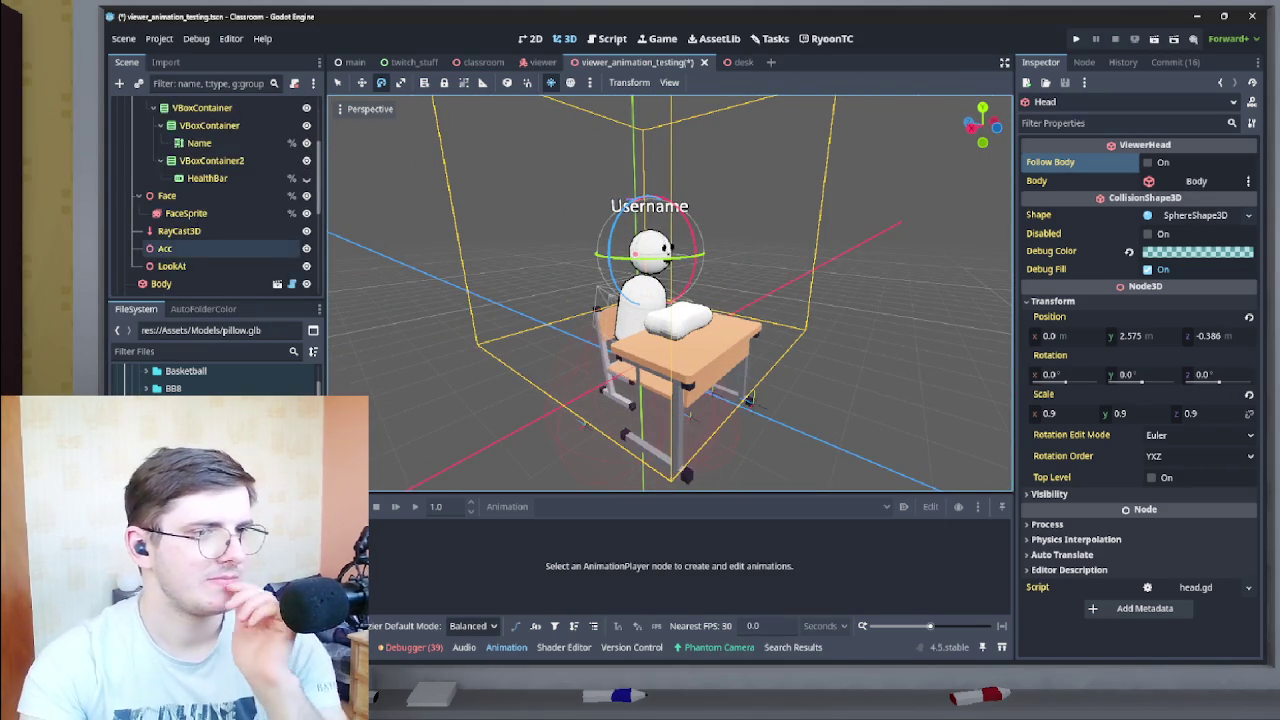
scroll(215, 195, "down", 3)
scroll(215, 270, "down", 2)
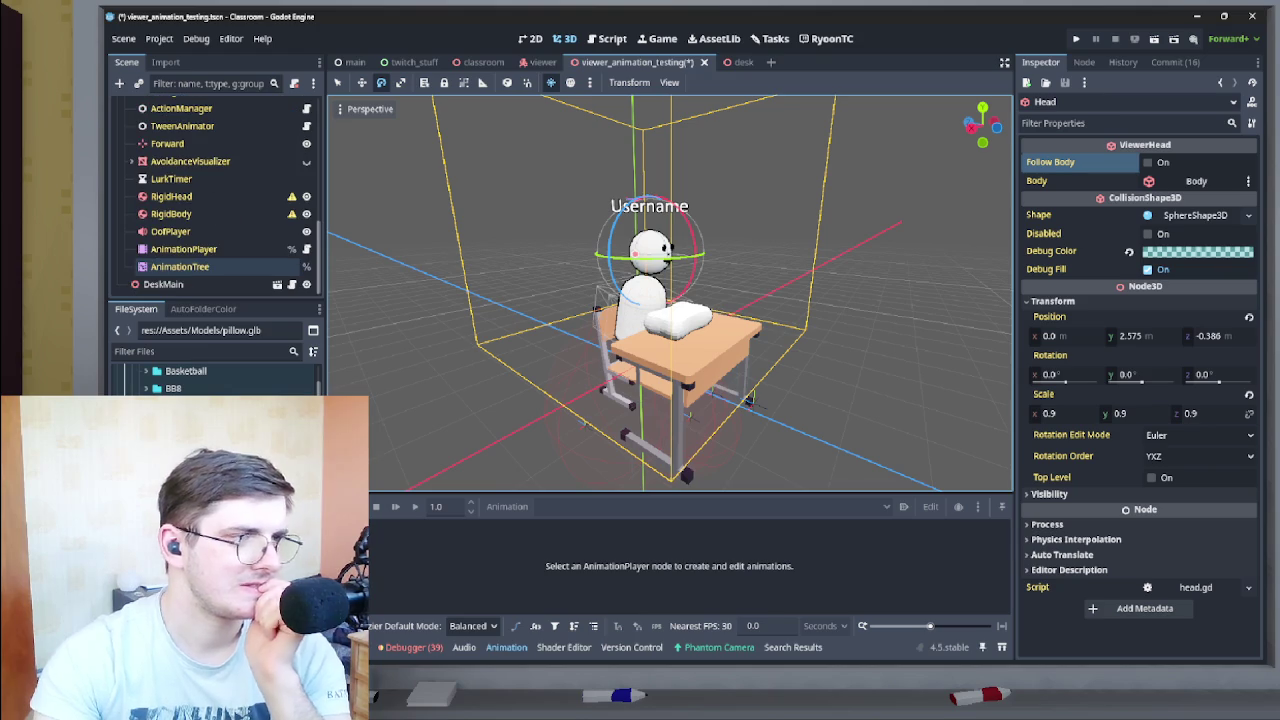
left_click(1195, 162)
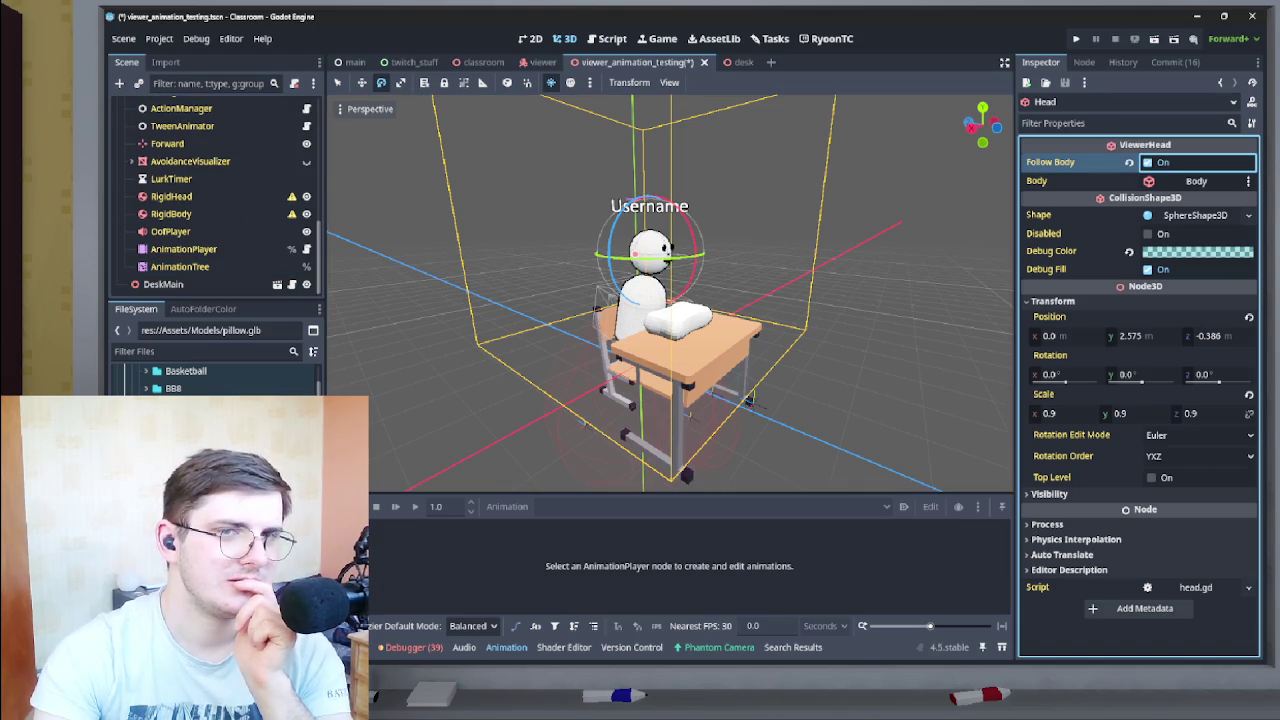
left_click(185, 249)
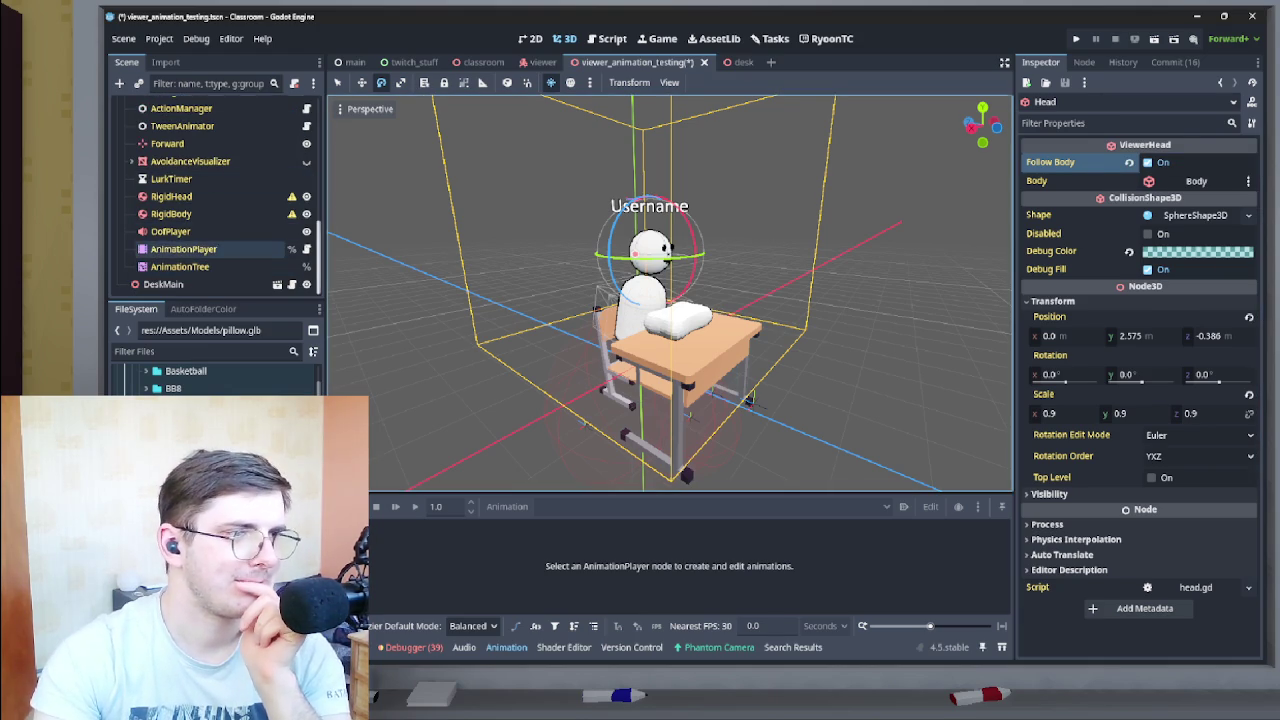
left_click(714, 506)
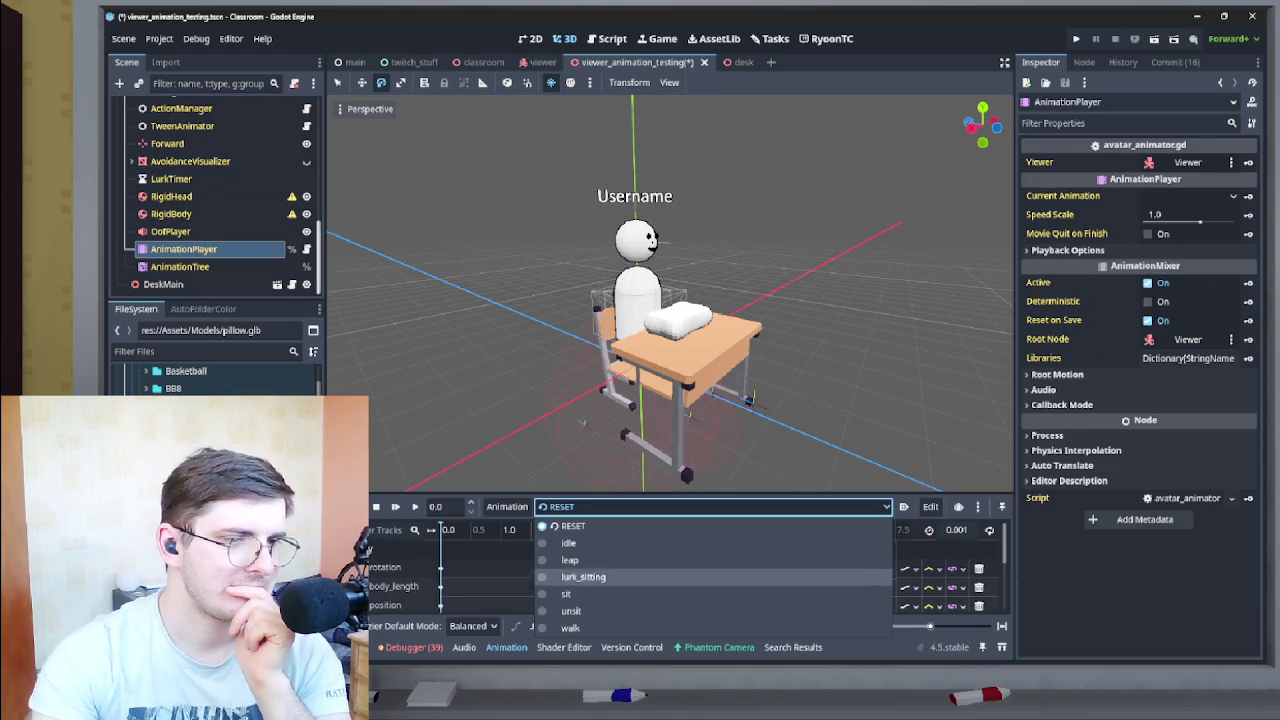
left_click(600, 577)
scroll(220, 247, "up", 10)
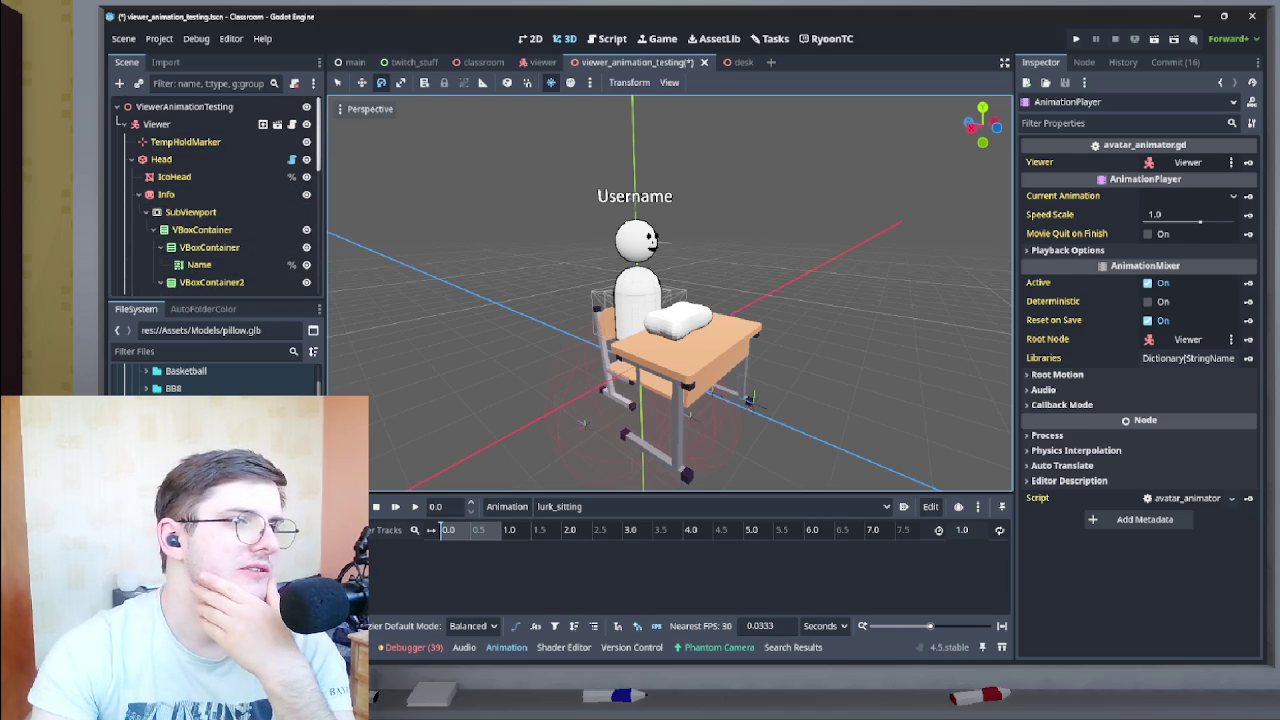
left_click(185, 142)
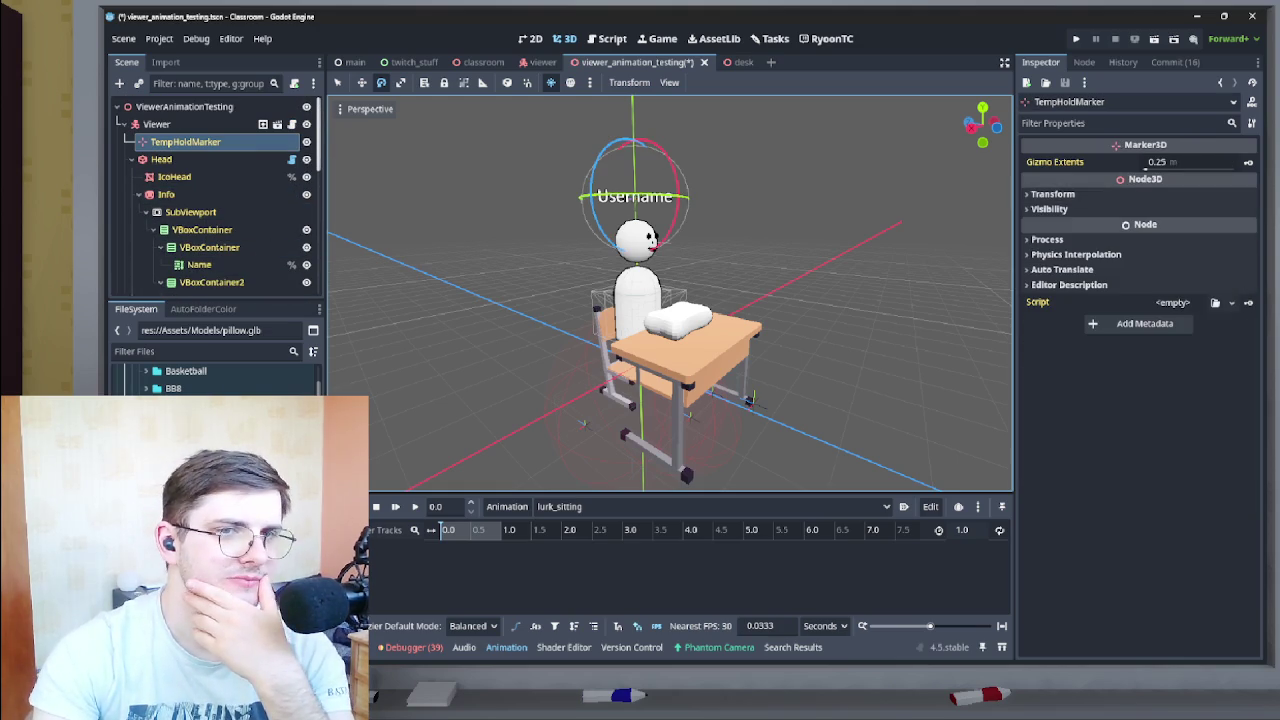
Create a position track for TempHoldMarker in lurk_sitting, then delete it again
left_click(1240, 194)
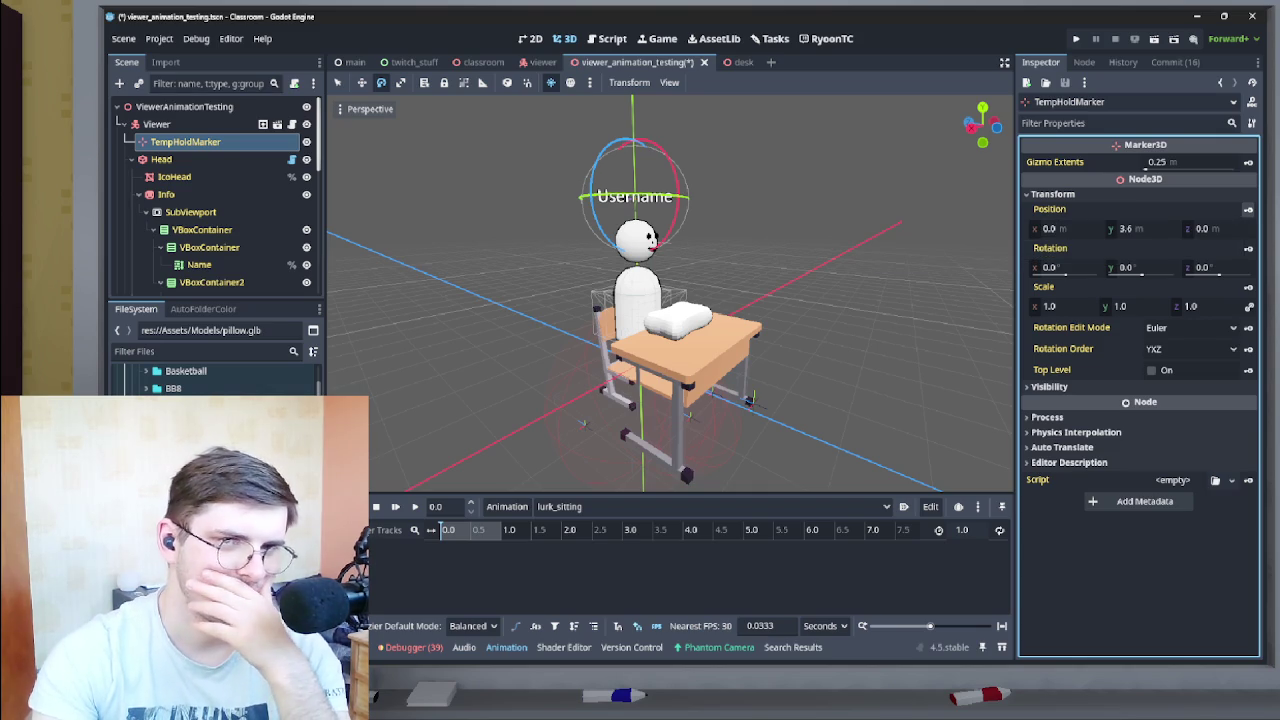
left_click(1248, 209)
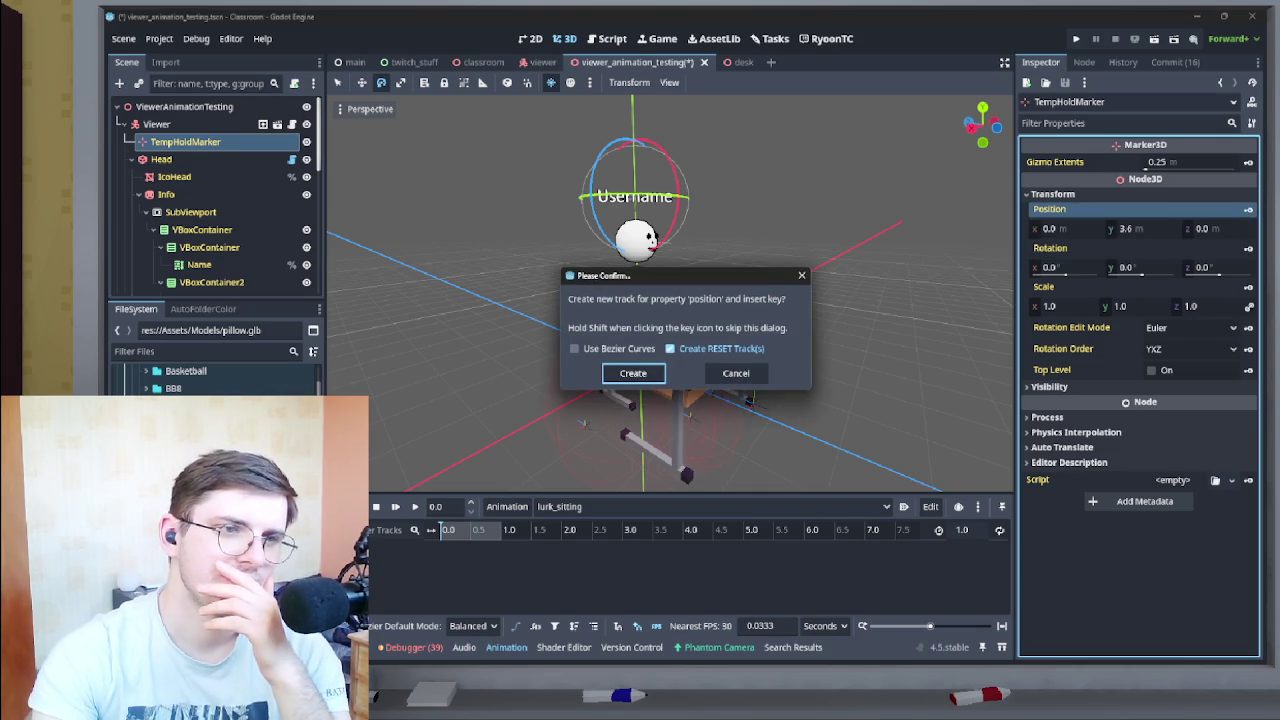
left_click(633, 373)
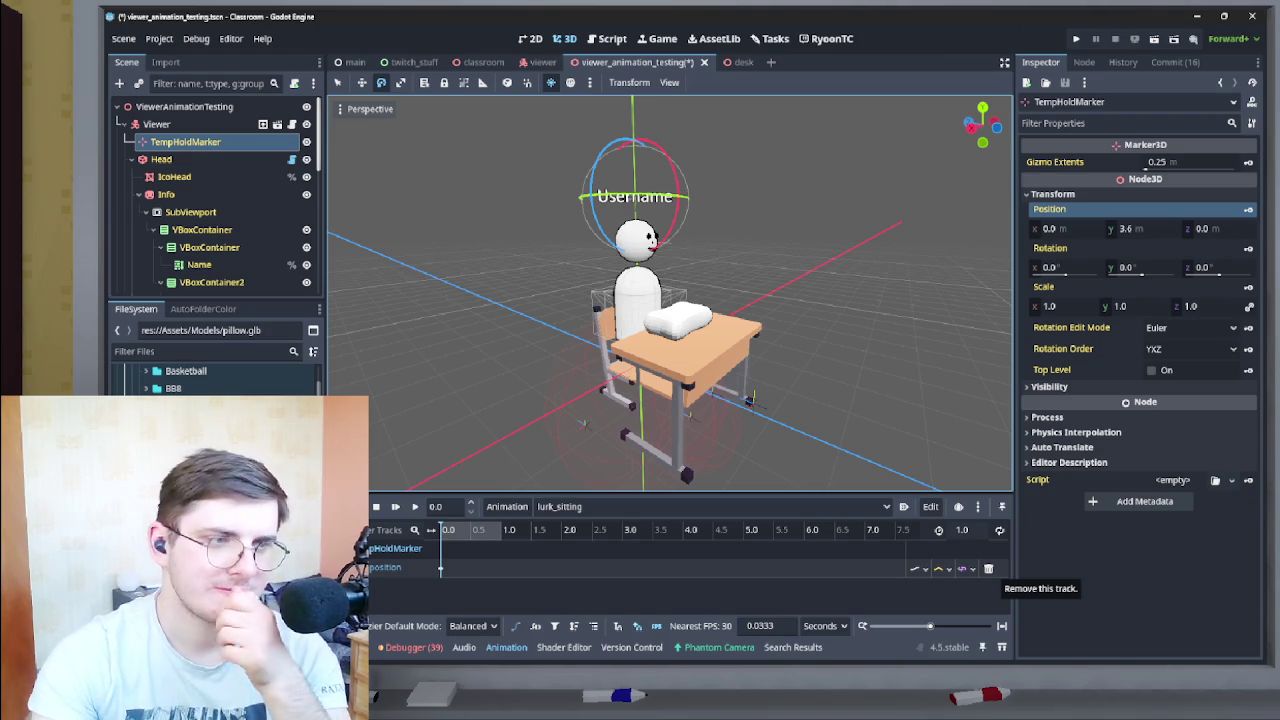
left_click(988, 568)
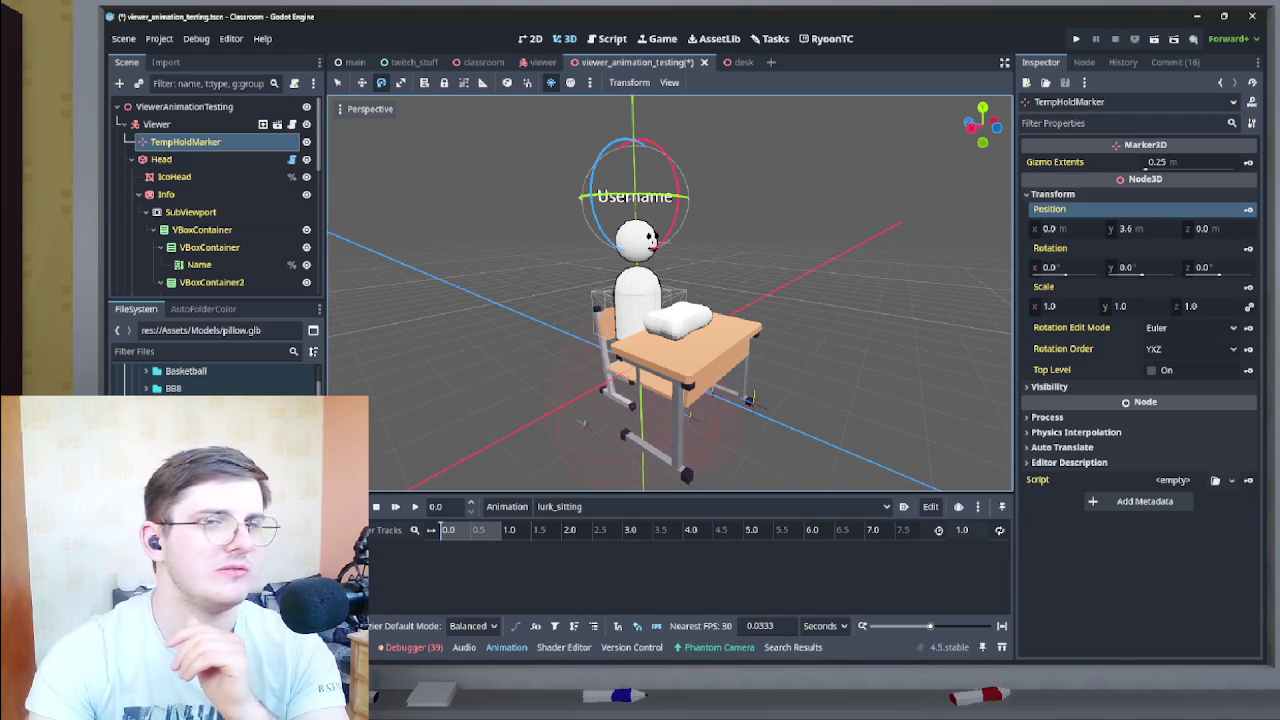
Select the Head's Info label and create a position track for it
left_click(131, 159)
left_click(161, 159)
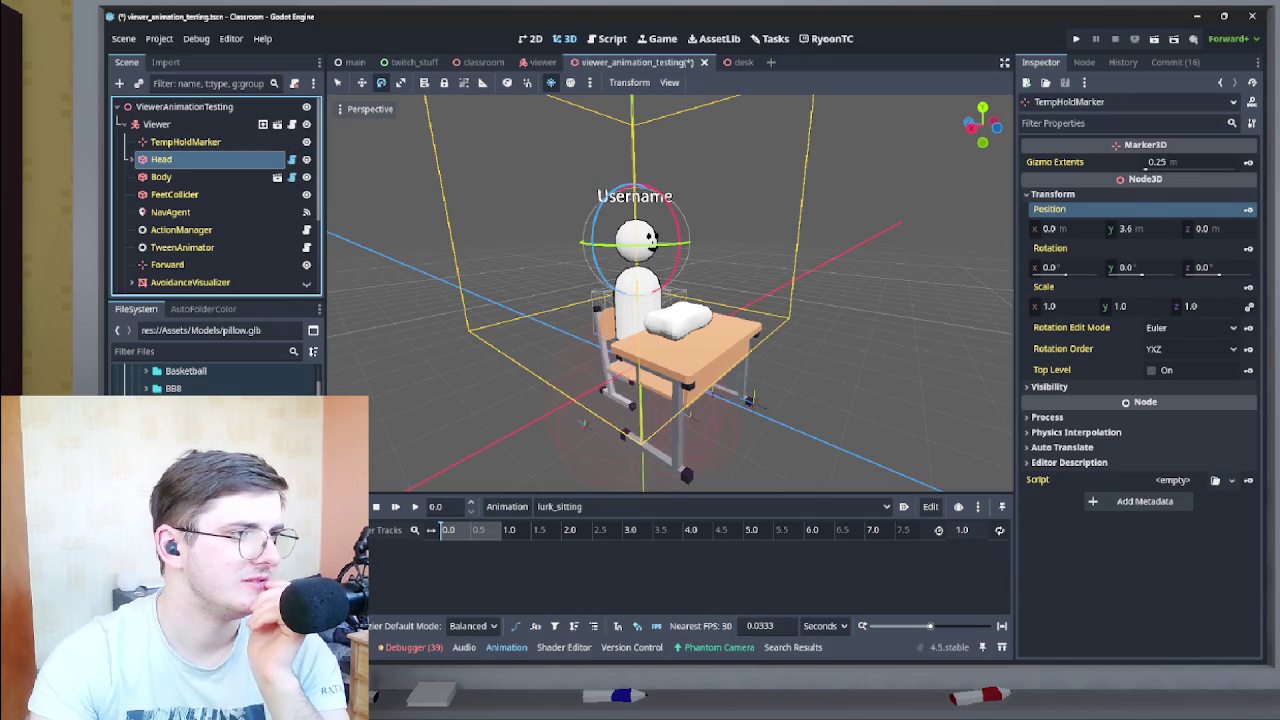
left_click(131, 159)
left_click(166, 194)
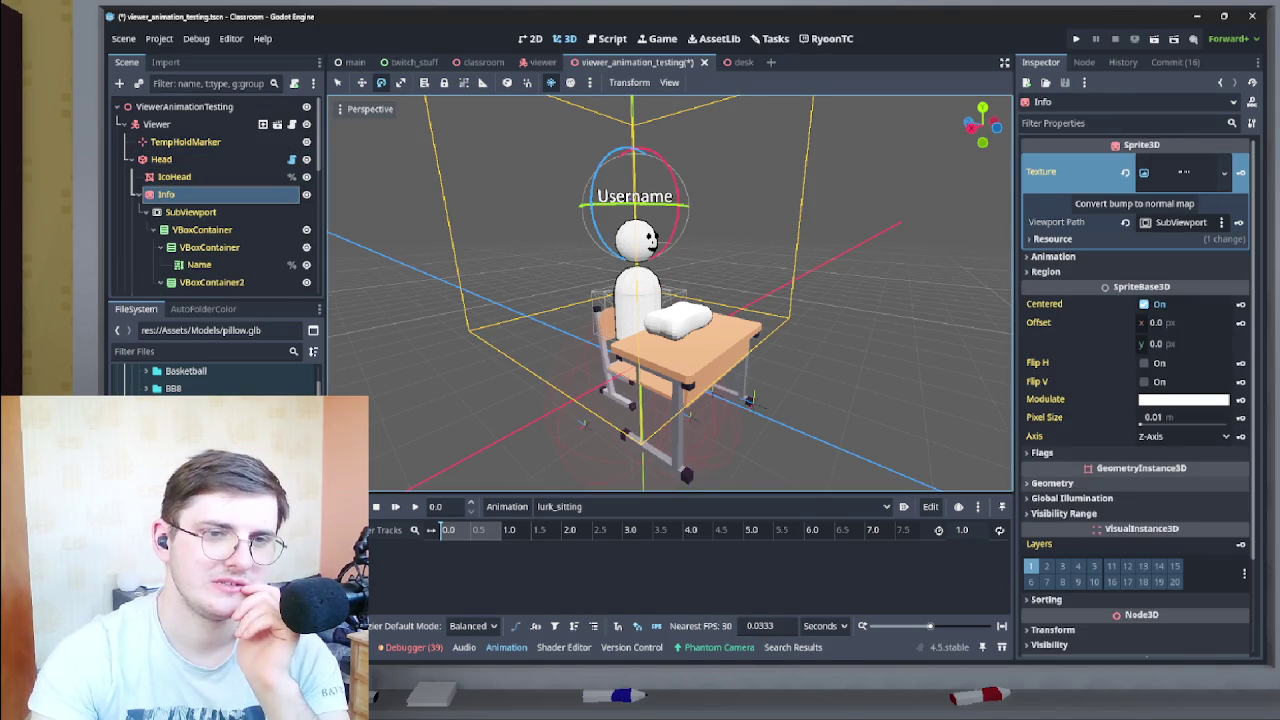
scroll(1138, 400, "down", 3)
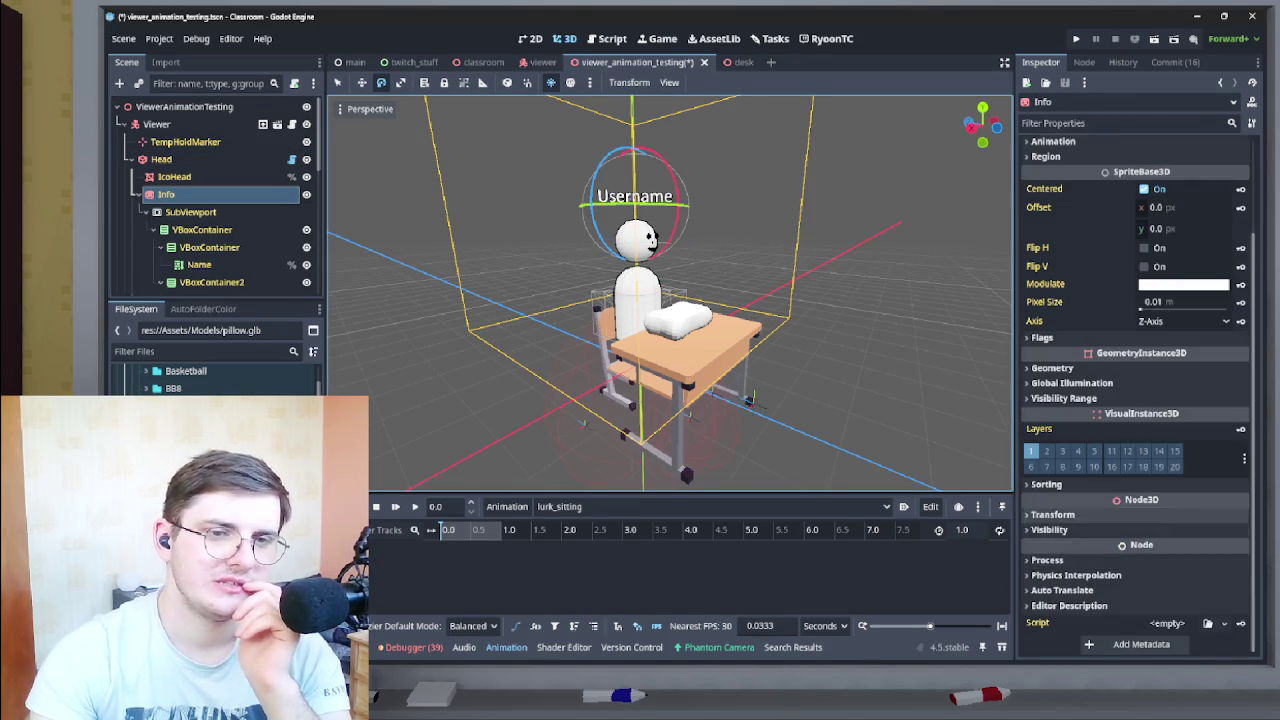
left_click(1240, 529)
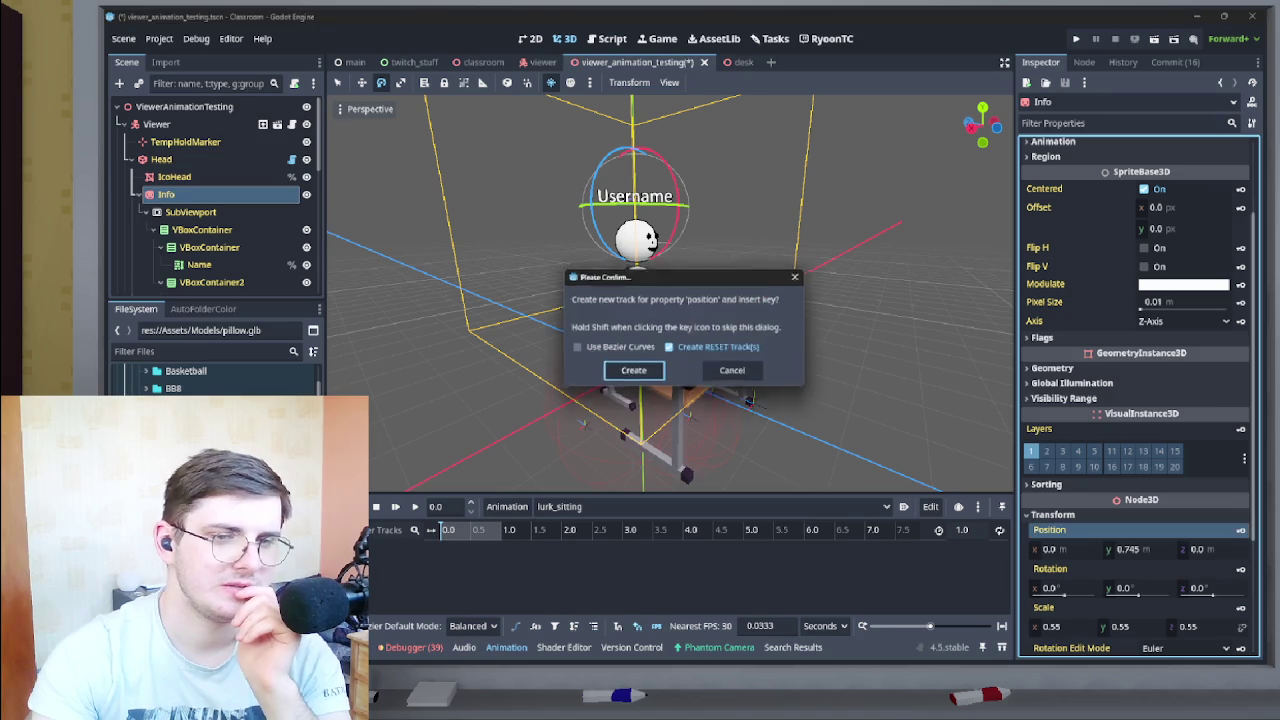
left_click(633, 373)
Switch to the RESET animation and save the scene
left_click(710, 506)
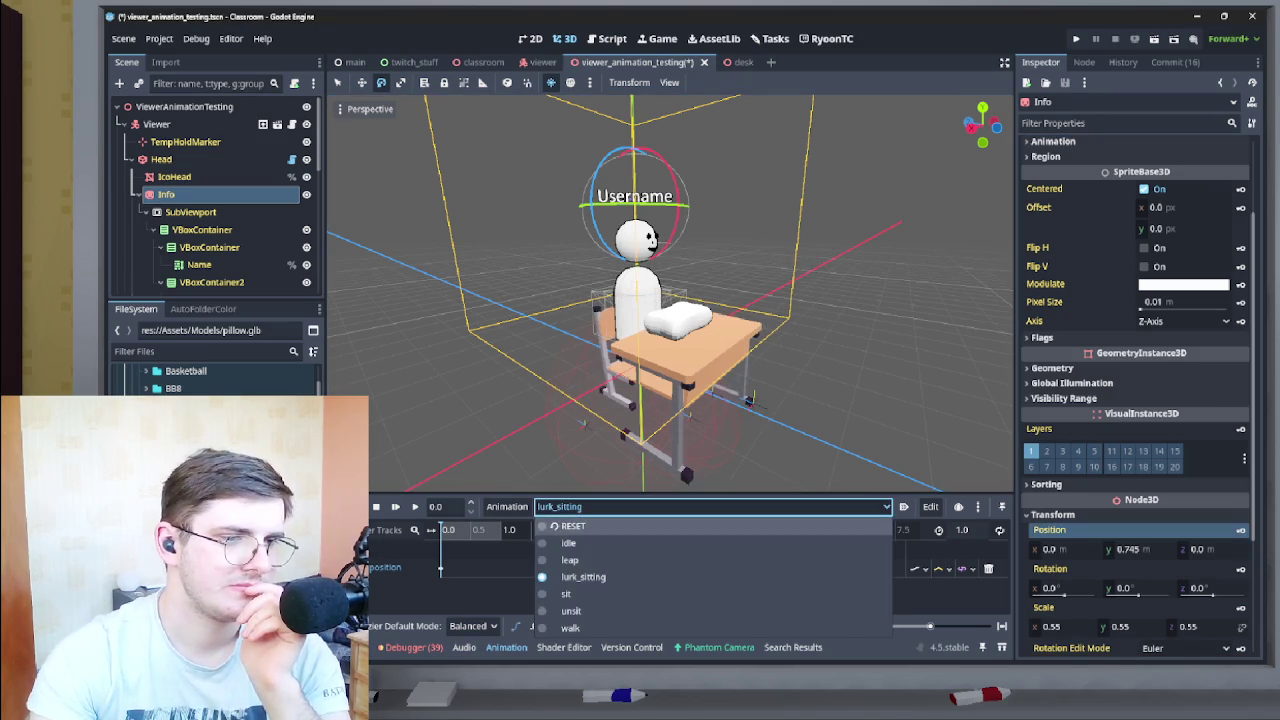
left_click(571, 540)
scroll(680, 575, "down", 3)
scroll(680, 575, "up", 3)
scroll(680, 575, "up", 3)
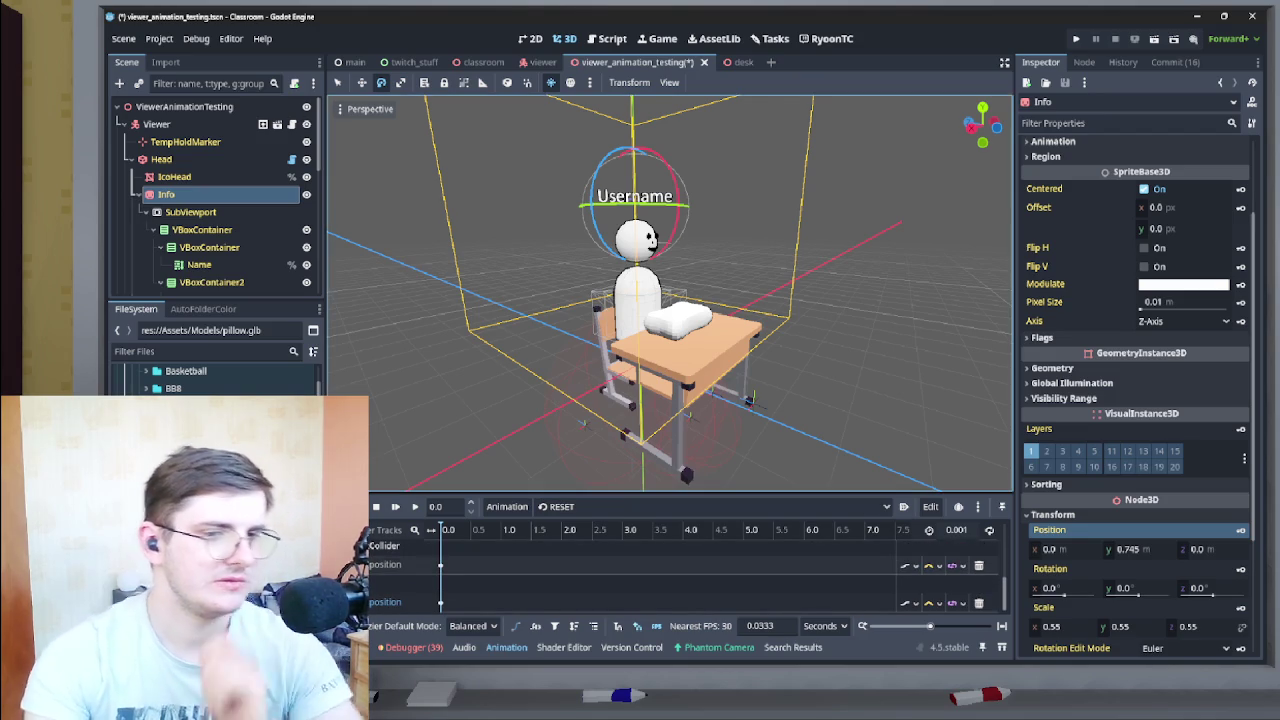
key("ctrl+s")
Return to lurk_sitting, delete its leftover position track, and view the character from the left
left_click(710, 506)
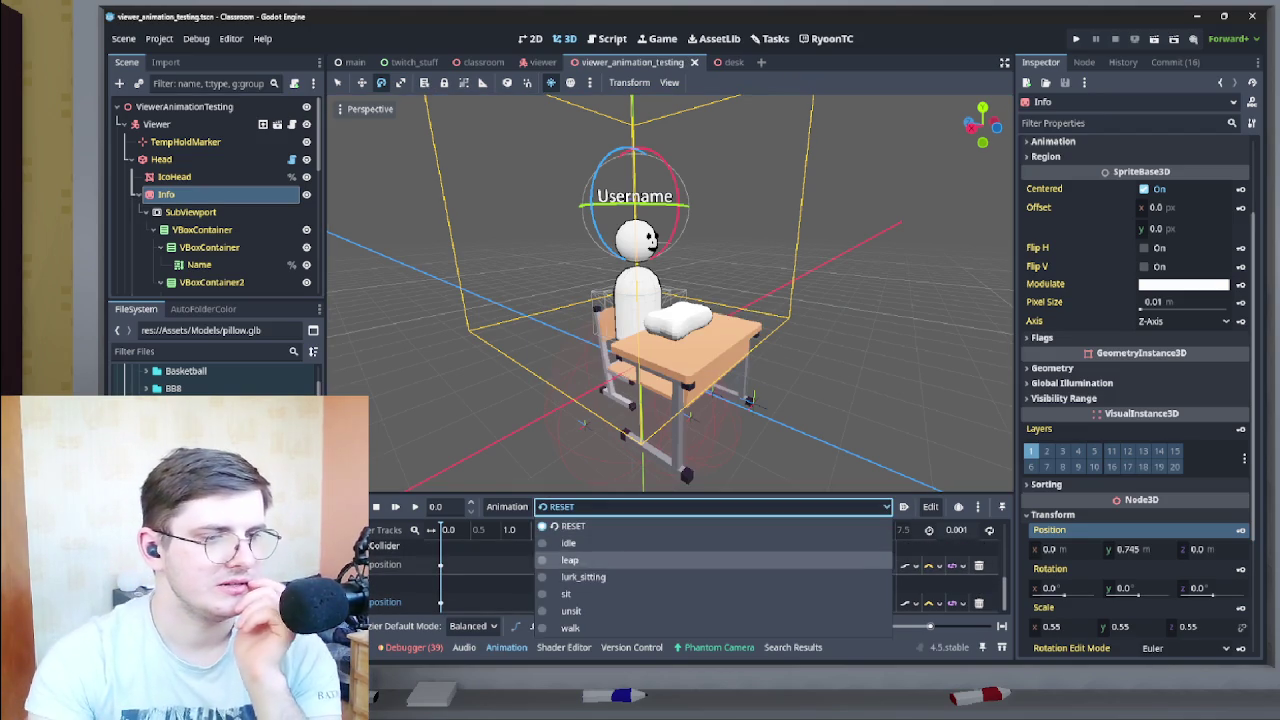
left_click(583, 577)
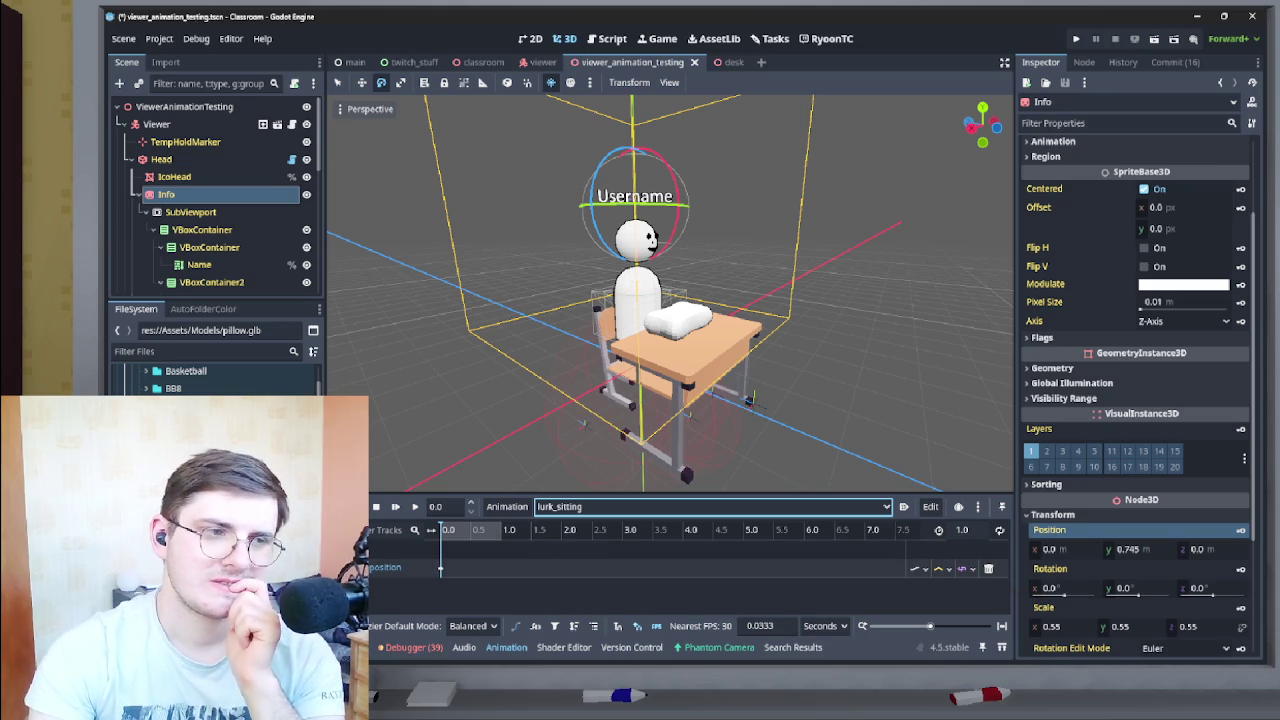
left_click(988, 568)
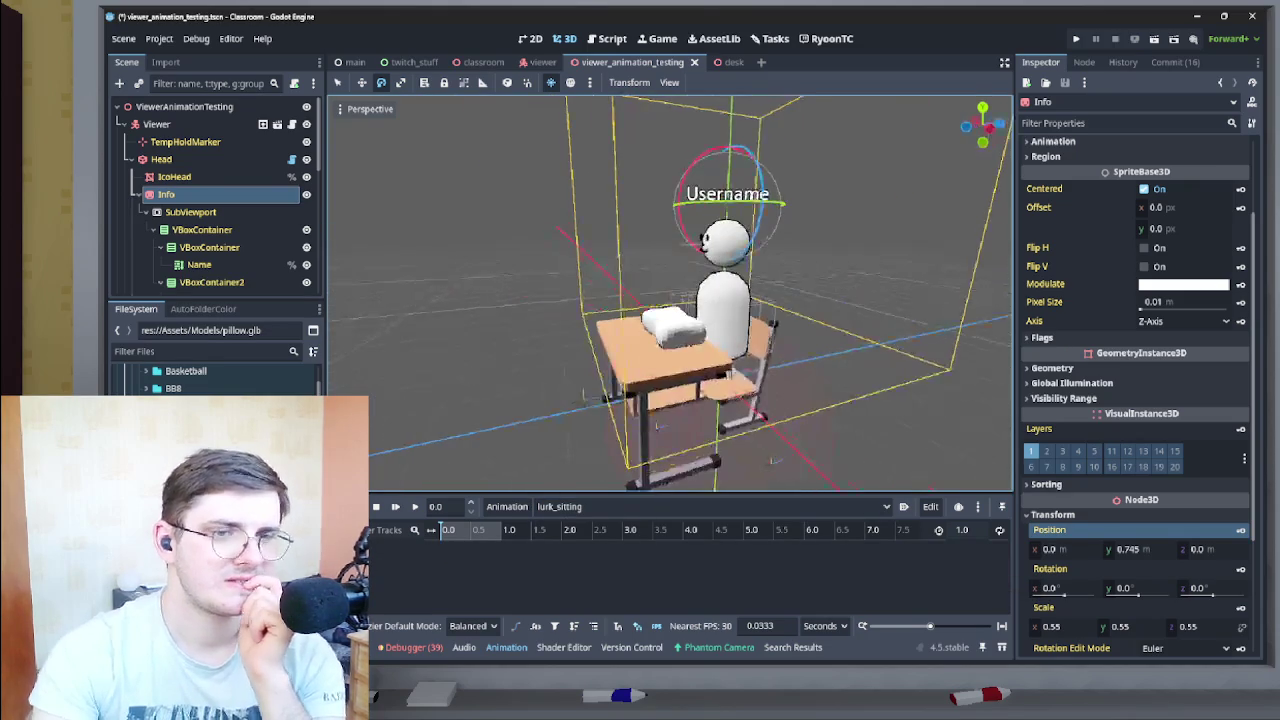
left_click(989, 127)
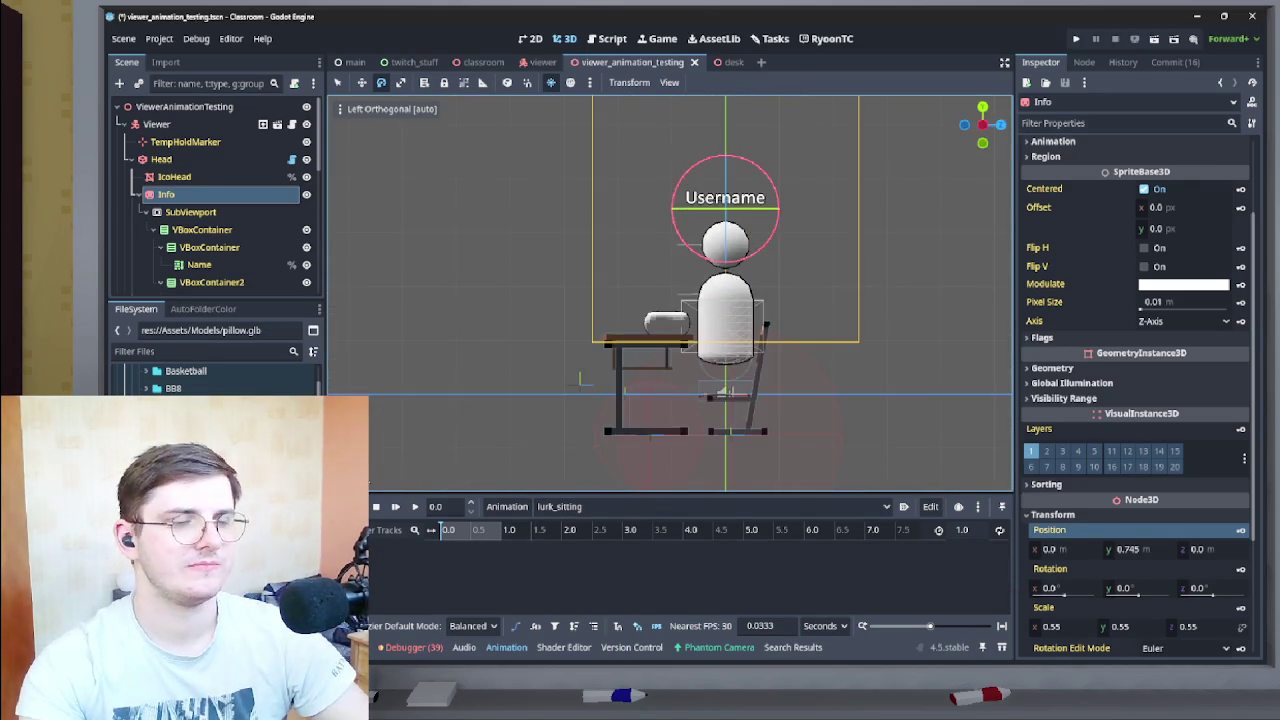
Select the Body and reduce its Body Length to 0.85
scroll(690, 300, "up", 3)
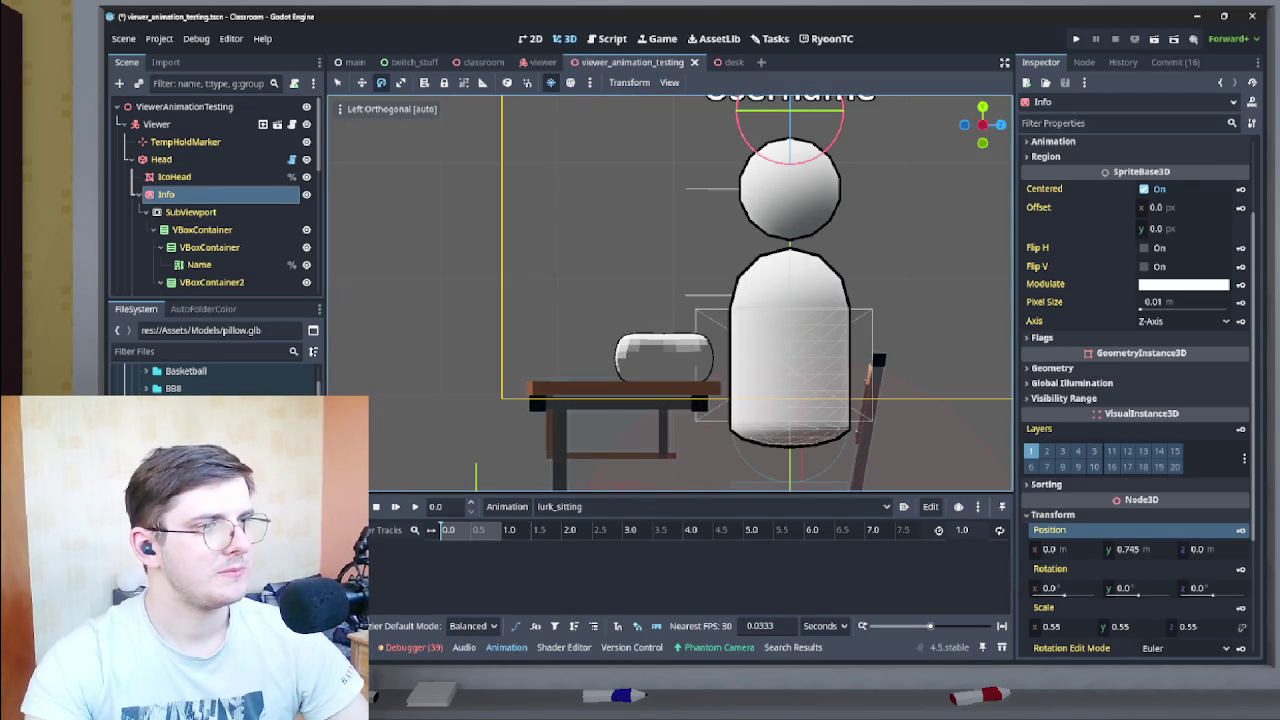
left_click(139, 194)
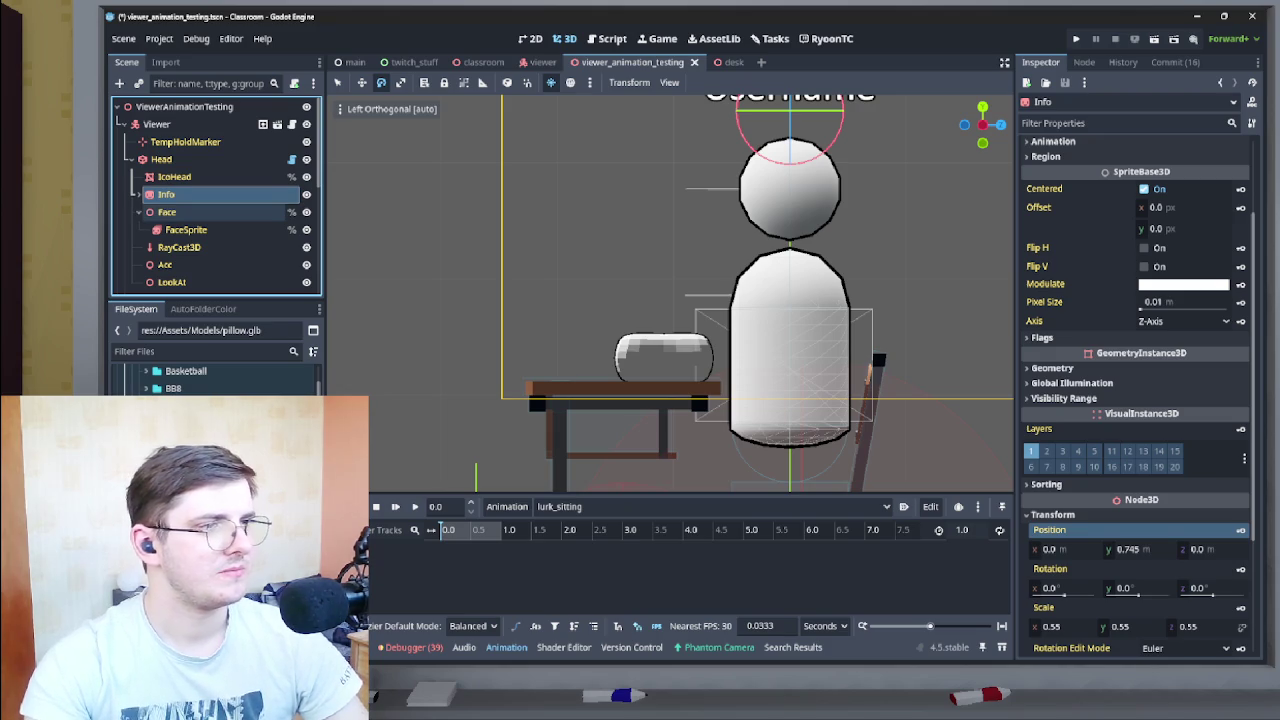
scroll(200, 212, "down", 2)
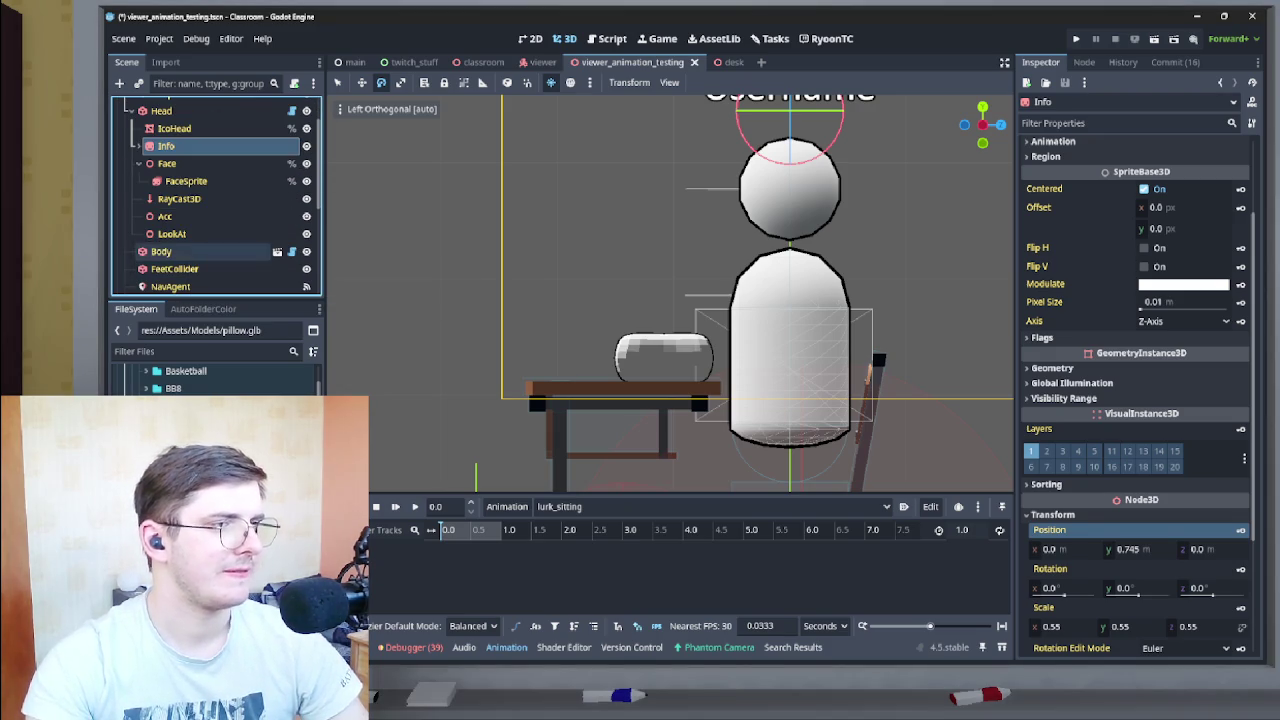
left_click(161, 251)
left_click(1183, 162)
type("0.9")
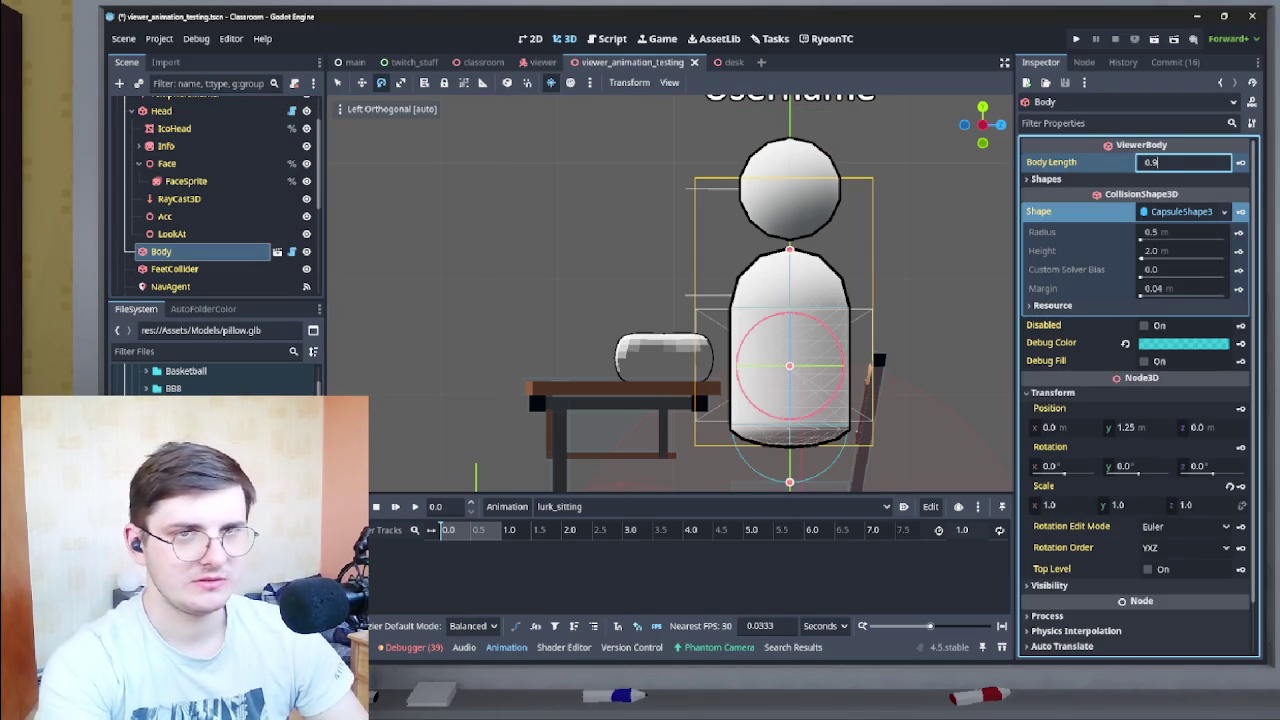
type("0.8")
key("Return")
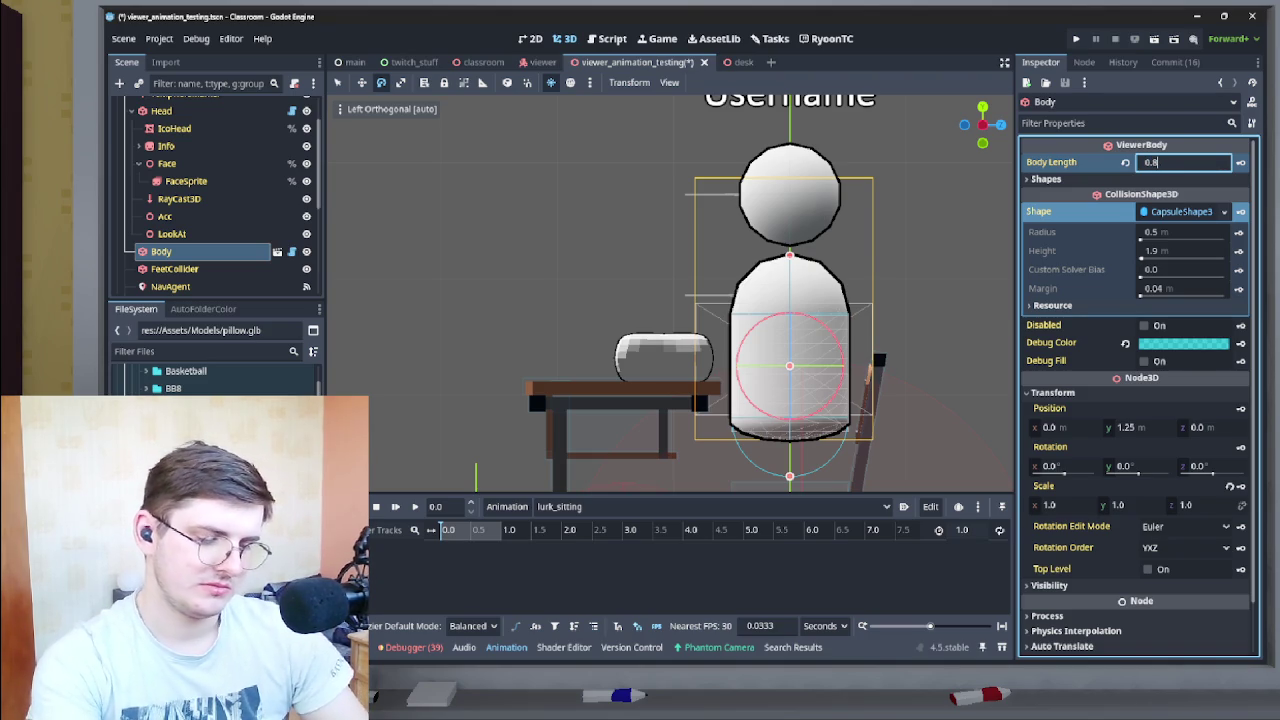
type("5")
key("Return")
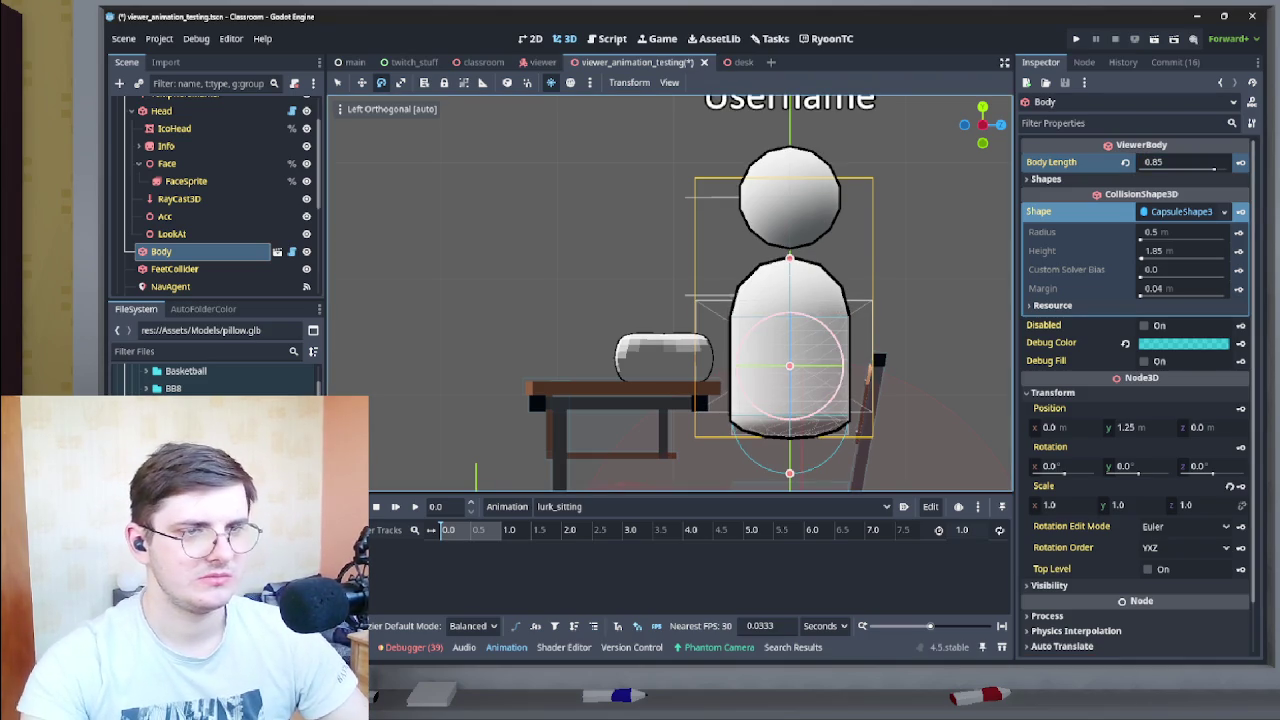
Lower the Body slightly into the chair and tilt it forward toward the desk
scroll(690, 293, "down", 2)
scroll(860, 450, "up", 3)
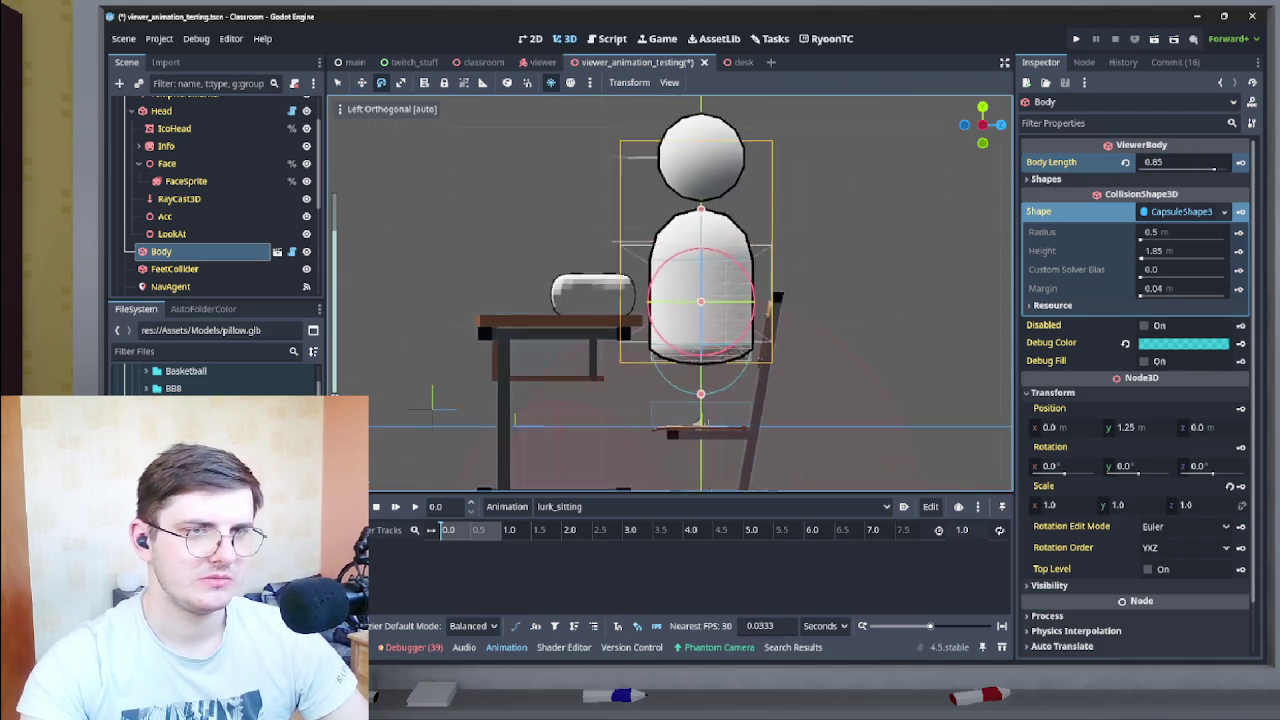
scroll(358, 318, "down", 3)
key("w")
scroll(675, 293, "up", 3)
left_click_drag(709, 220, 709, 233)
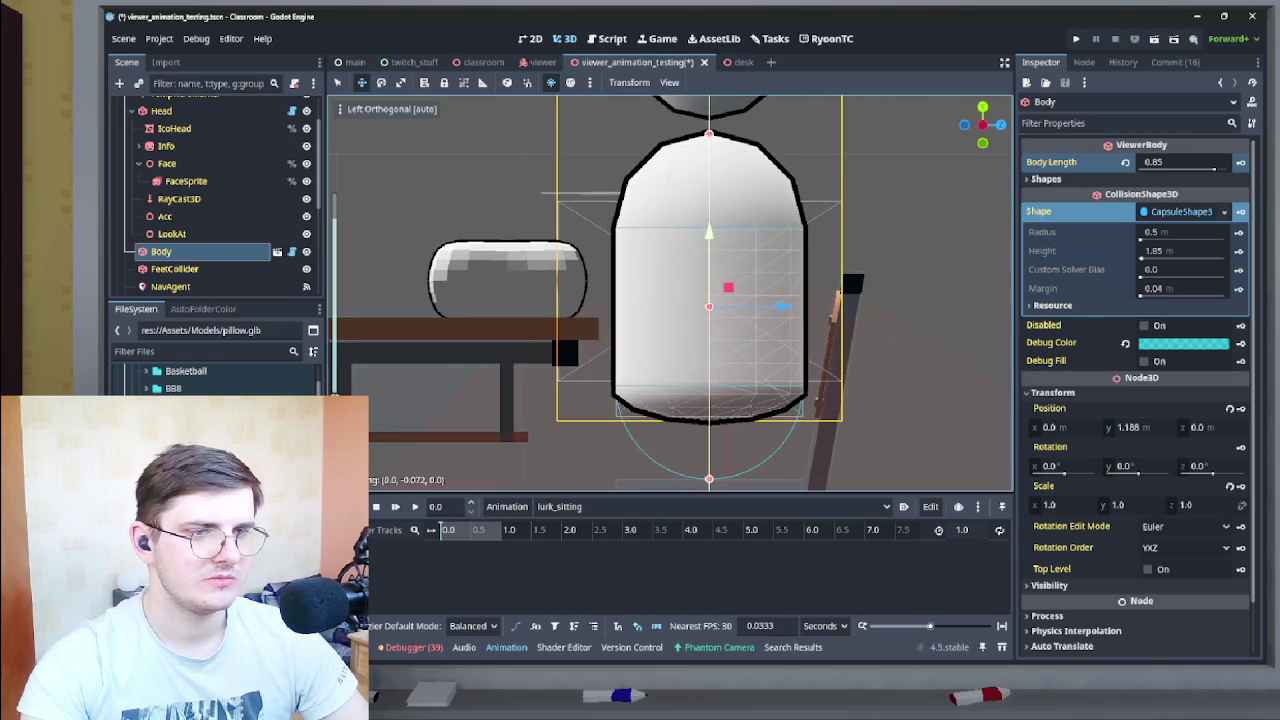
key("e")
mouse_move(762, 300)
left_mouse_down()
mouse_move(737, 258)
mouse_move(720, 291)
mouse_move(776, 310)
left_mouse_up()
key("w")
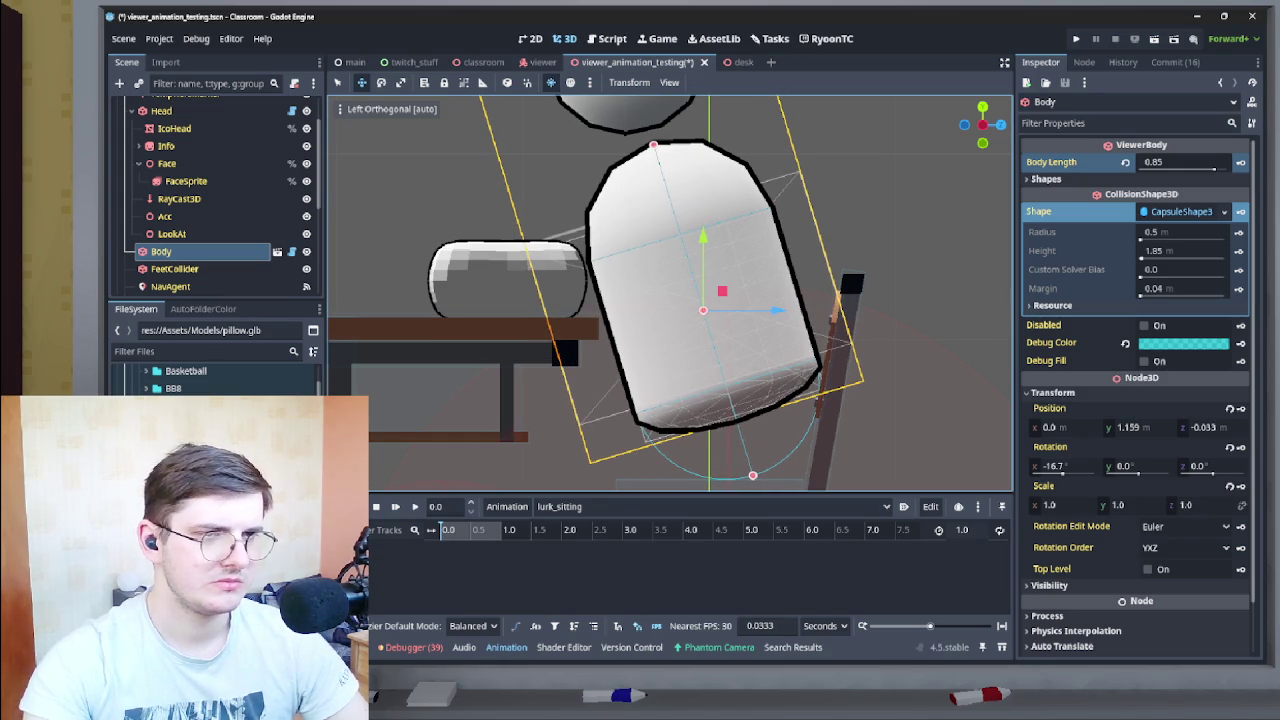
scroll(401, 311, "down", 3)
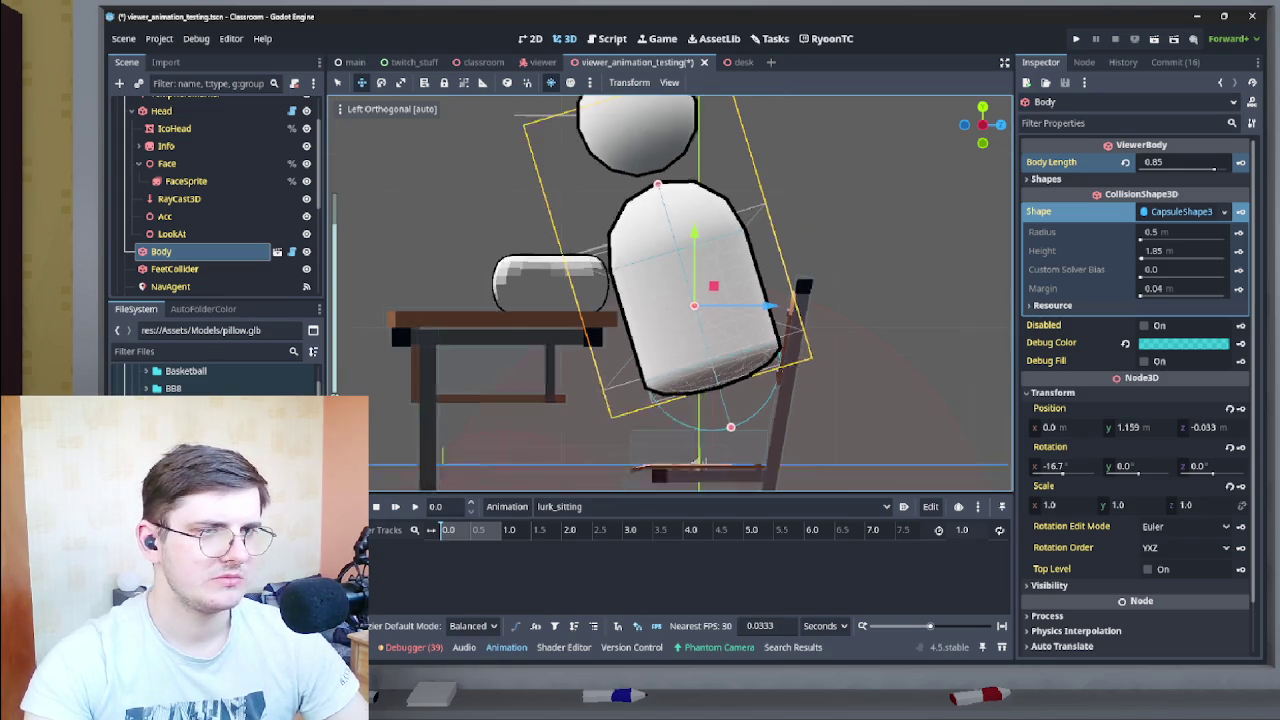
left_click_drag(401, 311, 575, 307)
Shorten Body Length to 0.75 and lower the Body slightly in side view
left_click(1175, 162)
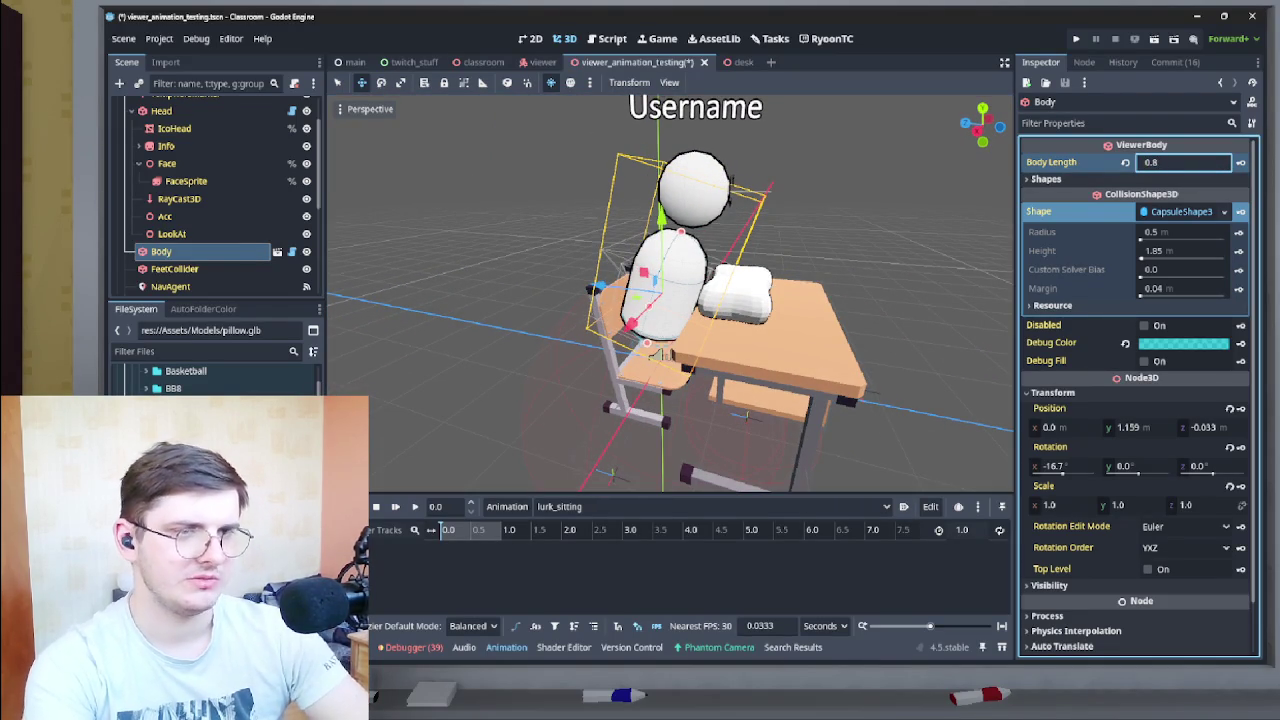
type("0")
key("Return")
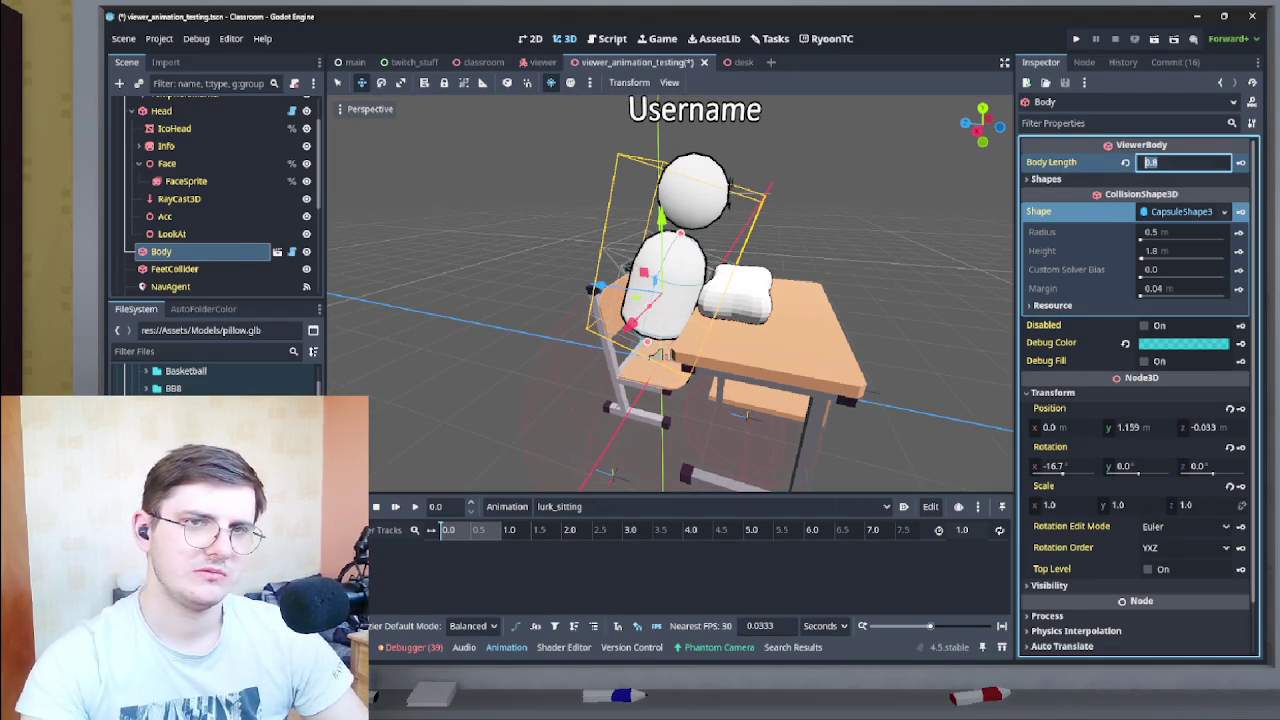
type("0.75")
key("Return")
left_click(977, 131)
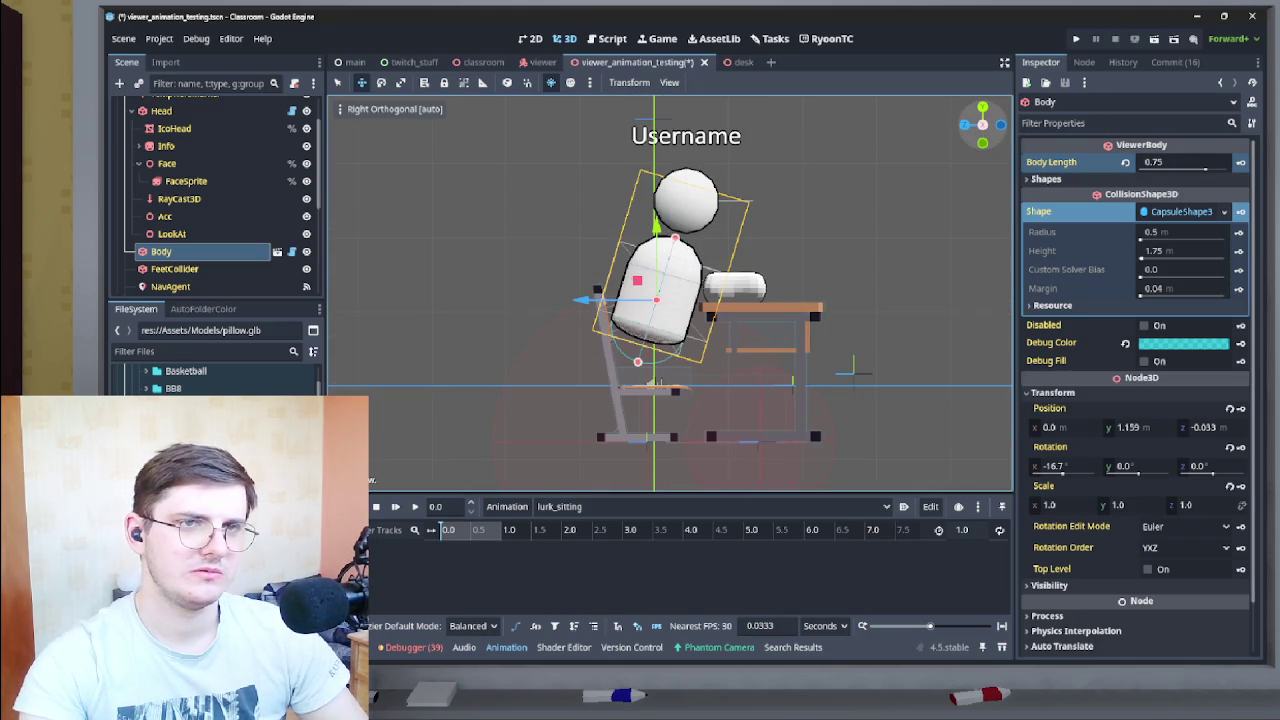
scroll(669, 337, "up", 10)
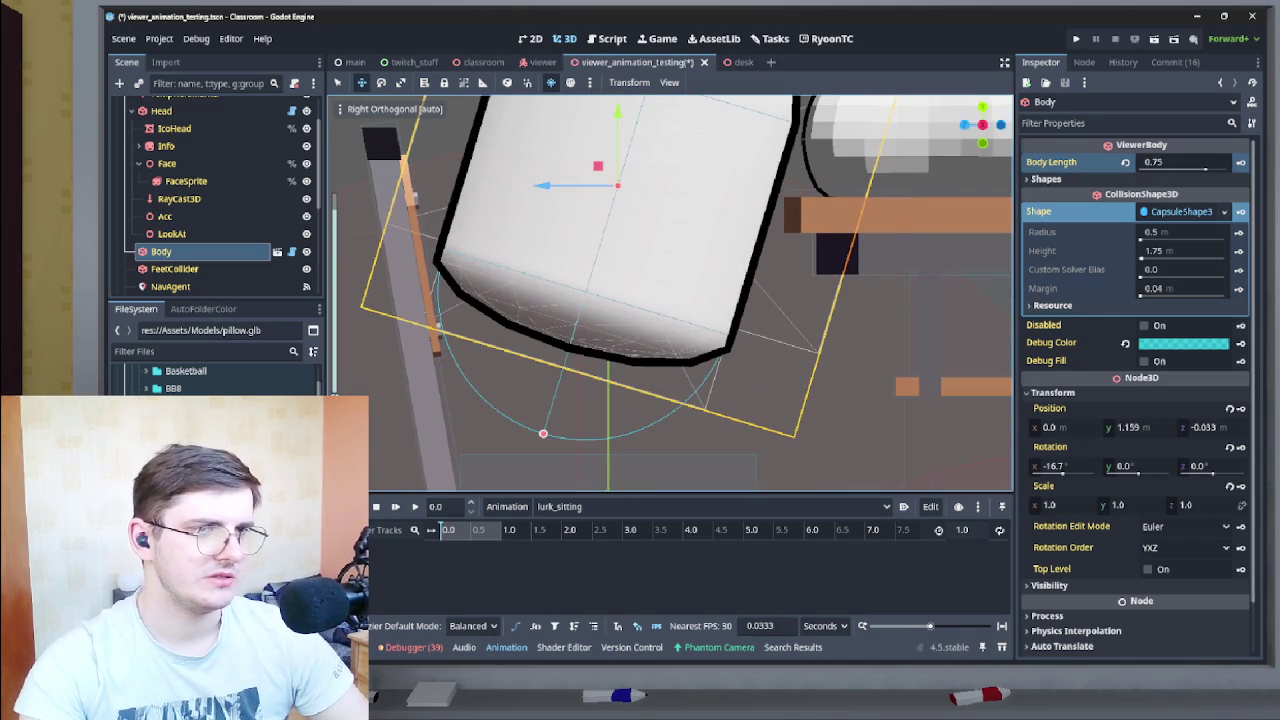
left_click_drag(617, 112, 617, 127)
scroll(669, 300, "down", 10)
Tilt the Body's X rotation to -20.2° in the left orthogonal view
left_click_drag(813, 390, 720, 390)
left_click_drag(590, 398, 620, 370)
scroll(630, 346, "down", 3)
left_click_drag(985, 130, 960, 130)
left_click(983, 124)
scroll(669, 293, "up", 15)
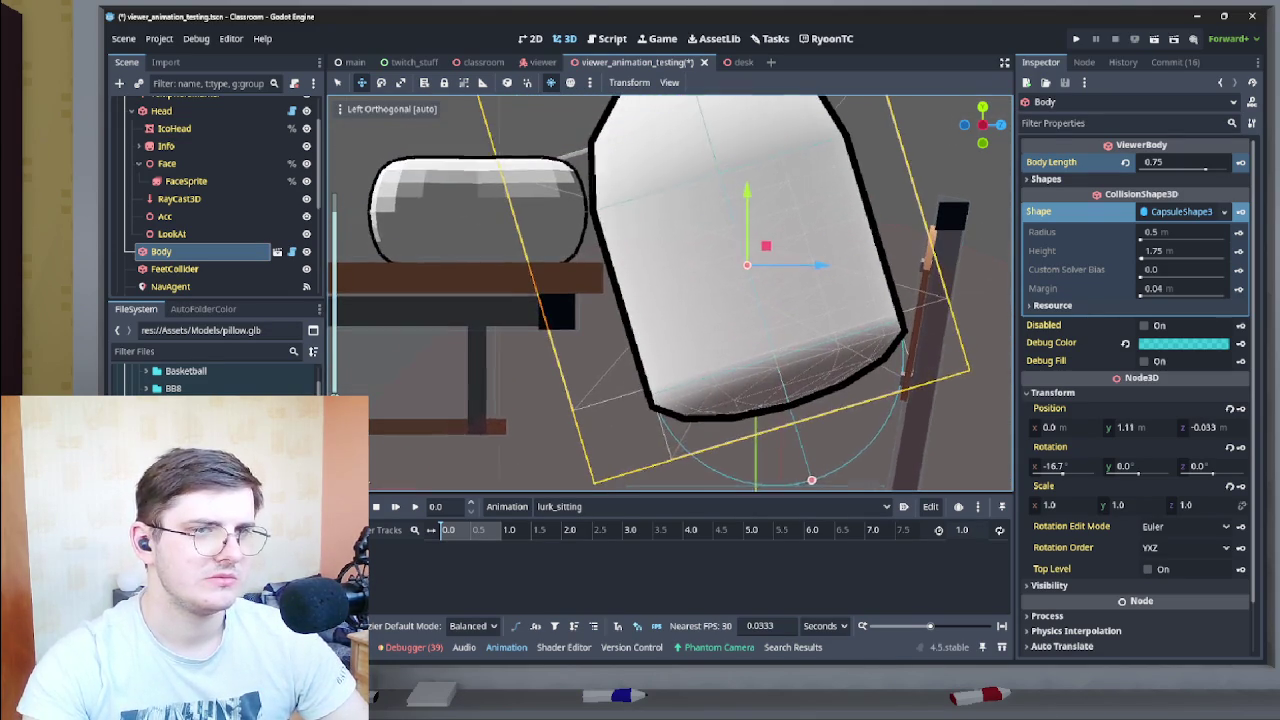
left_click_drag(790, 240, 802, 256)
Move the Body with Z and Y constraints to Y 1.102 beside the desk
key("w")
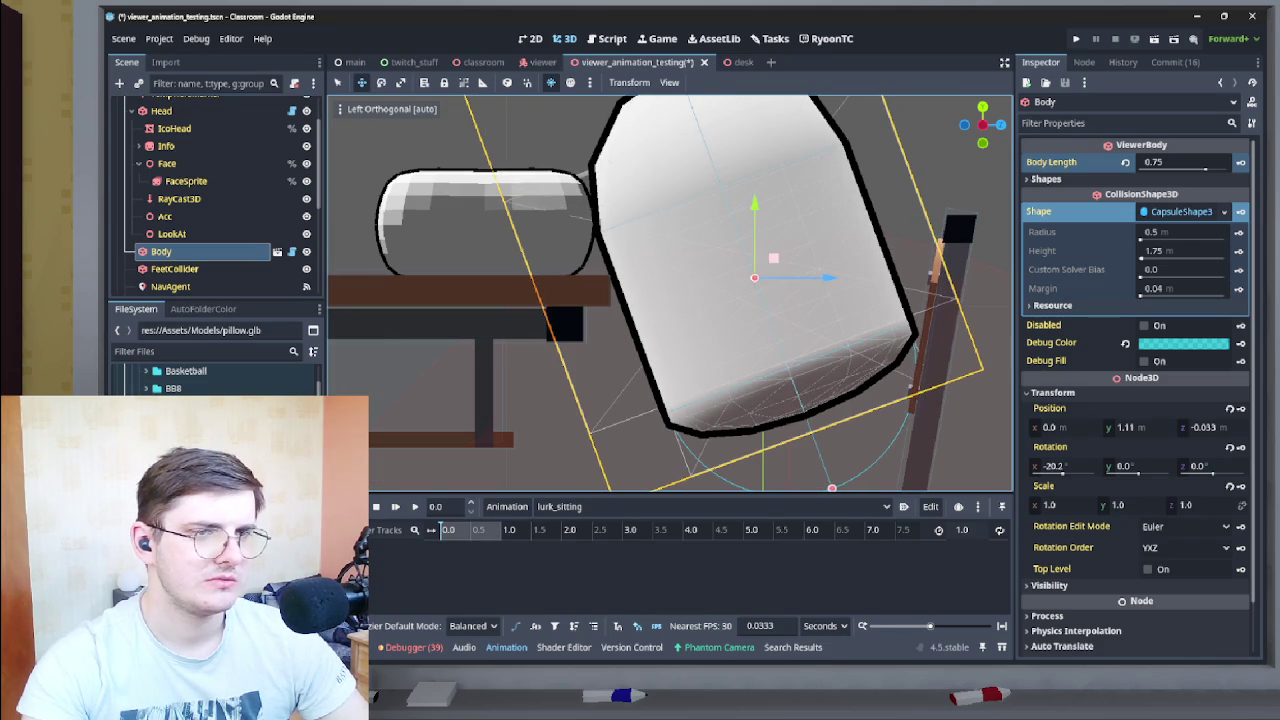
scroll(670, 293, "down", 2)
key("g")
key("z")
key("y")
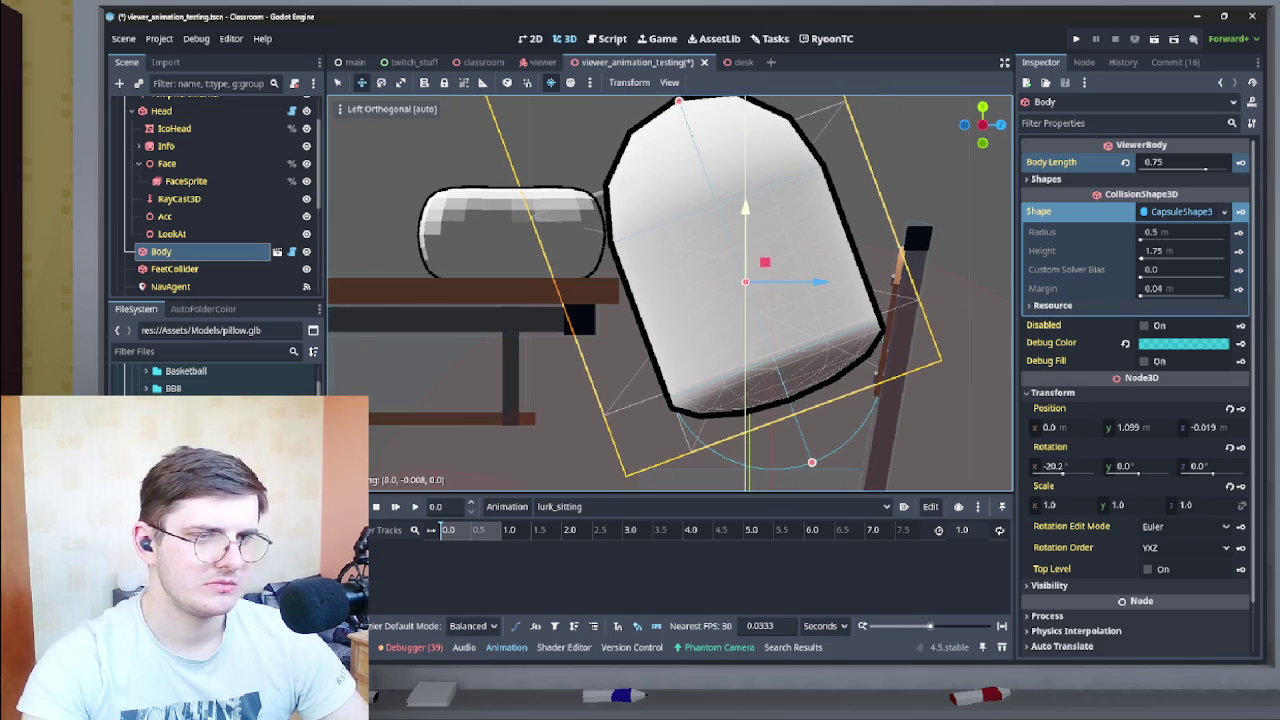
key("Return")
scroll(460, 404, "down", 5)
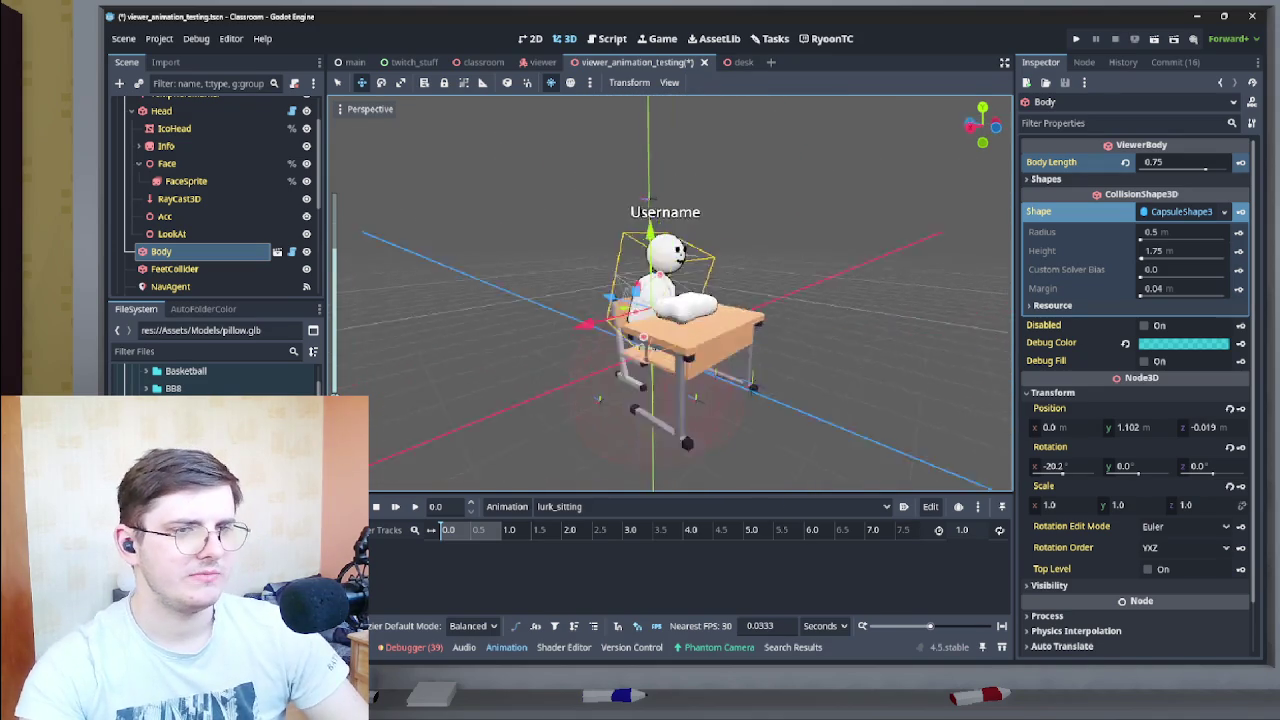
scroll(686, 295, "up", 4)
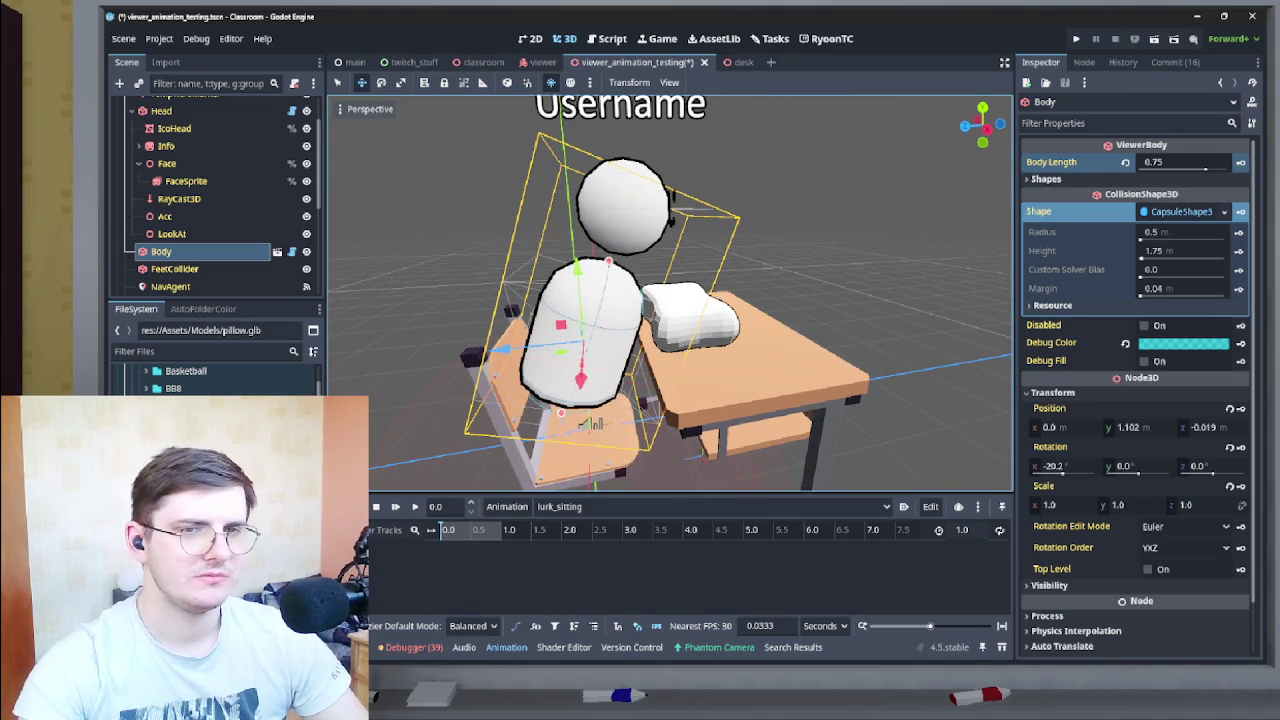
scroll(200, 190, "up", 1)
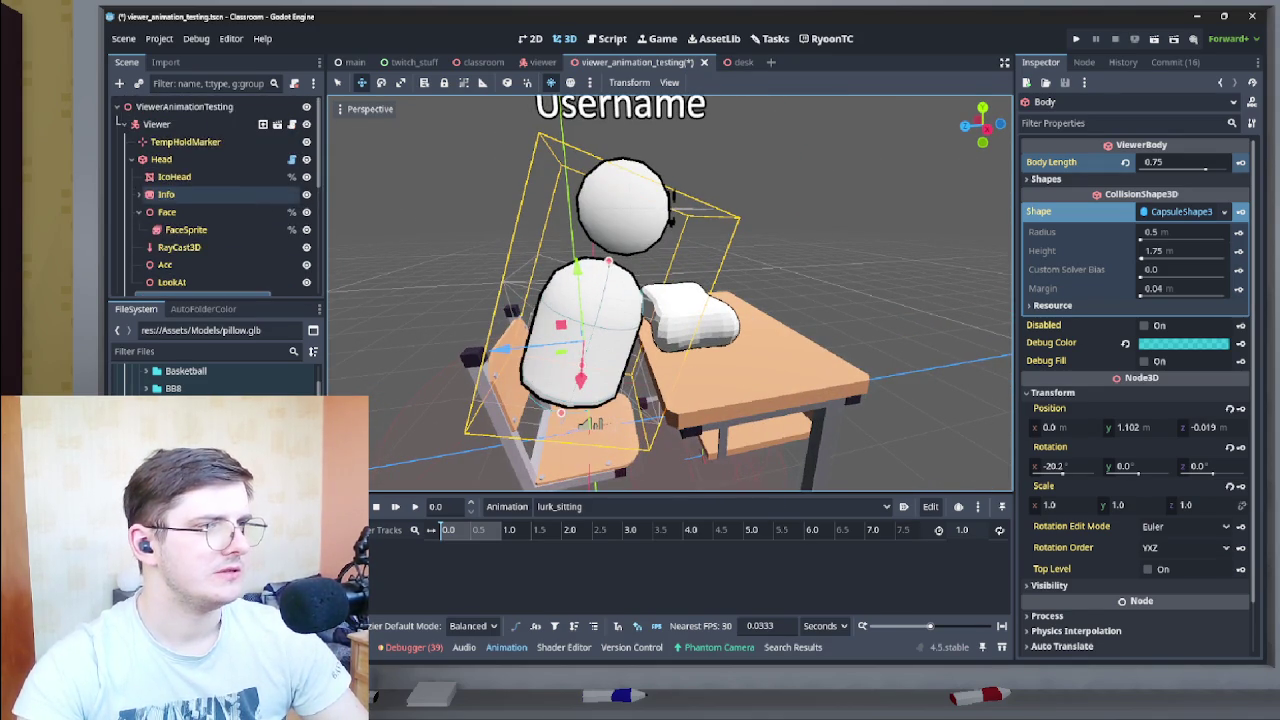
left_click(162, 135)
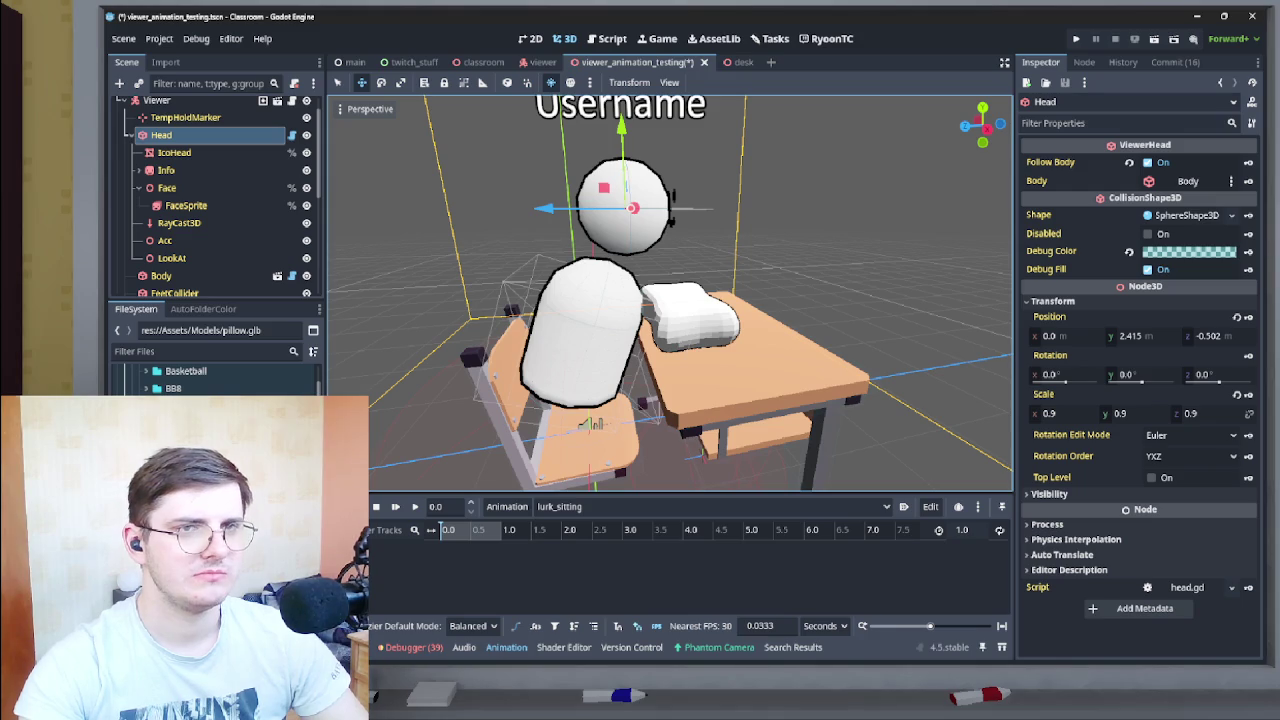
Turn off Follow Body on the viewer's Head and drag it down toward the pillow
key("KP_3")
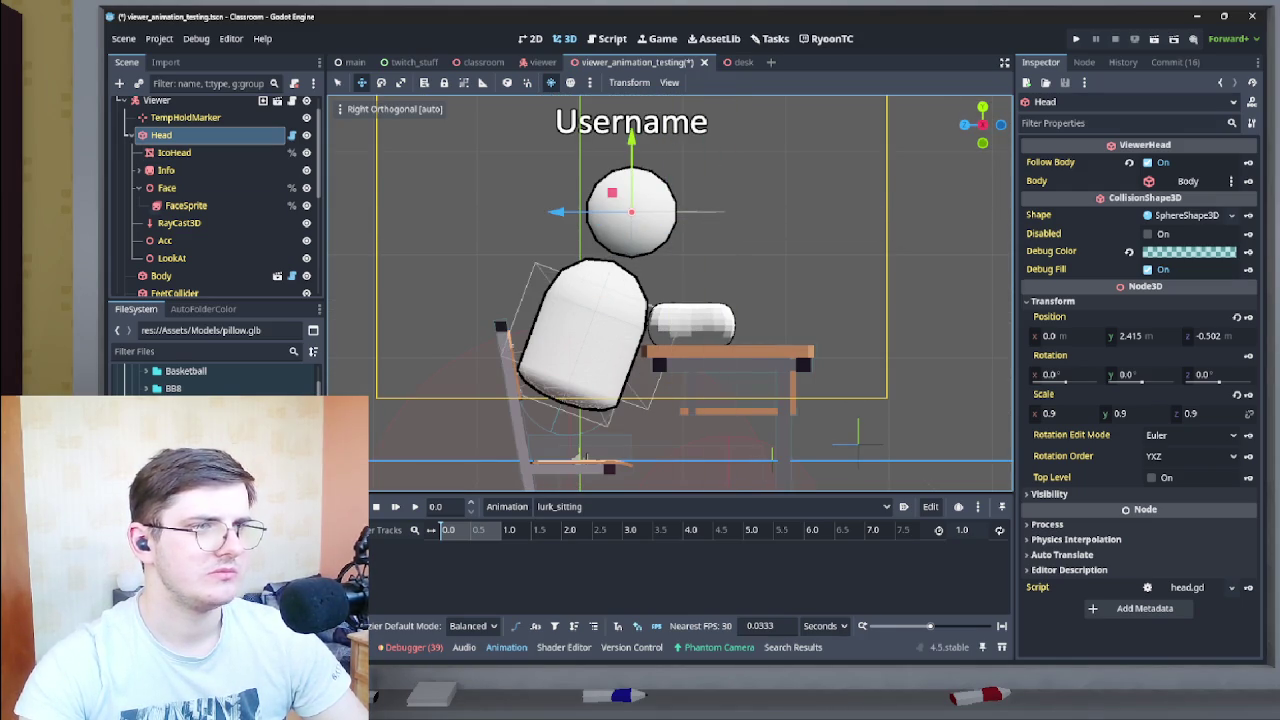
left_click(166, 170)
left_click(161, 135)
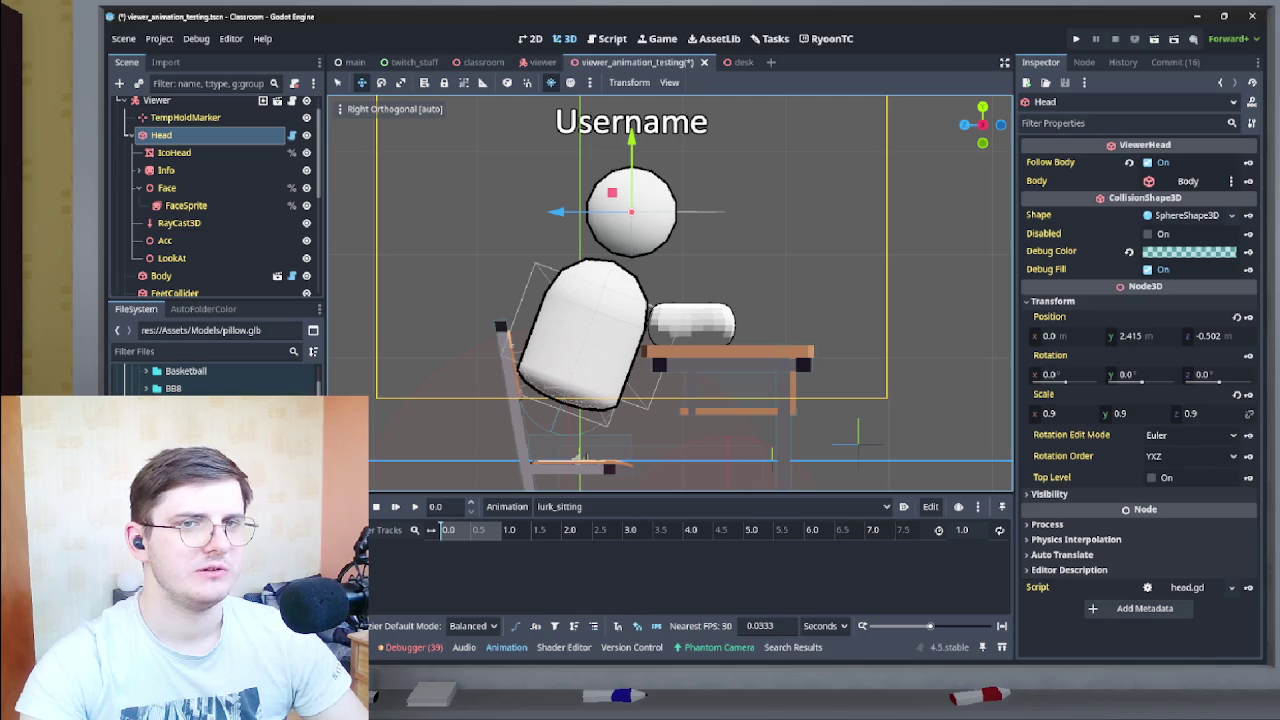
left_click(1148, 162)
mouse_move(631, 211)
left_mouse_down()
mouse_move(671, 223)
mouse_move(691, 255)
mouse_move(739, 263)
mouse_move(700, 292)
left_mouse_up()
Rotate the Head to -15°, -90°, 90° and lower it onto the pillow at Y 1.919
key("e")
left_click(1001, 124)
mouse_move(752, 242)
left_mouse_down()
mouse_move(700, 205)
mouse_move(610, 233)
left_mouse_up()
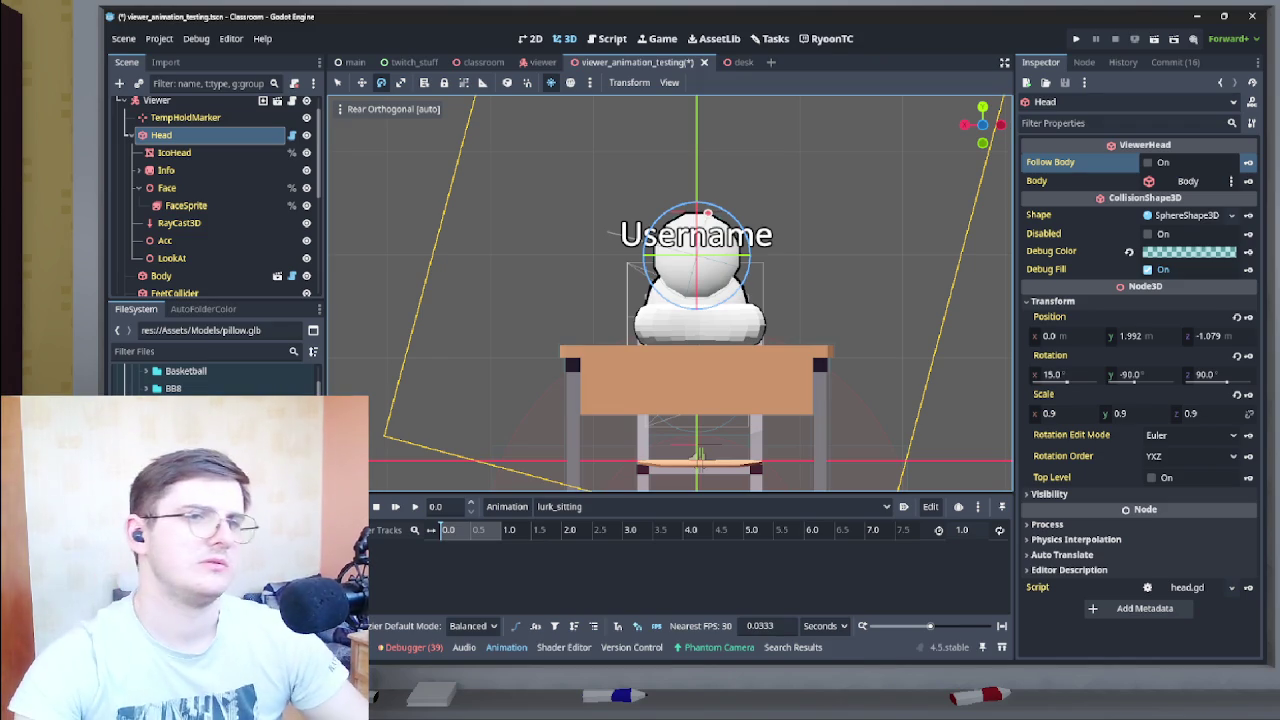
mouse_move(610, 233)
left_mouse_down()
mouse_move(610, 278)
mouse_move(520, 240)
left_mouse_up()
left_click_drag(703, 185, 555, 224)
Orbit around the desk, select the Info label and start moving it along the X axis
scroll(630, 220, "down", 6)
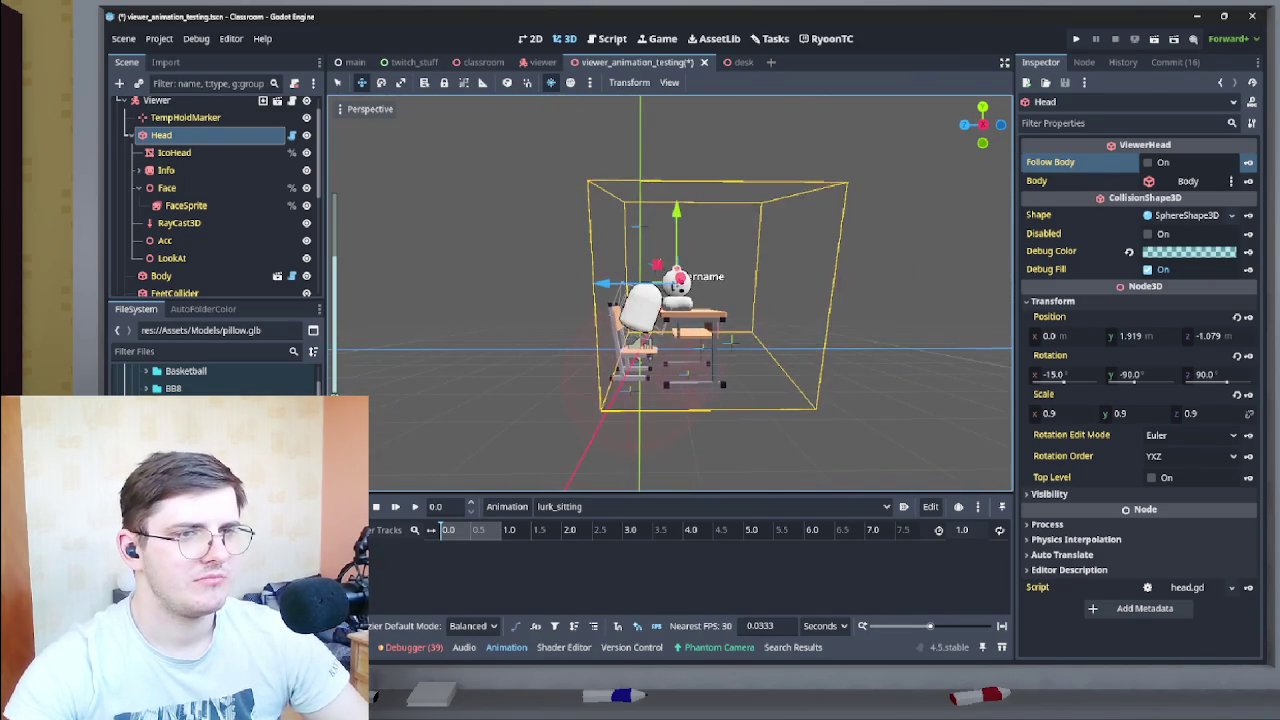
left_click(648, 228)
scroll(648, 228, "up", 8)
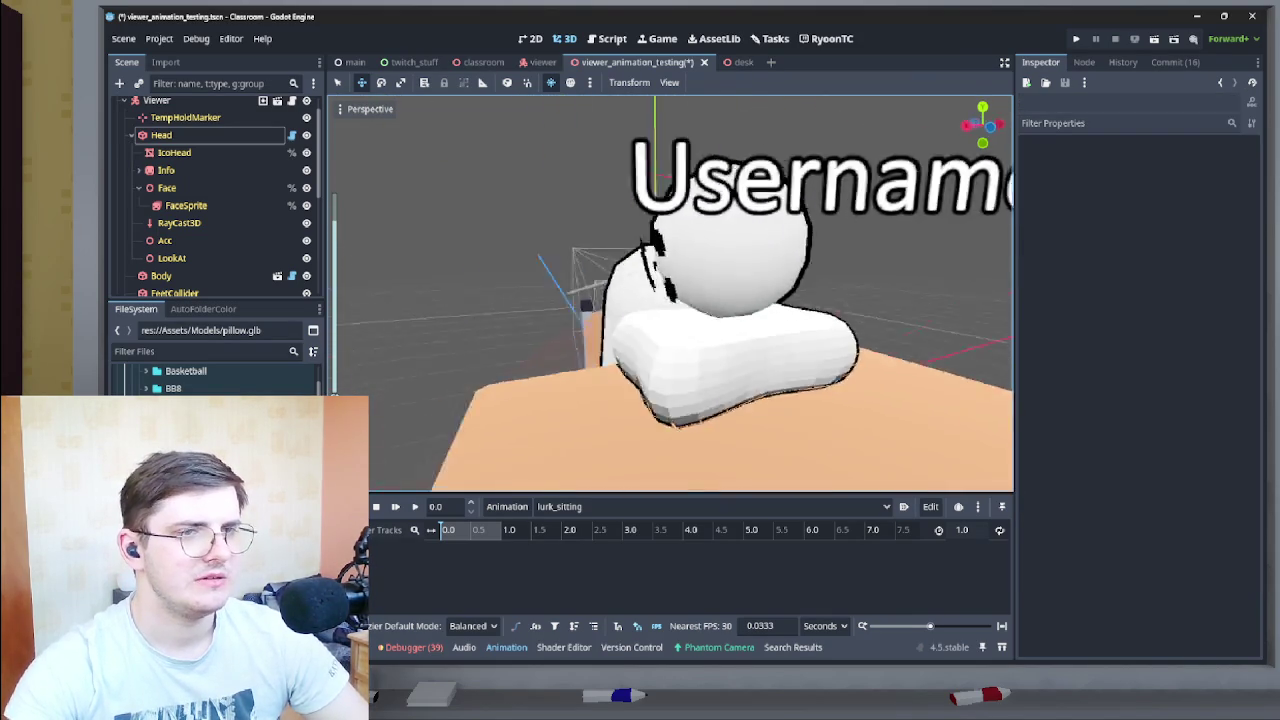
scroll(648, 228, "down", 2)
left_click_drag(648, 228, 624, 231)
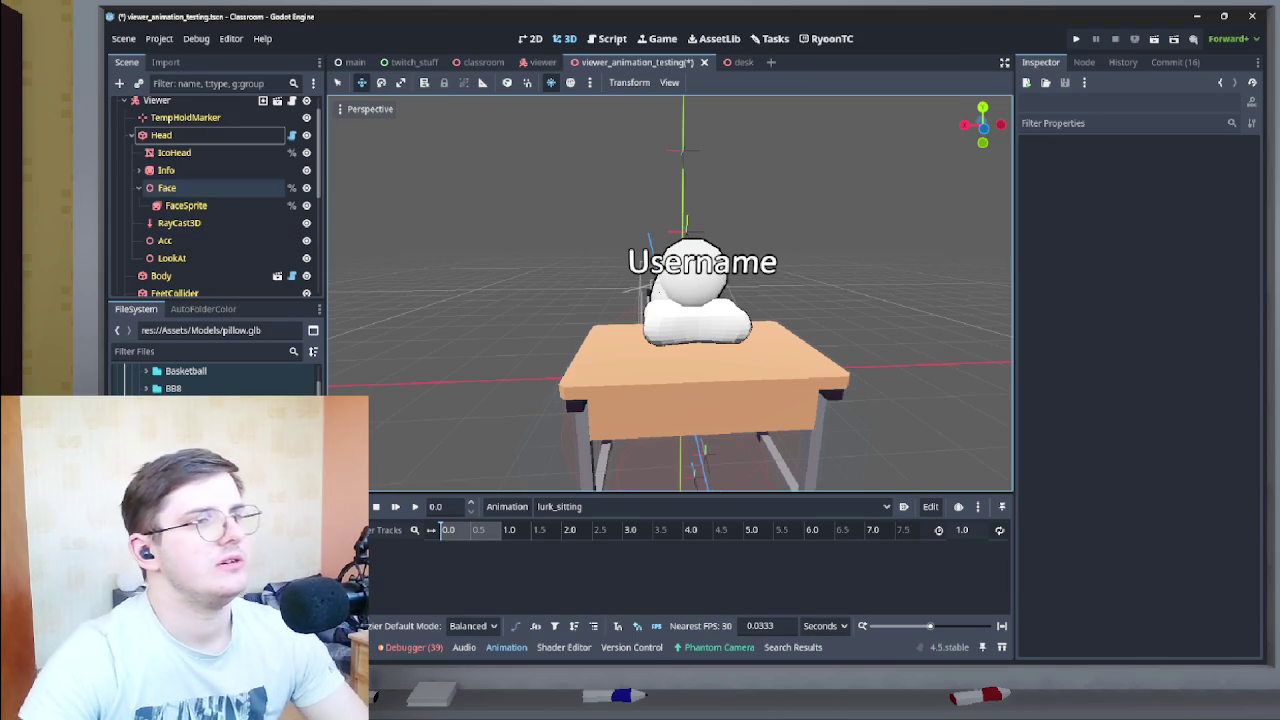
left_click(166, 170)
mouse_move(660, 300)
left_mouse_down()
mouse_move(610, 300)
mouse_move(602, 252)
left_mouse_up()
key("g")
key("x")
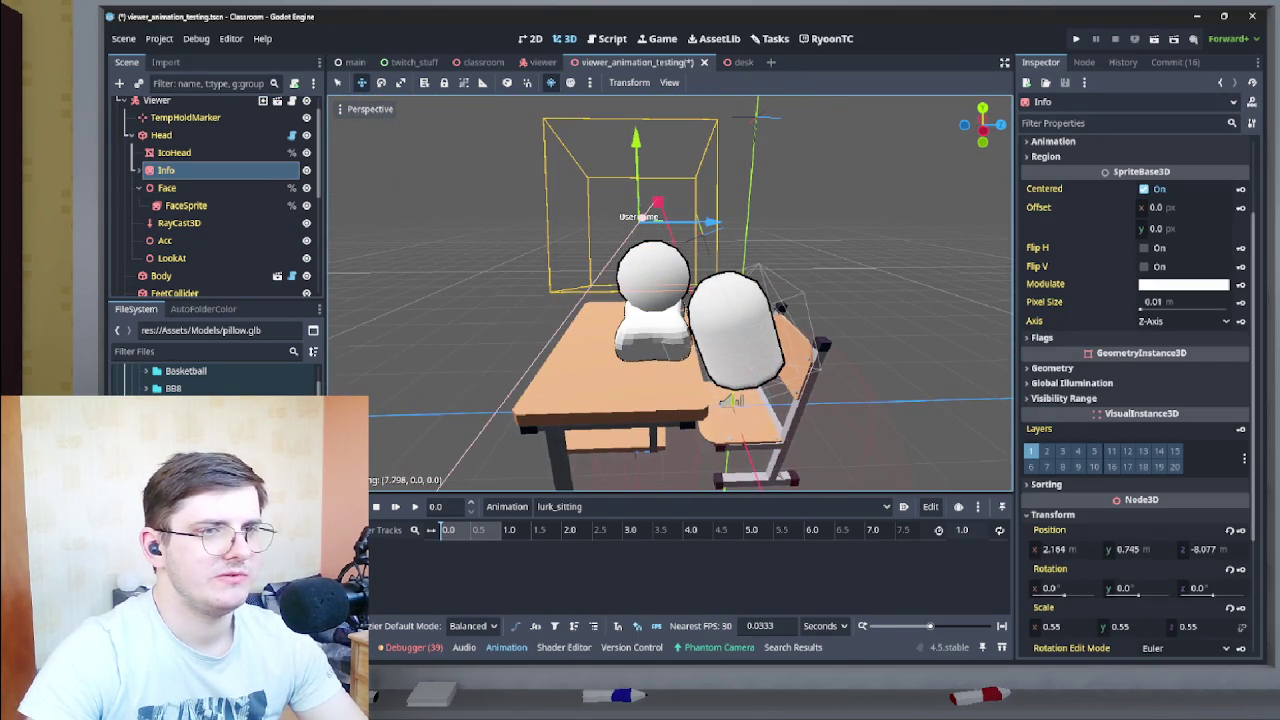
key("Escape")
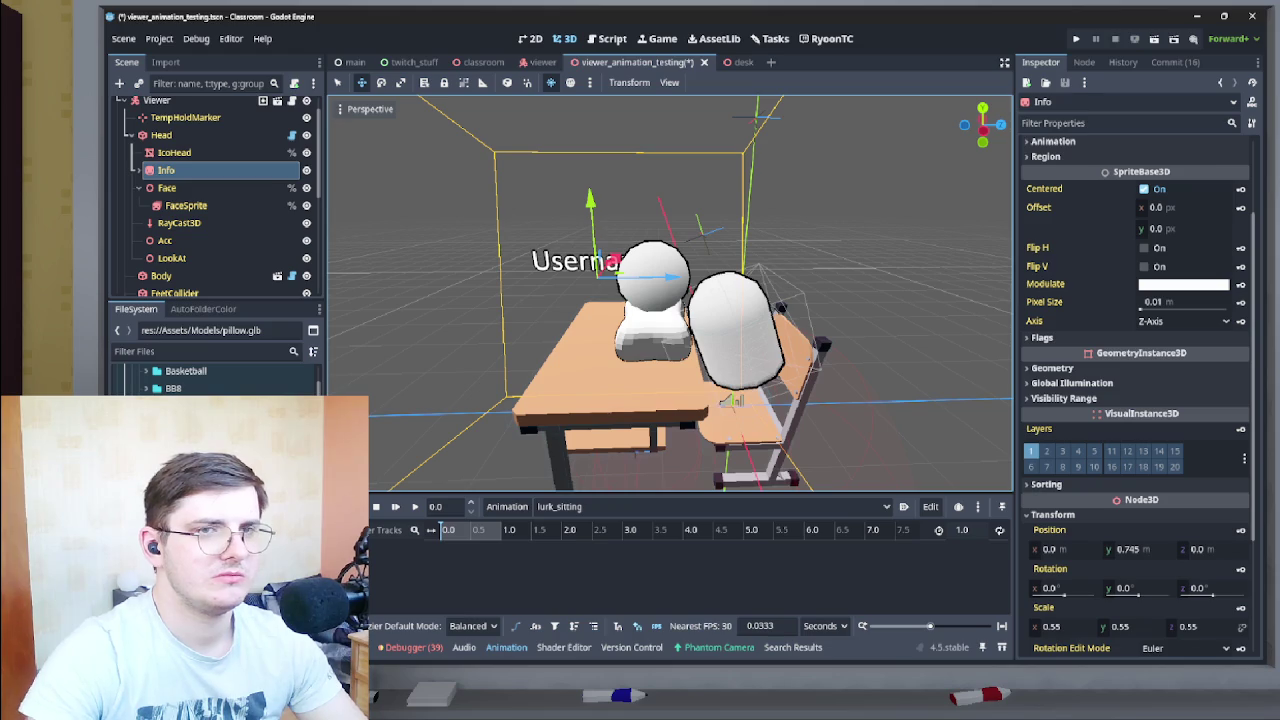
left_click(984, 128)
key("g")
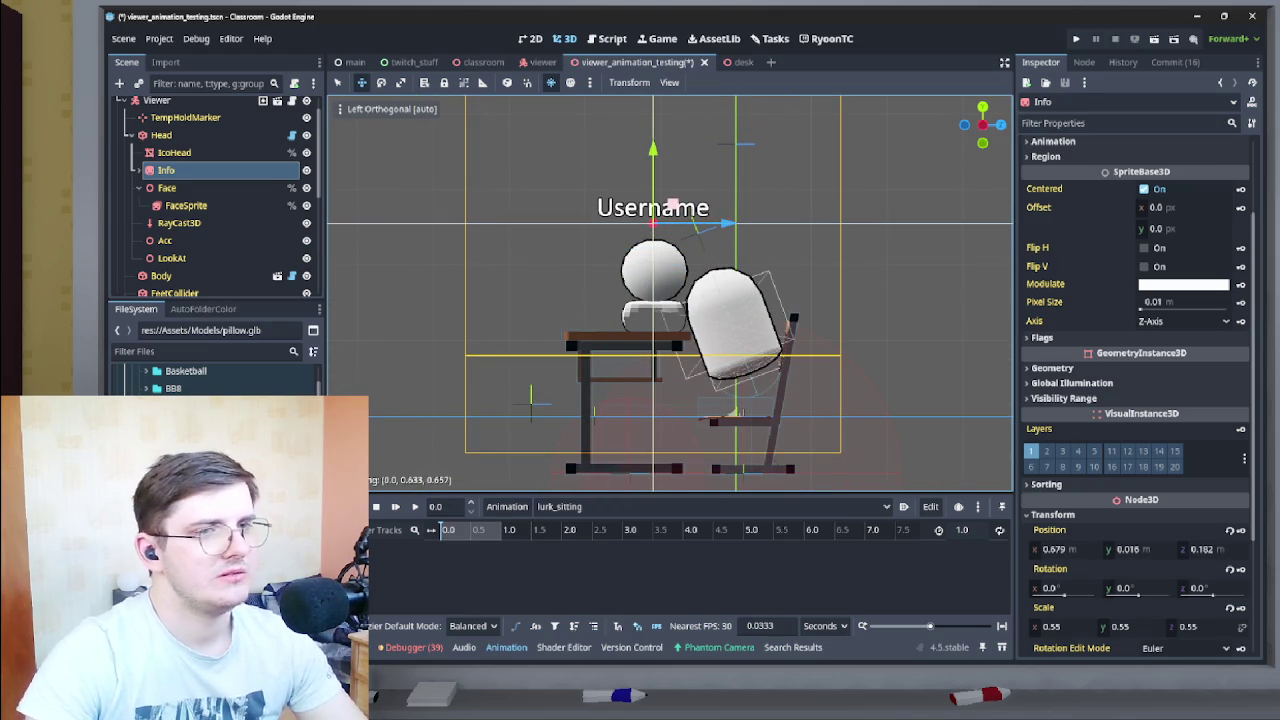
left_click(668, 204)
left_click_drag(668, 204, 446, 200)
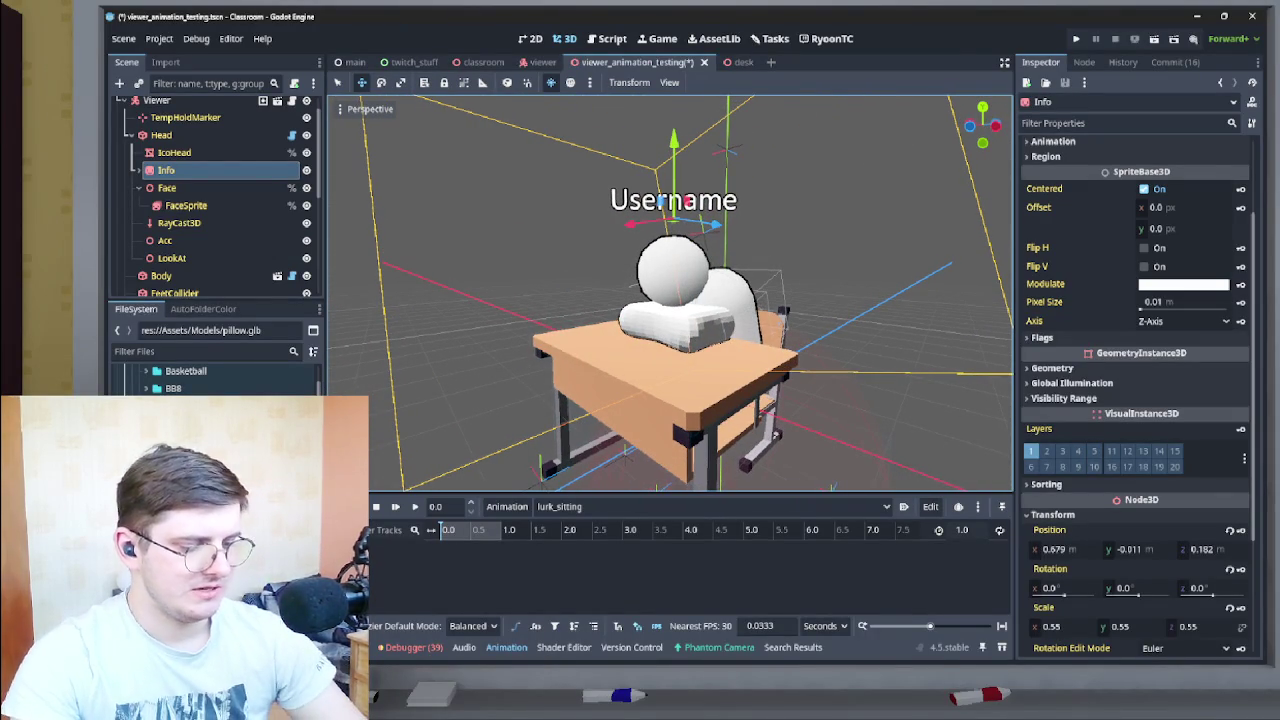
key("ctrl+z")
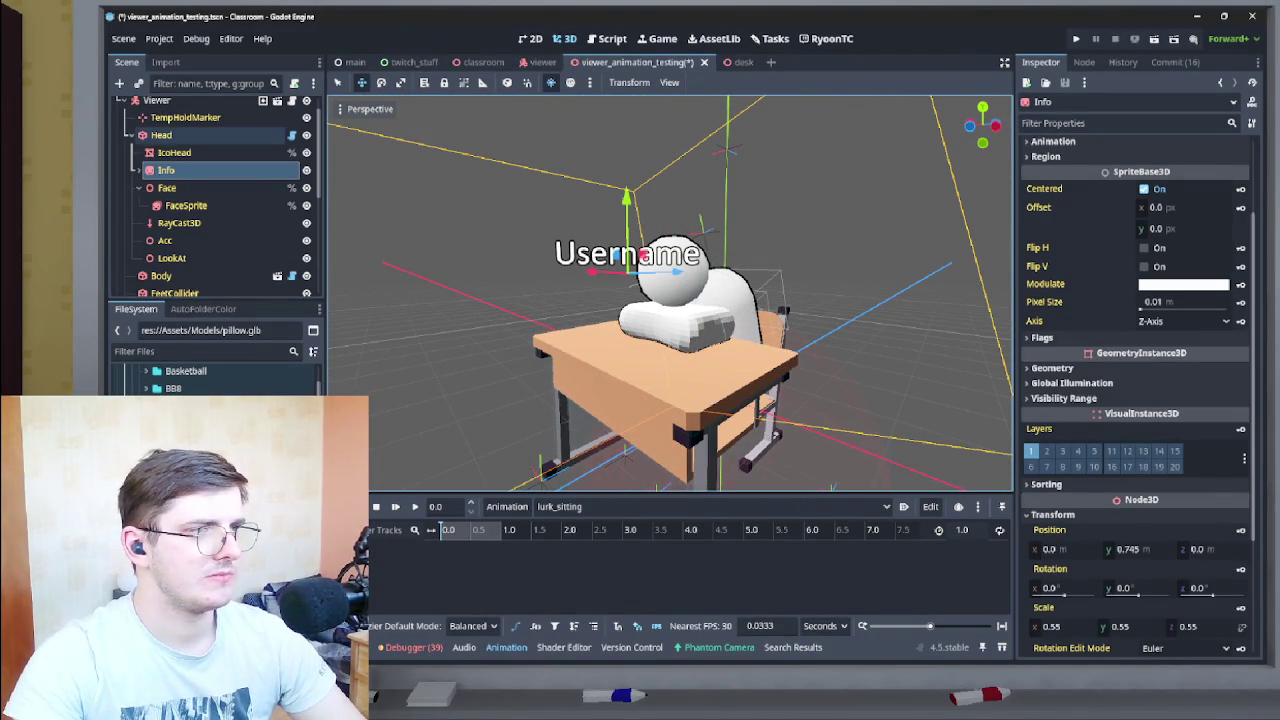
mouse_move(600, 300)
left_mouse_down()
mouse_move(712, 226)
mouse_move(690, 205)
left_mouse_up()
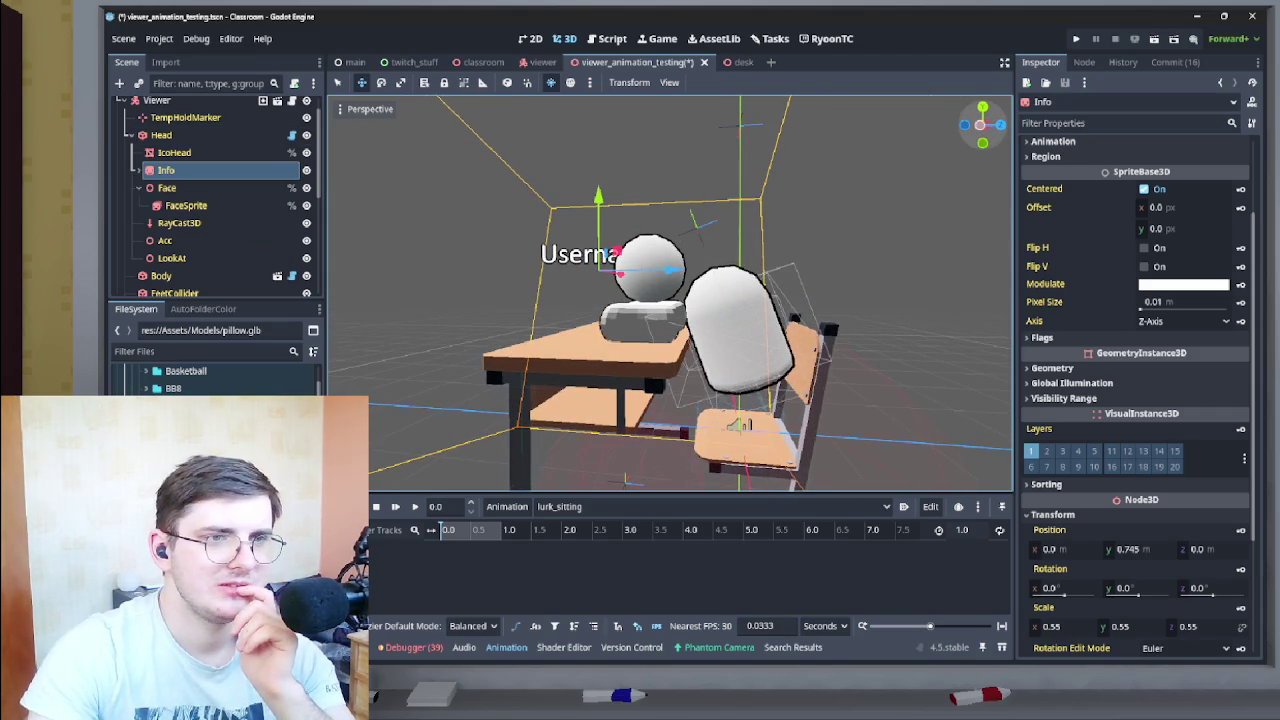
key("ctrl+KP_3")
scroll(570, 333, "up", 5)
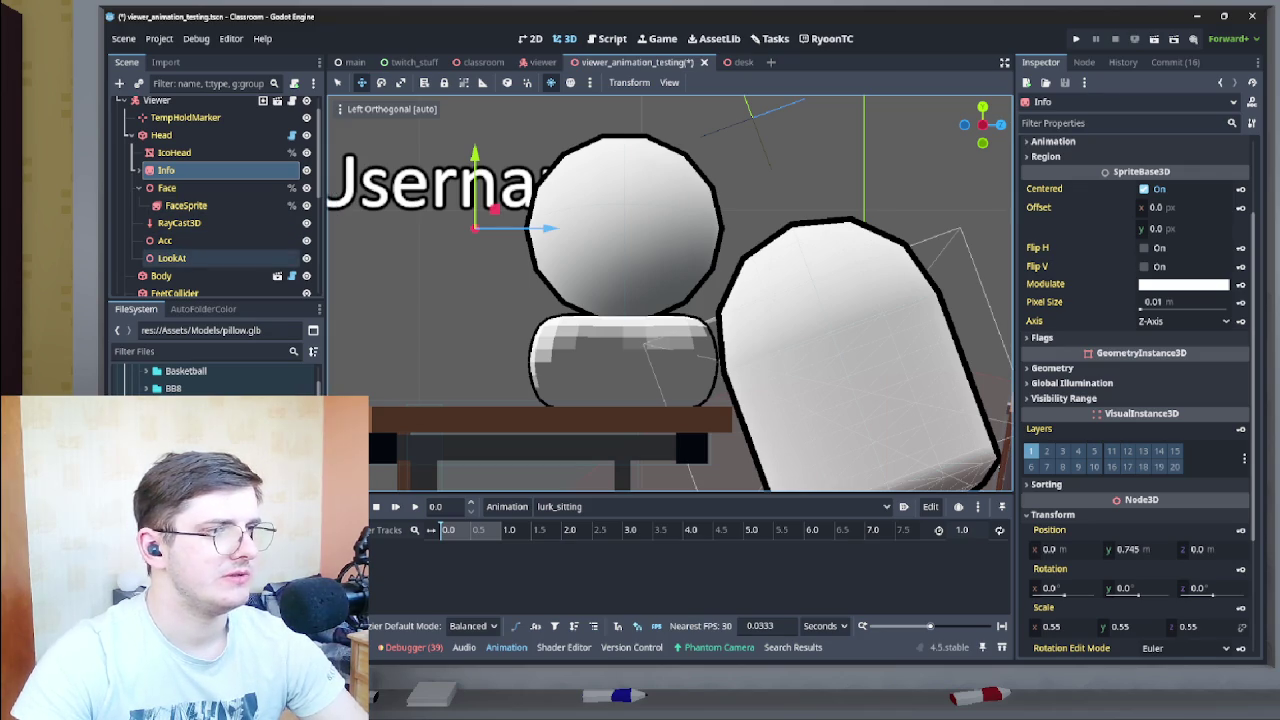
left_click(161, 275)
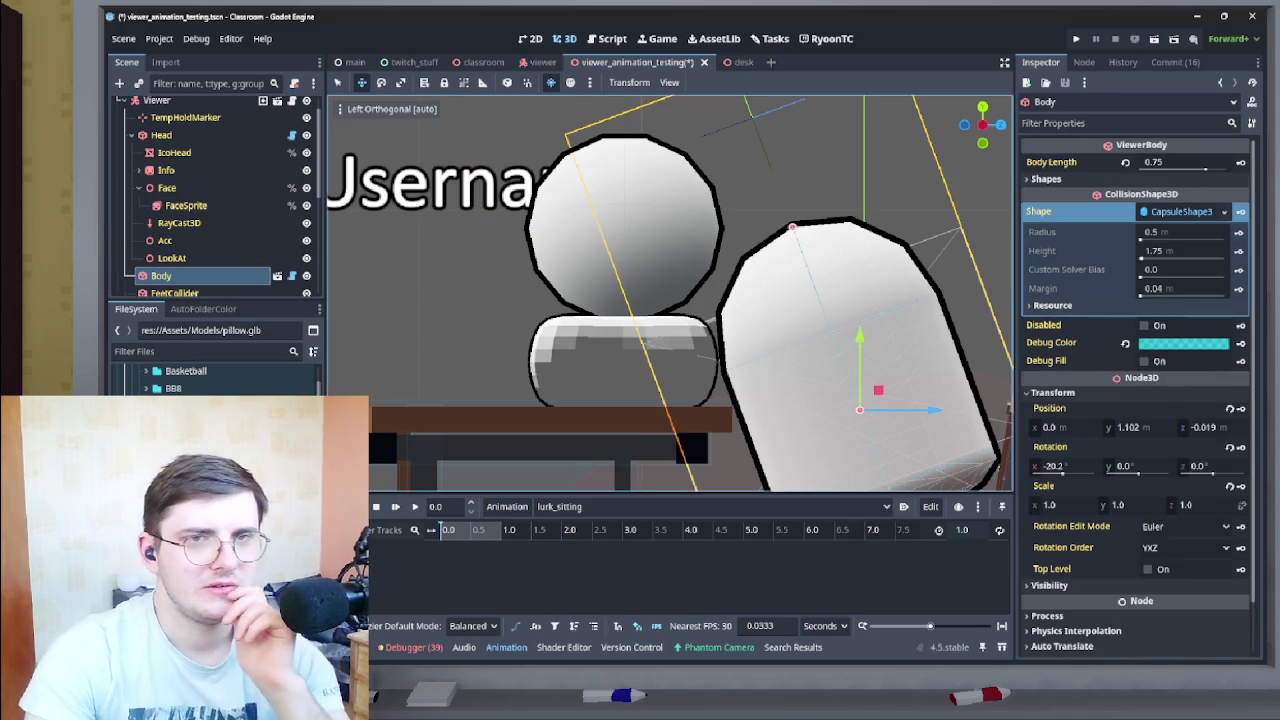
left_click(1240, 162)
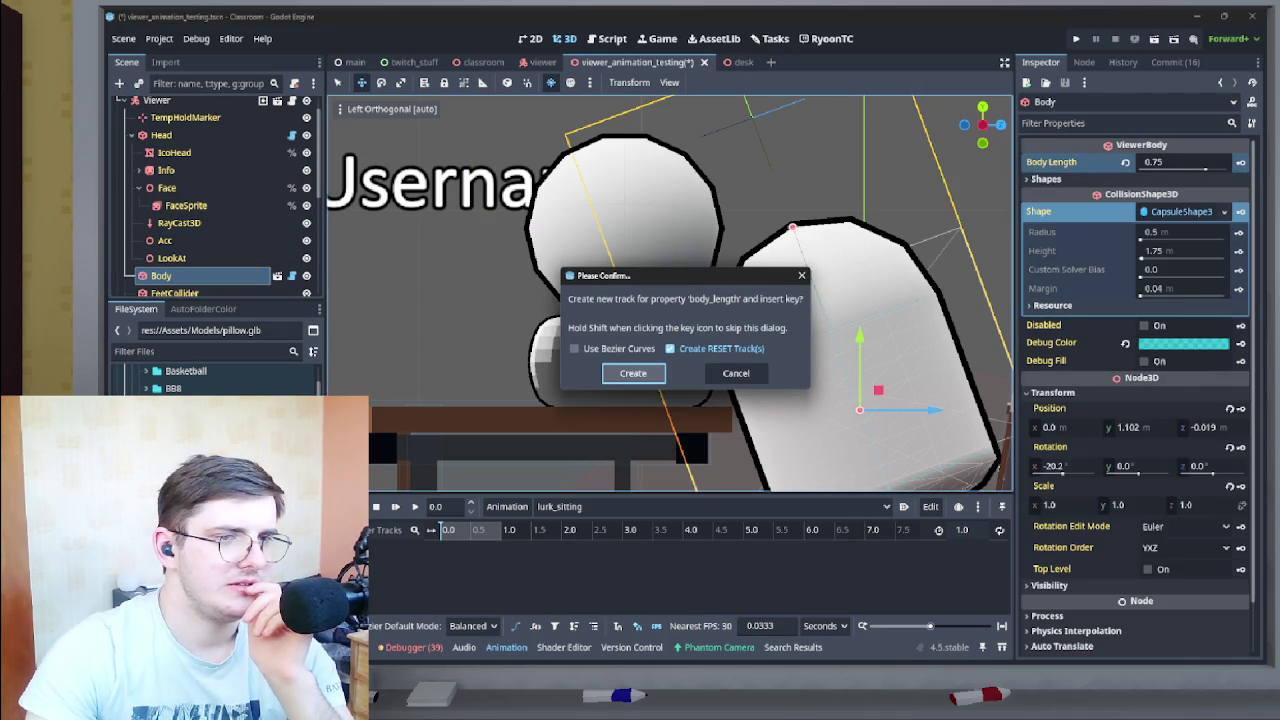
Create the body_length track and key the Body's position and rotation in lurk_sitting
left_click(633, 373)
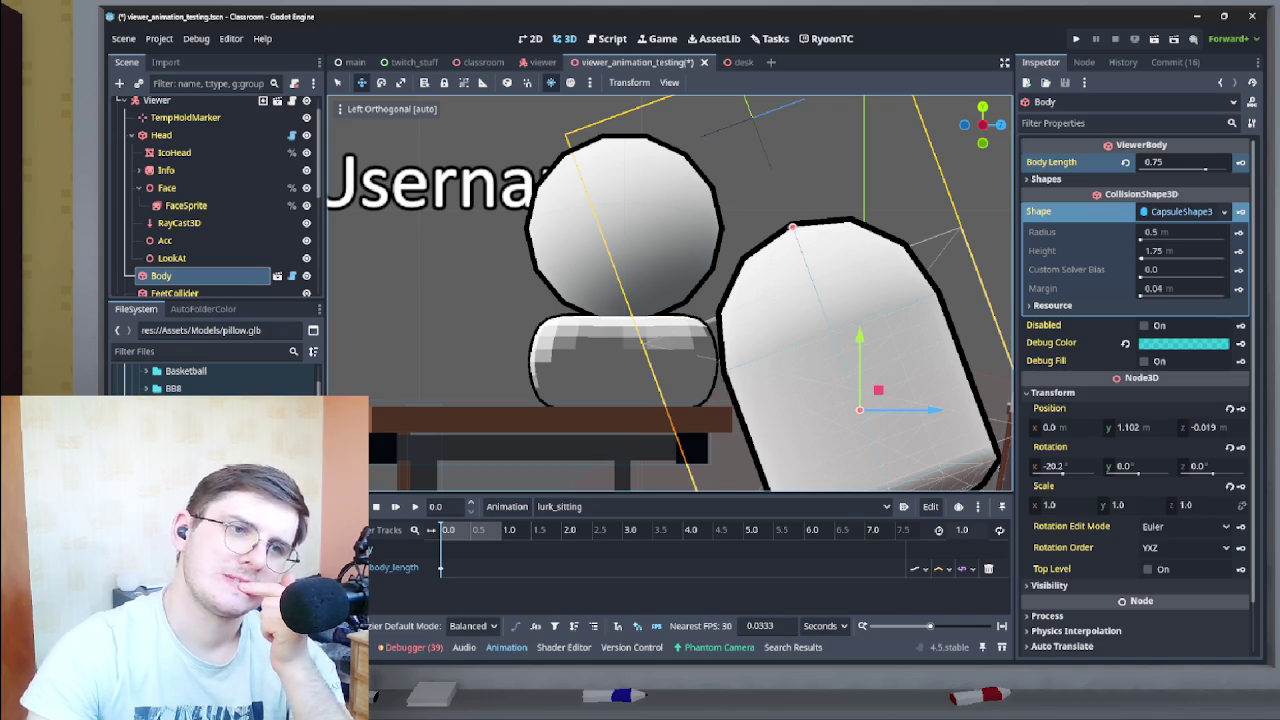
scroll(487, 364, "down", 4)
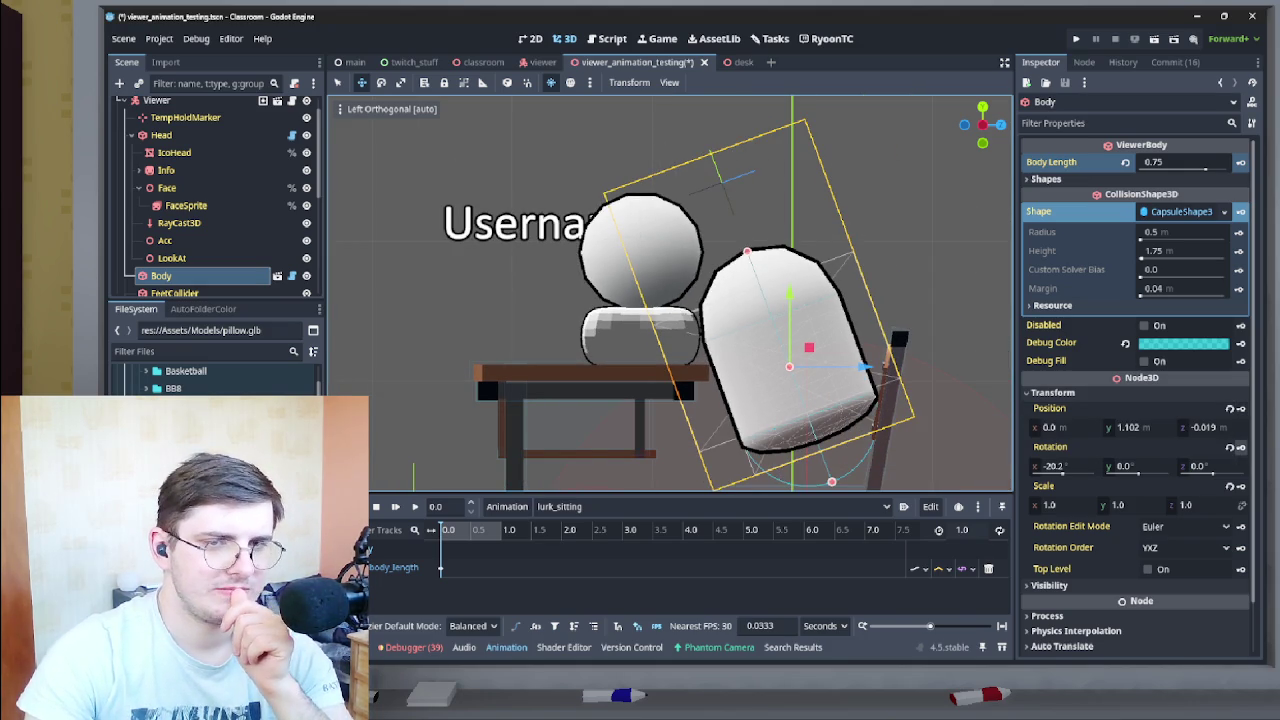
left_click(1240, 408)
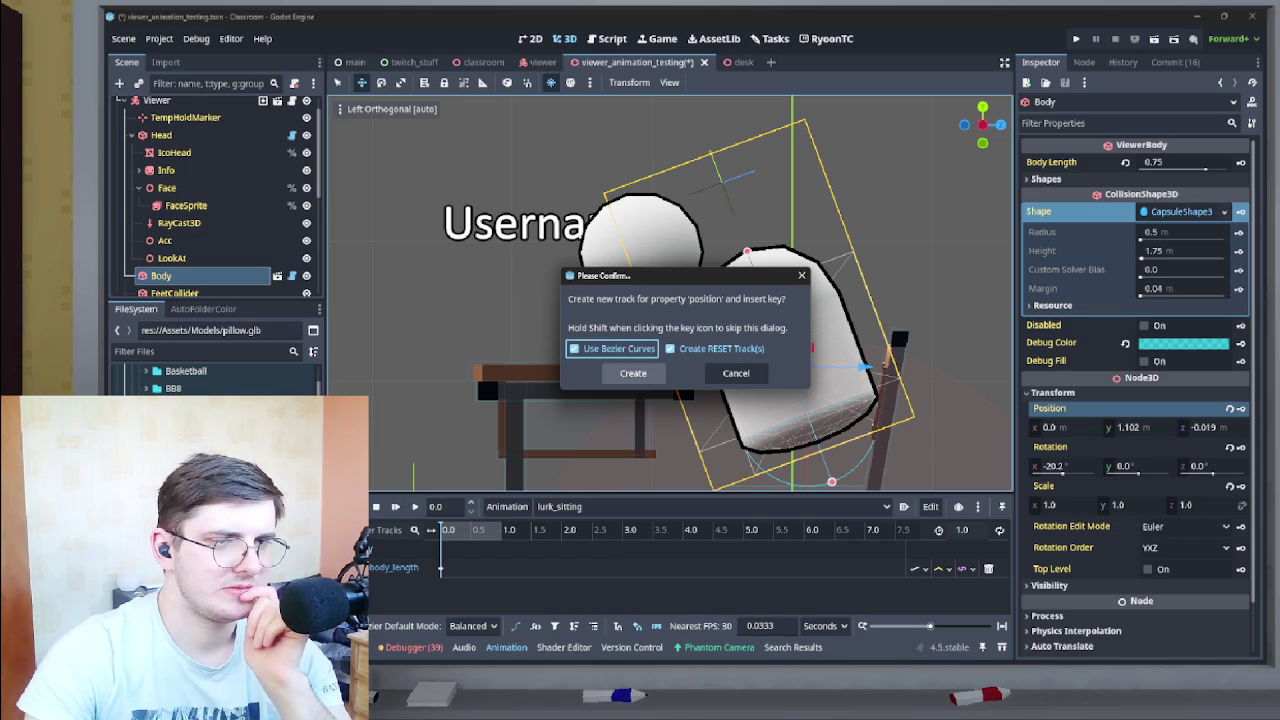
key("Return")
left_click(1240, 447)
key("Return")
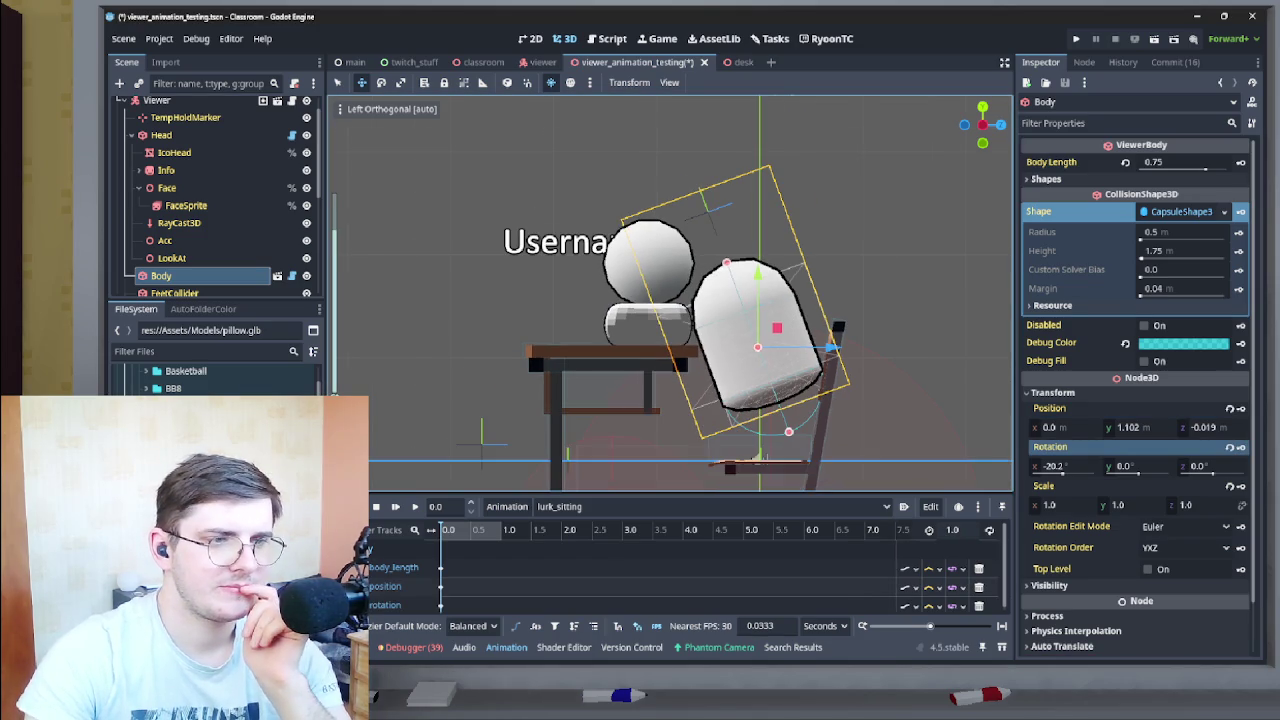
scroll(200, 160, "up", 1)
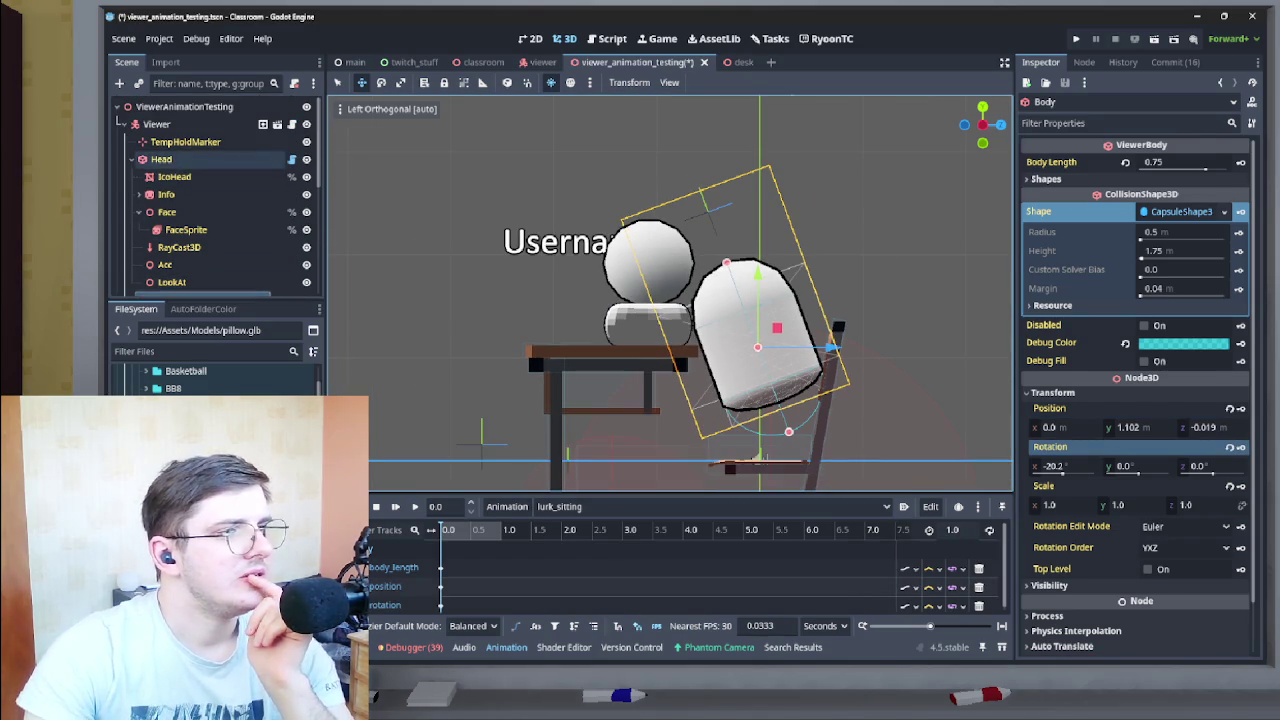
Add position and rotation keys for the Head node to lurk_sitting
left_click(161, 159)
left_click(1248, 316)
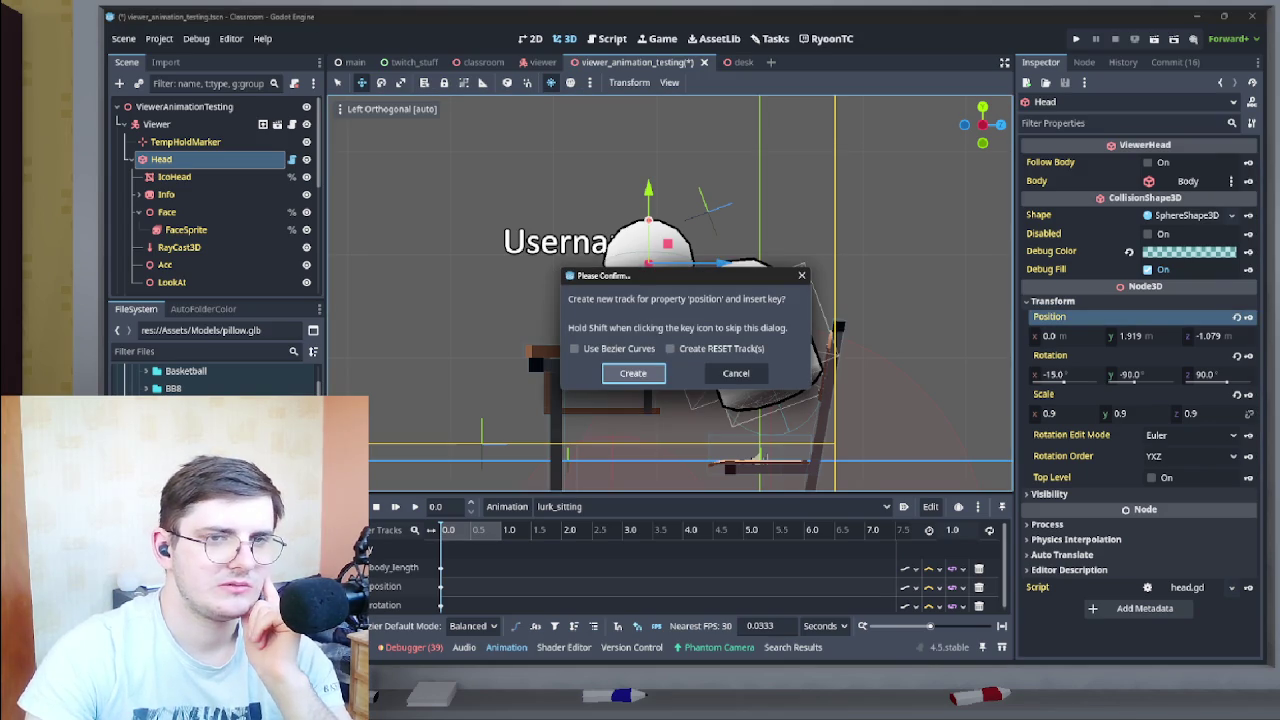
key("Return")
left_click(1248, 355)
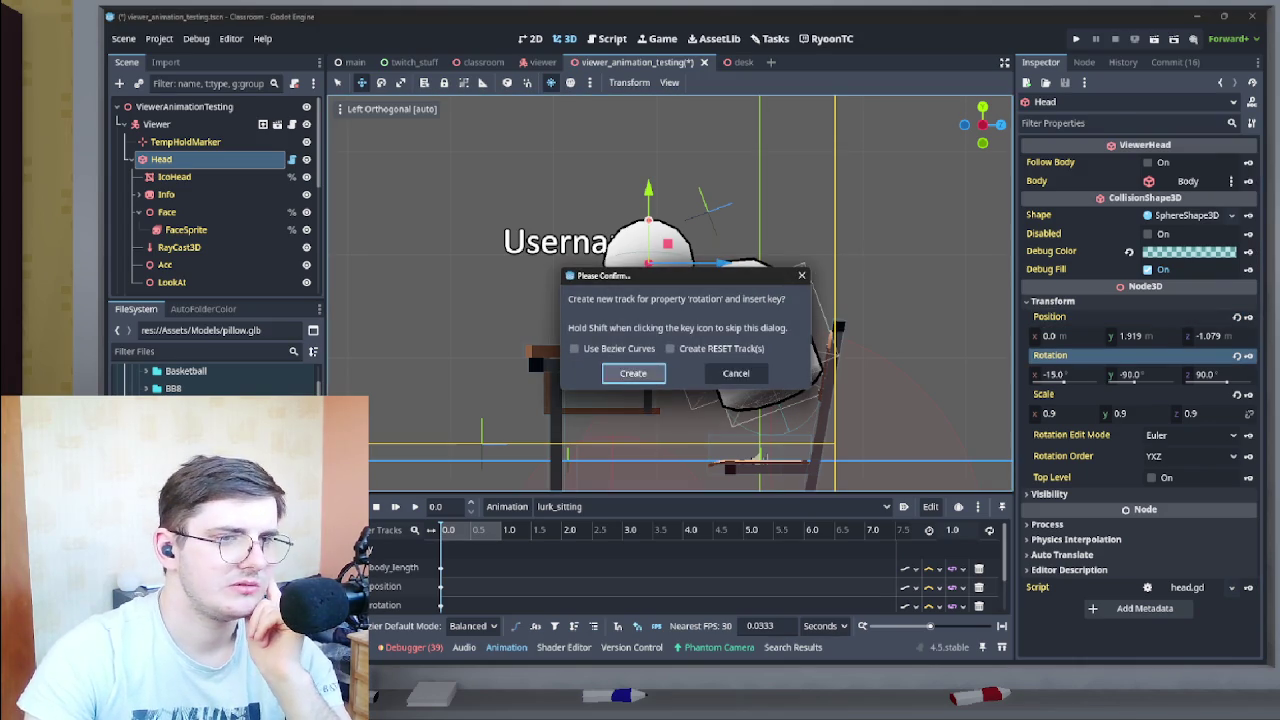
key("Return")
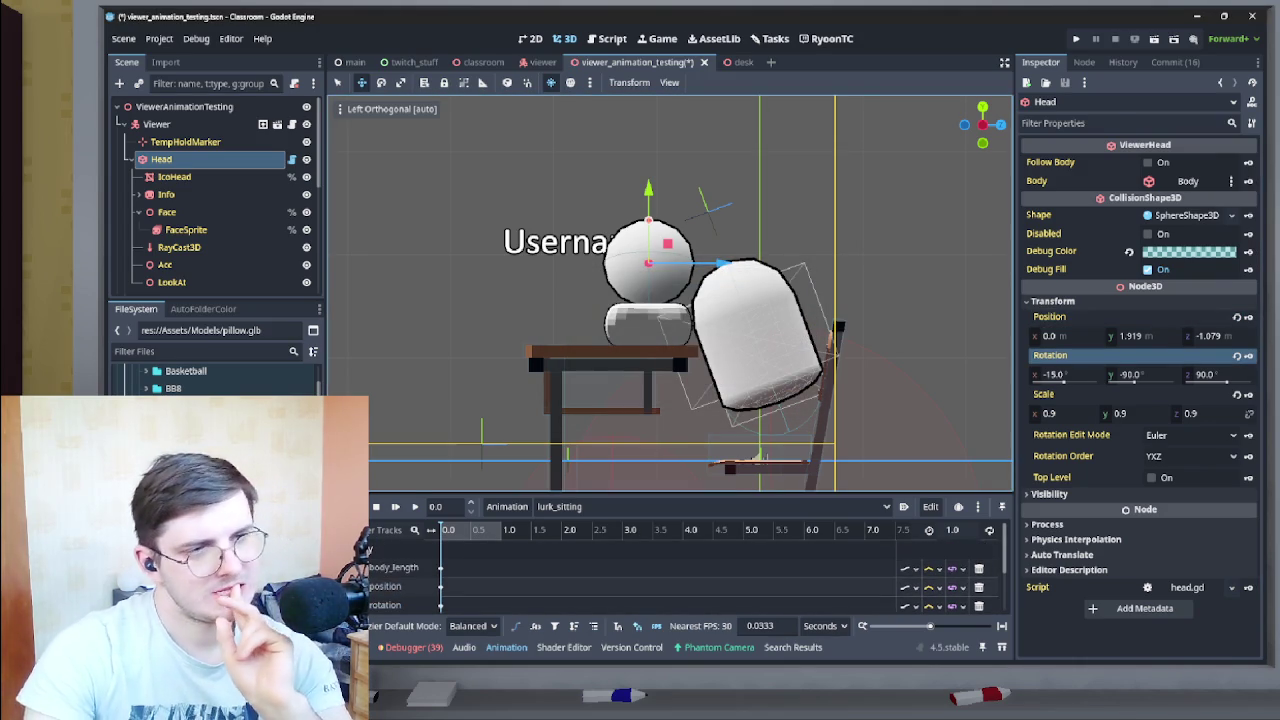
mouse_move(690, 290)
left_mouse_down()
mouse_move(640, 268)
mouse_move(565, 288)
mouse_move(632, 276)
left_mouse_up()
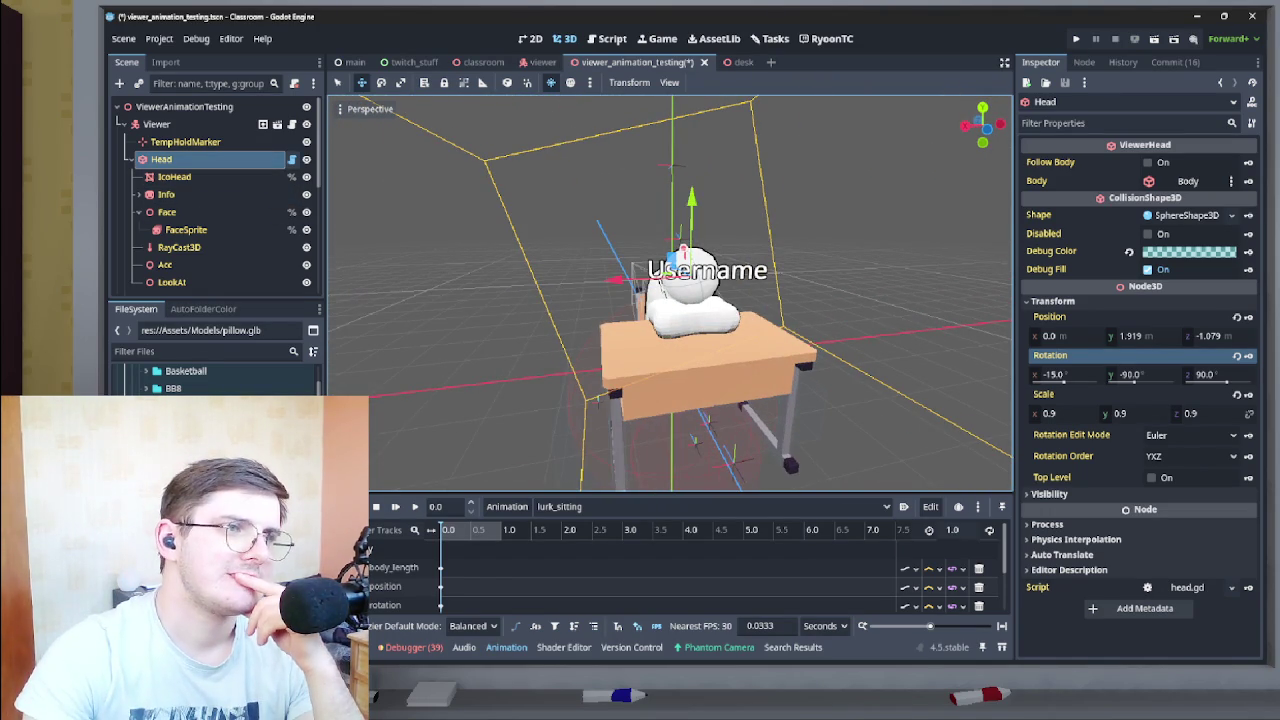
left_click(292, 160)
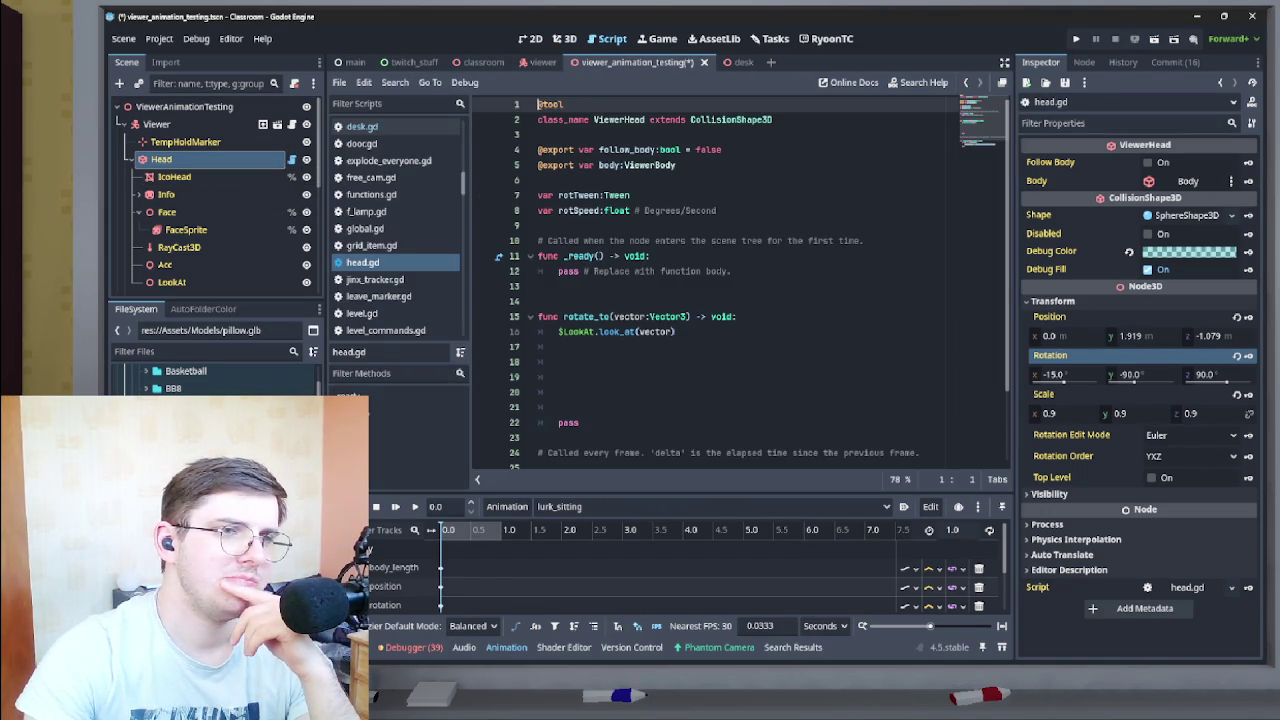
Delete the empty lines inside head.gd's rotate_to function, then switch to the viewer scene
scroll(740, 285, "down", 2)
scroll(740, 285, "up", 1)
scroll(740, 285, "down", 1)
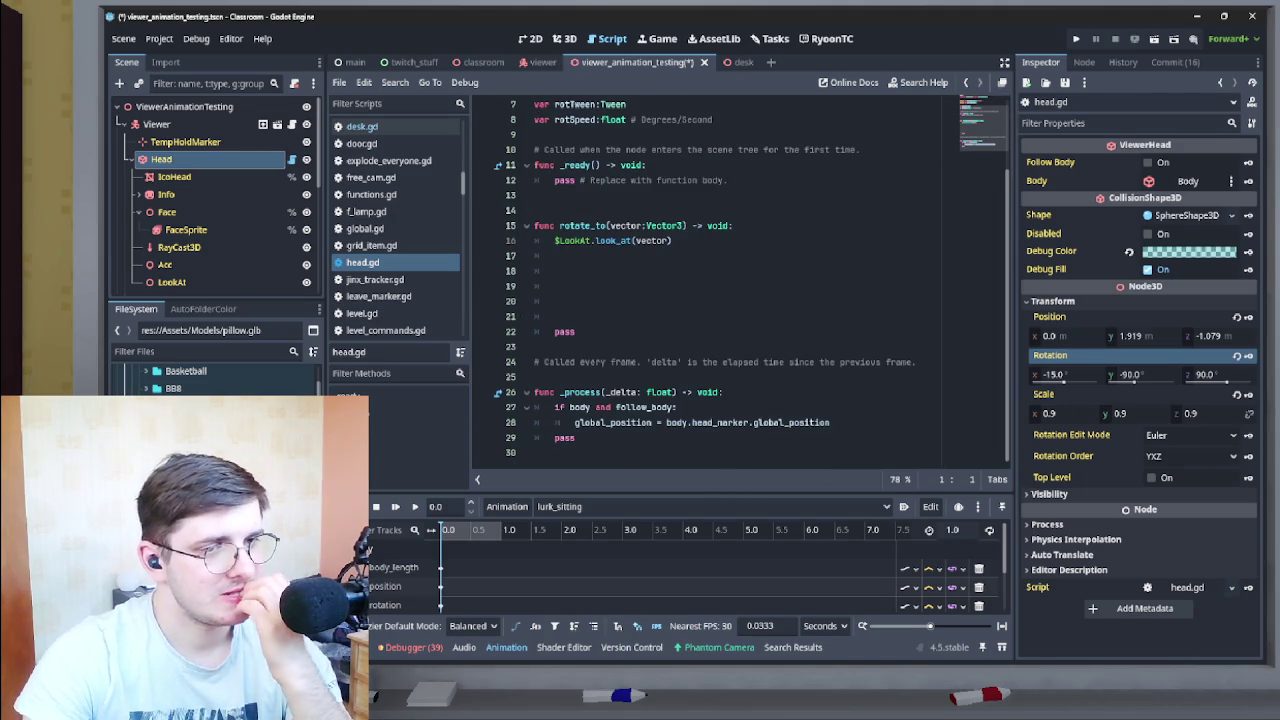
left_click(831, 422)
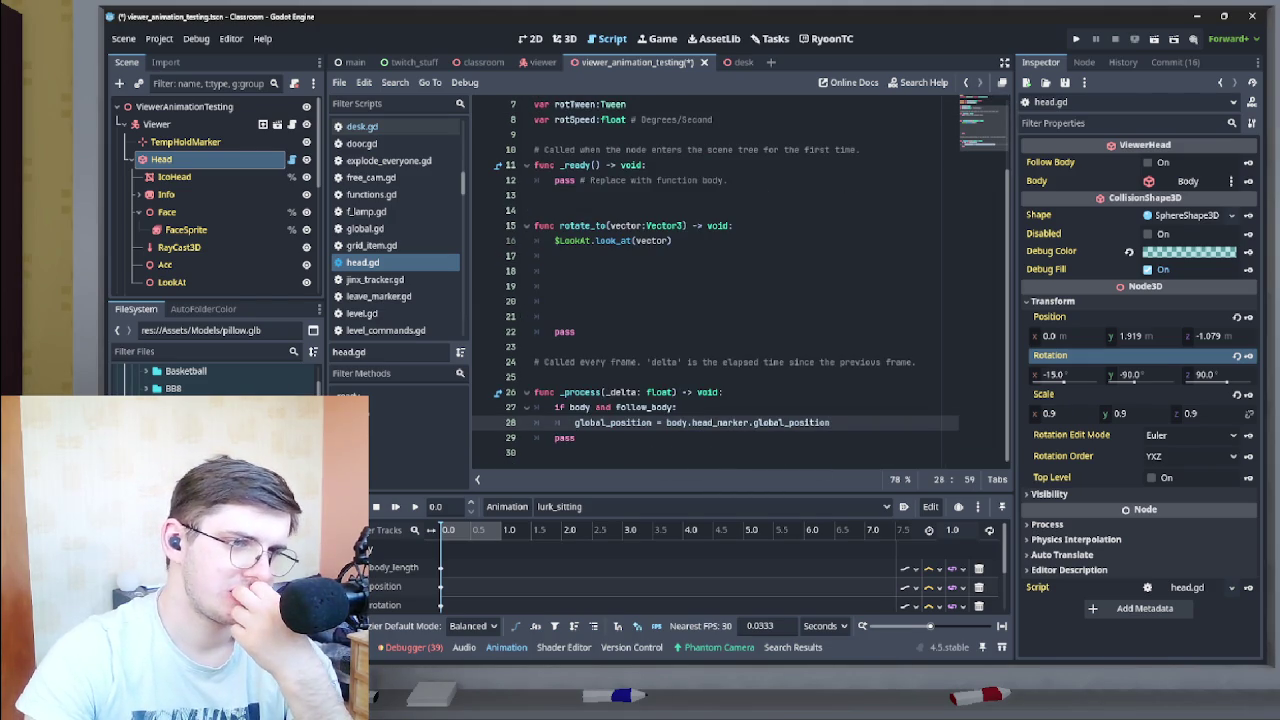
scroll(741, 283, "up", 2)
scroll(741, 283, "down", 2)
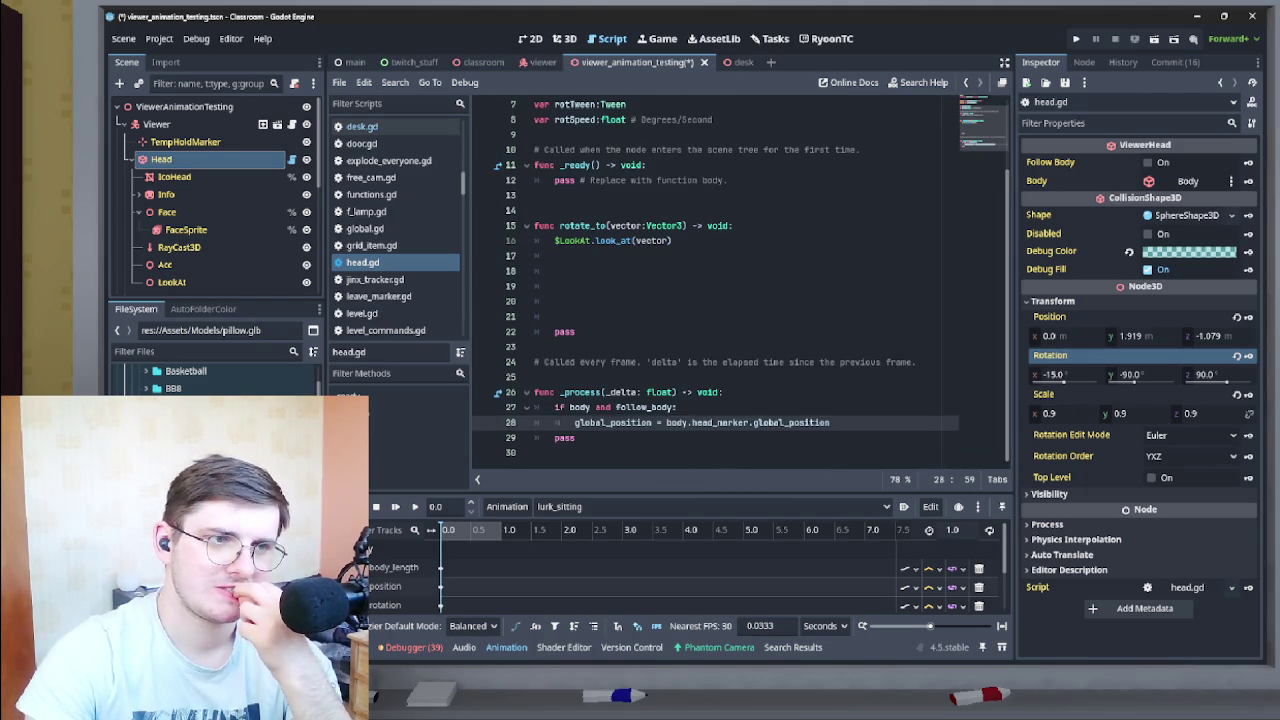
left_click_drag(536, 301, 535, 255)
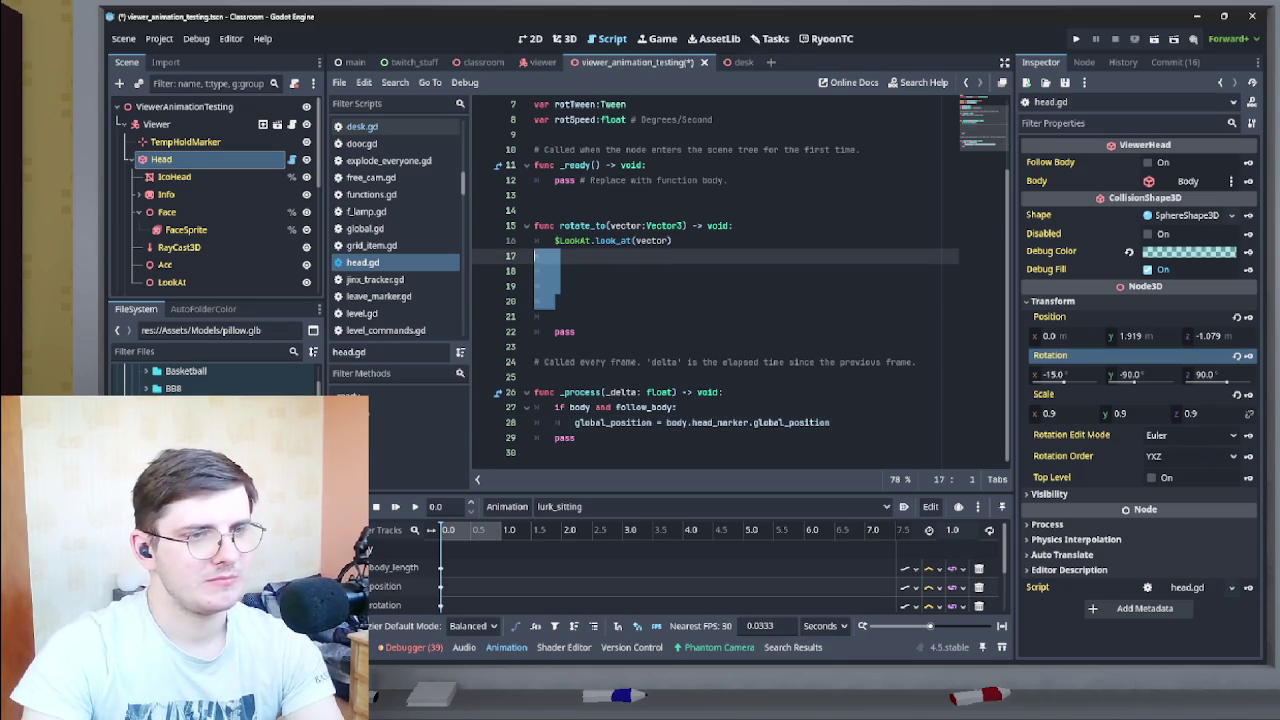
key("BackSpace")
key("BackSpace")
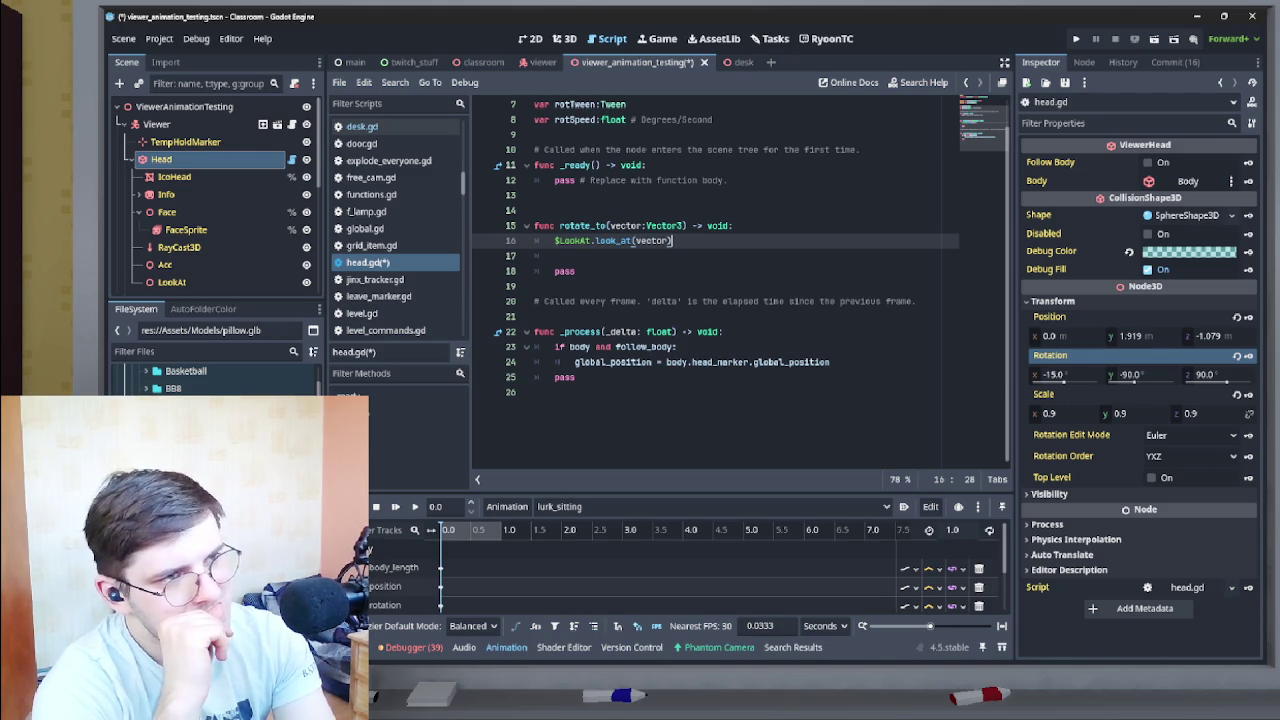
left_click(541, 62)
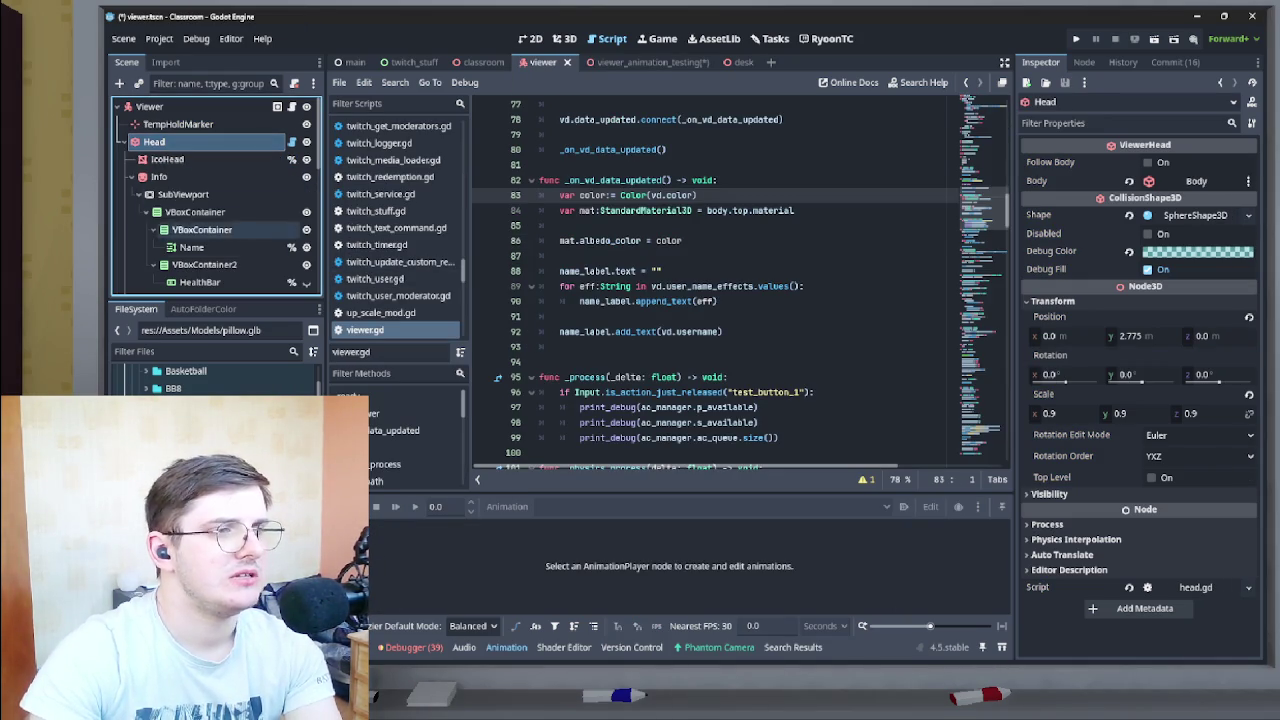
scroll(740, 280, "up", 10)
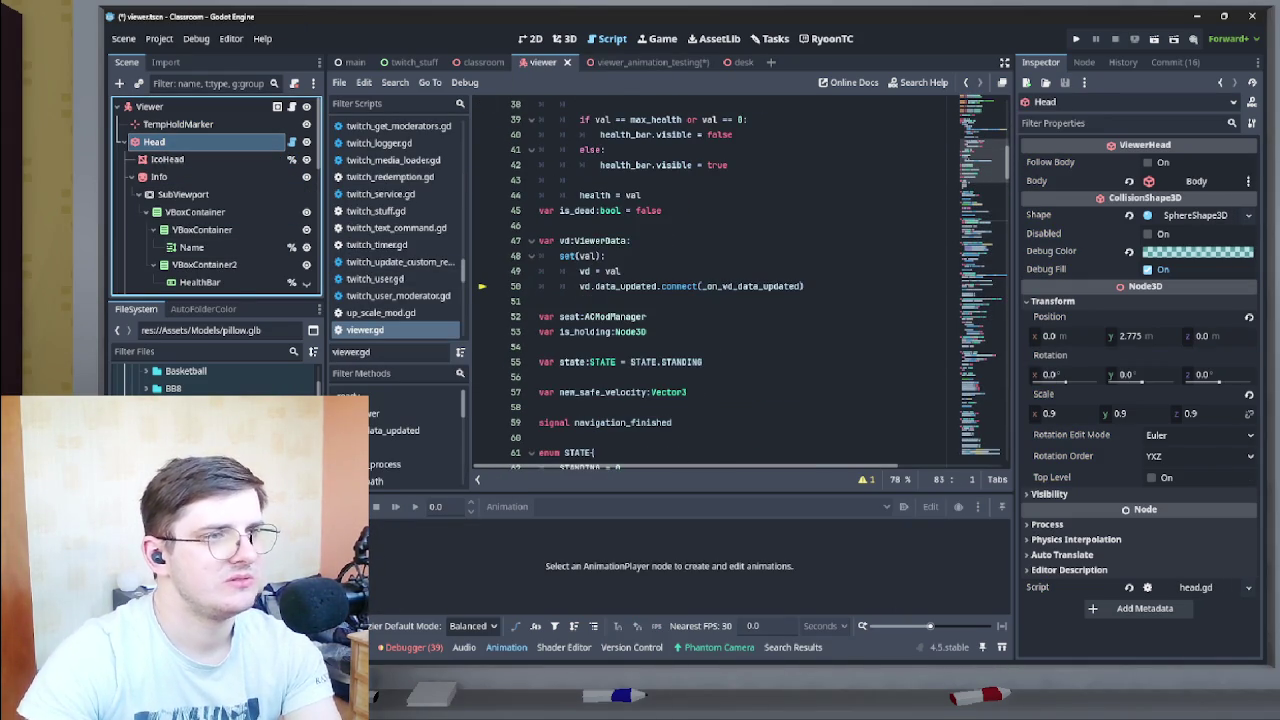
scroll(740, 280, "up", 9)
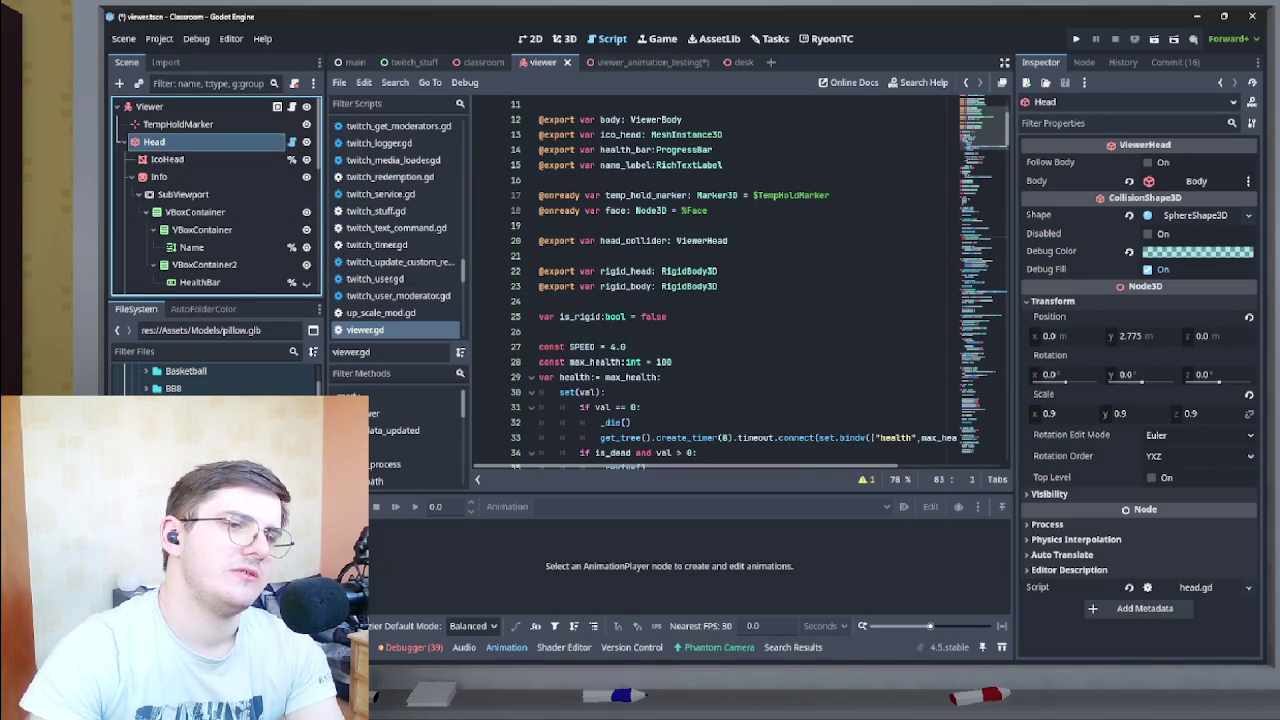
scroll(740, 280, "down", 1)
scroll(740, 280, "up", 4)
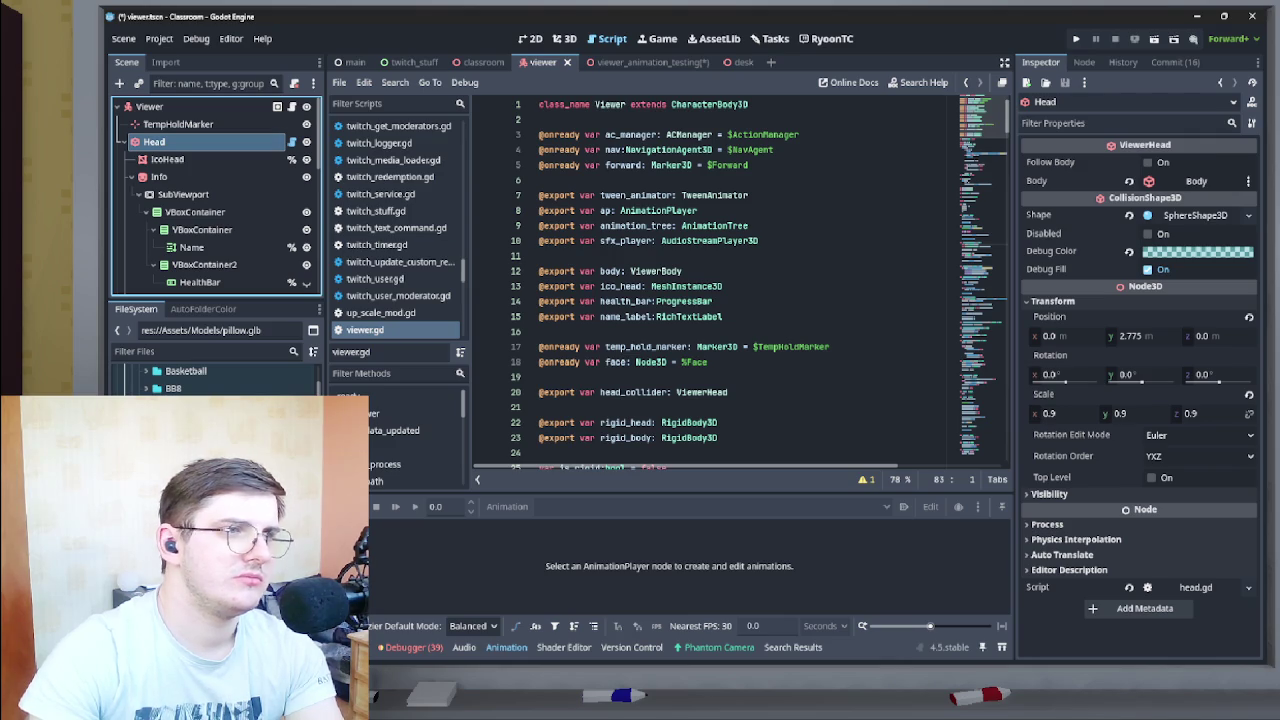
left_click(291, 141)
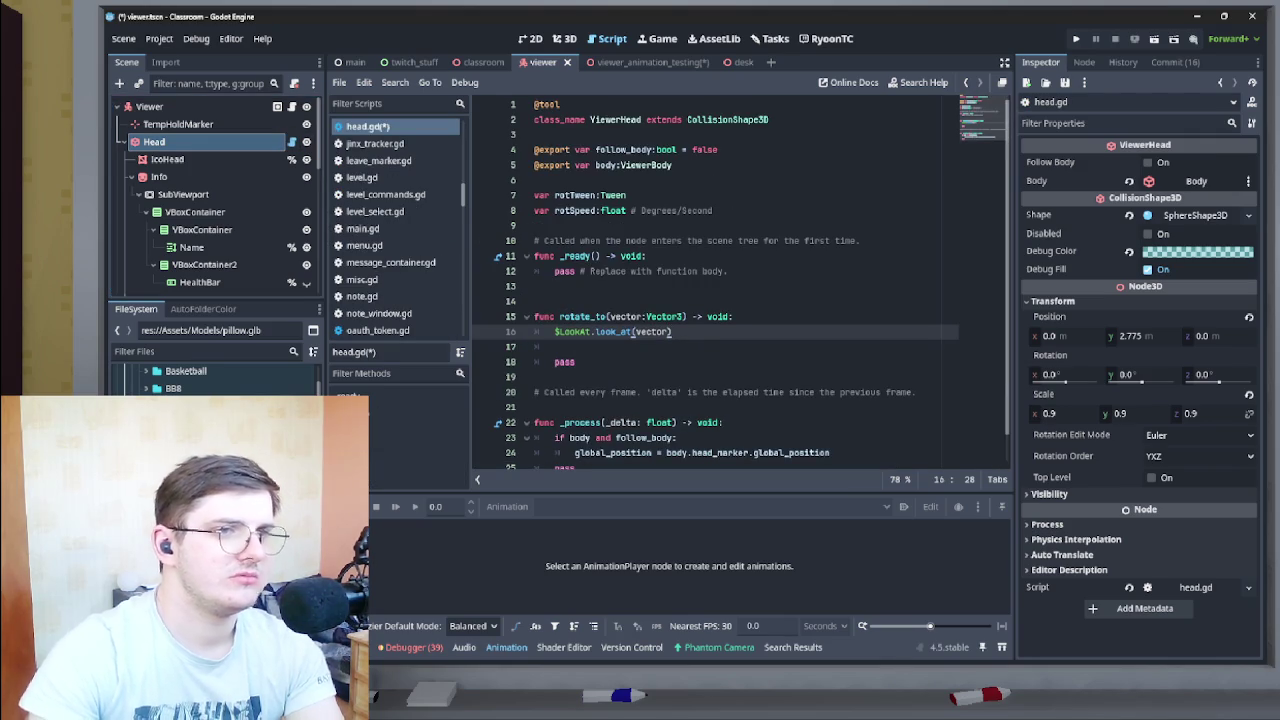
mouse_move(155, 141)
left_mouse_down()
mouse_move(584, 197)
mouse_move(584, 182)
mouse_move(190, 150)
mouse_move(556, 212)
mouse_move(573, 190)
left_mouse_up()
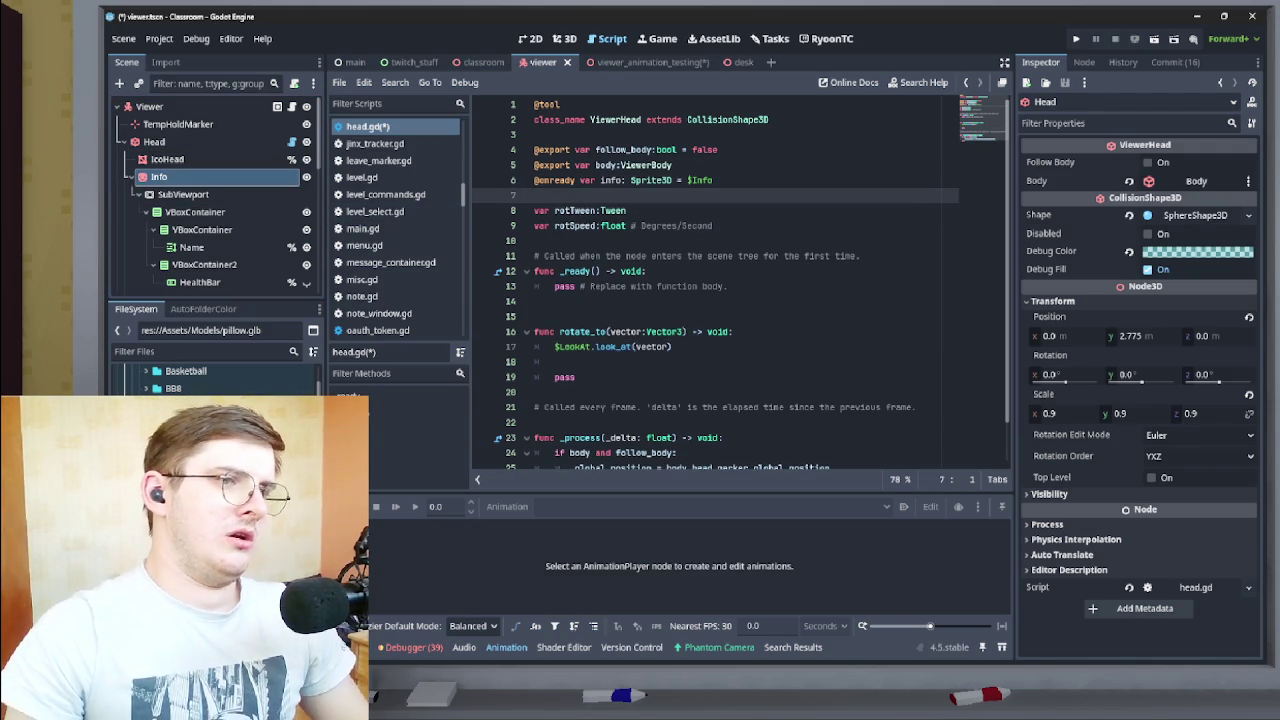
left_click(537, 180)
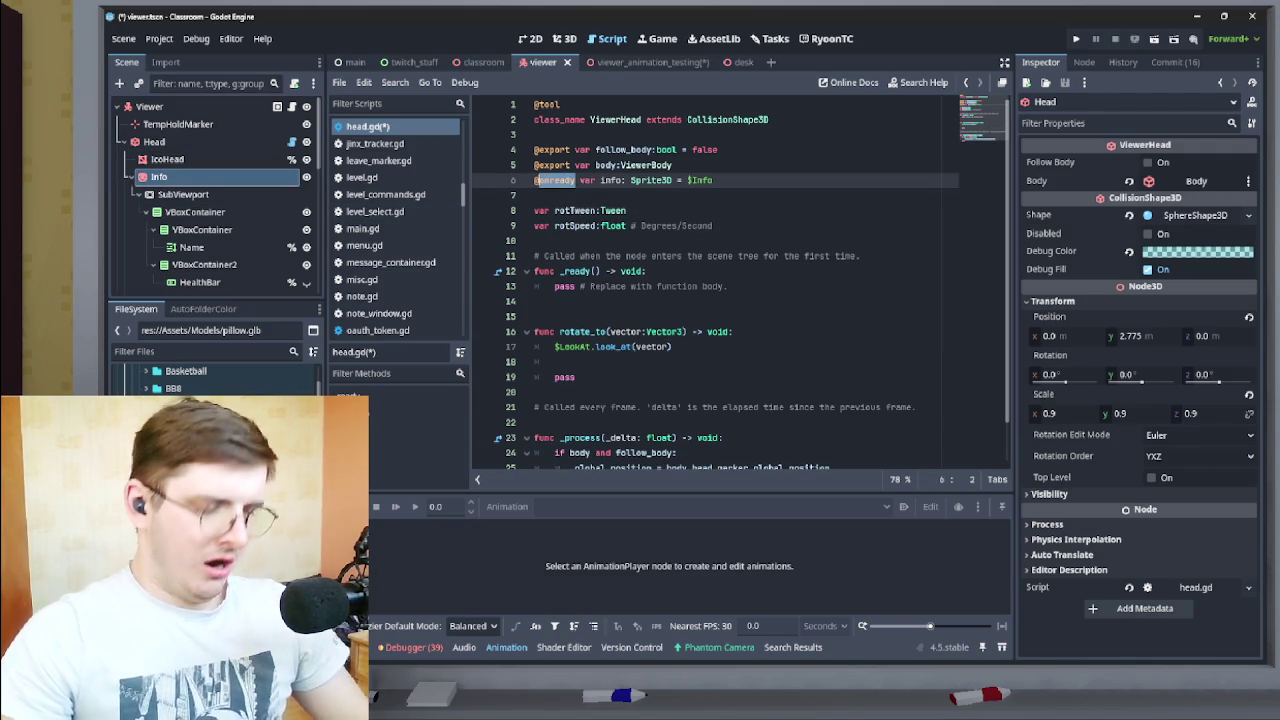
type("export")
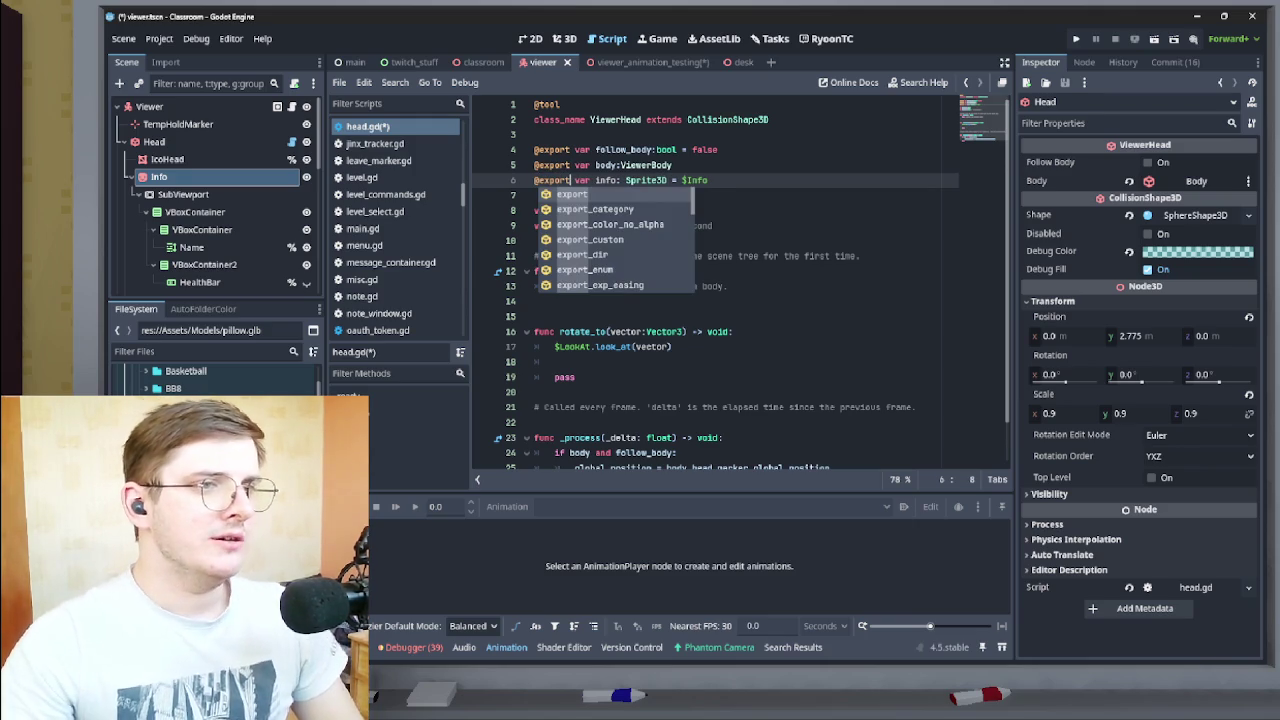
left_click_drag(668, 180, 708, 180)
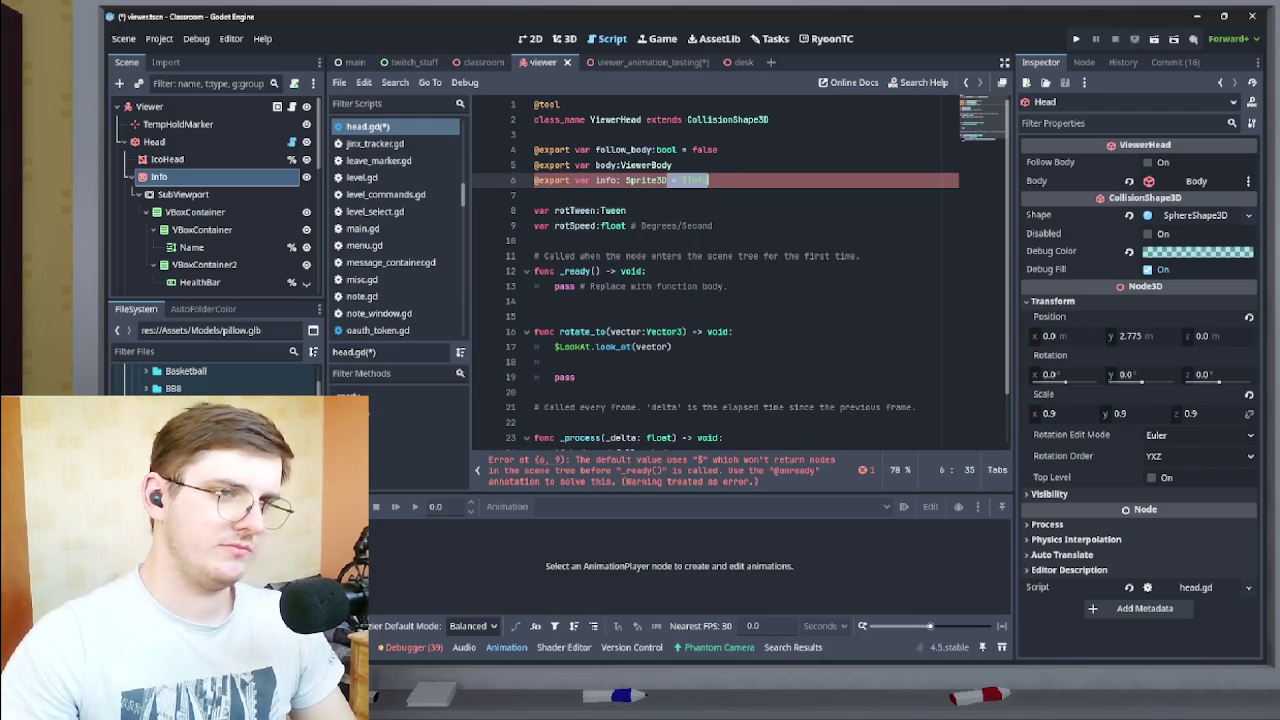
key("BackSpace")
key("ctrl+s")
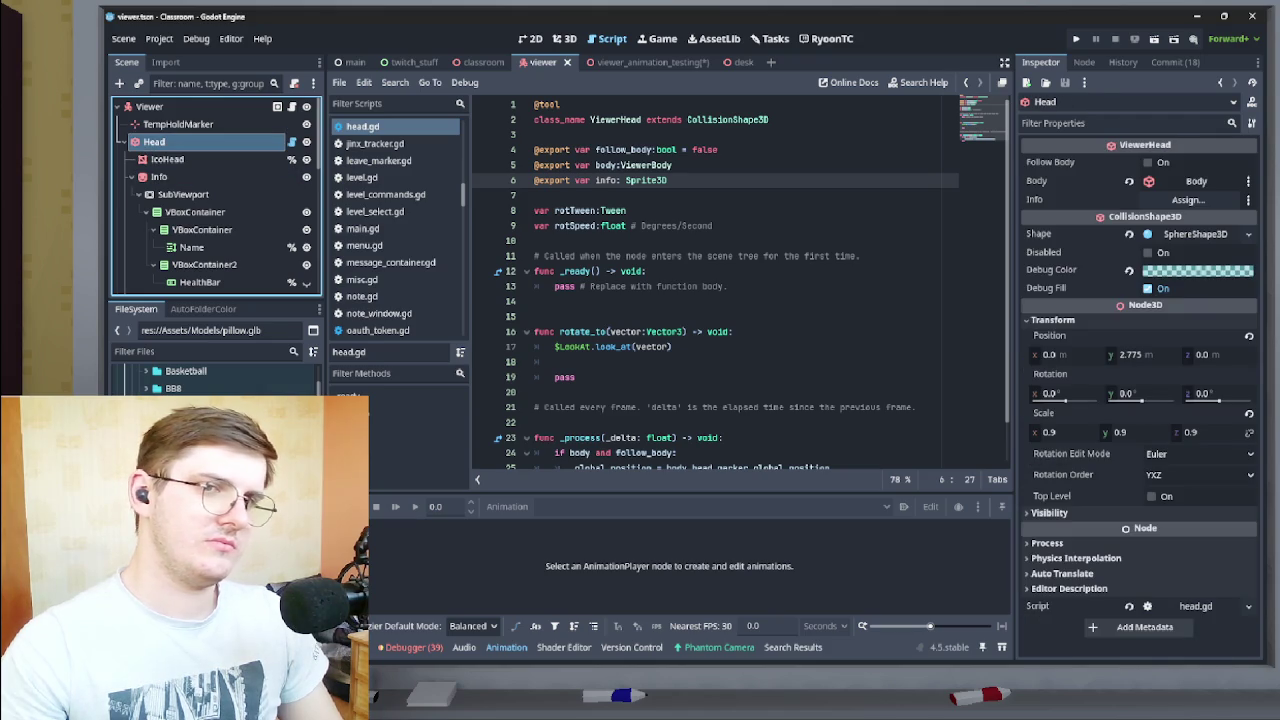
Assign the Info node to the Head's Info property in the Inspector
left_click(1188, 199)
left_click(620, 201)
left_click(638, 533)
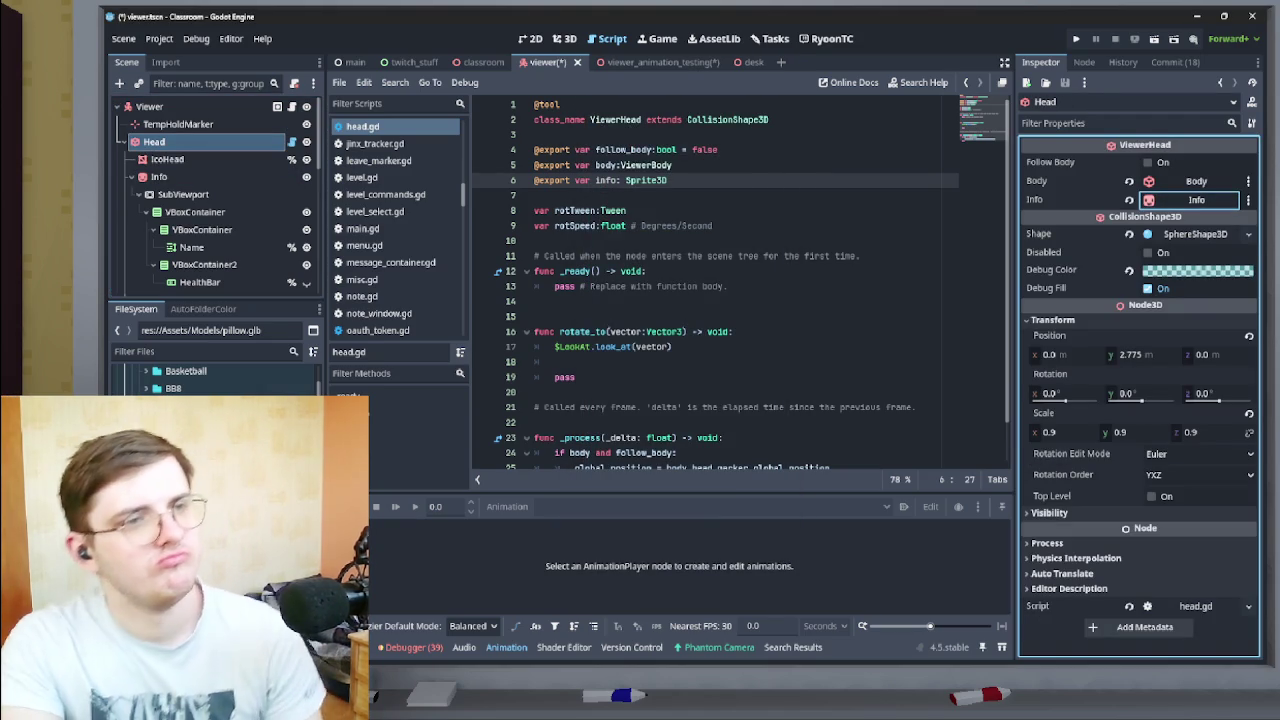
double_click(606, 180)
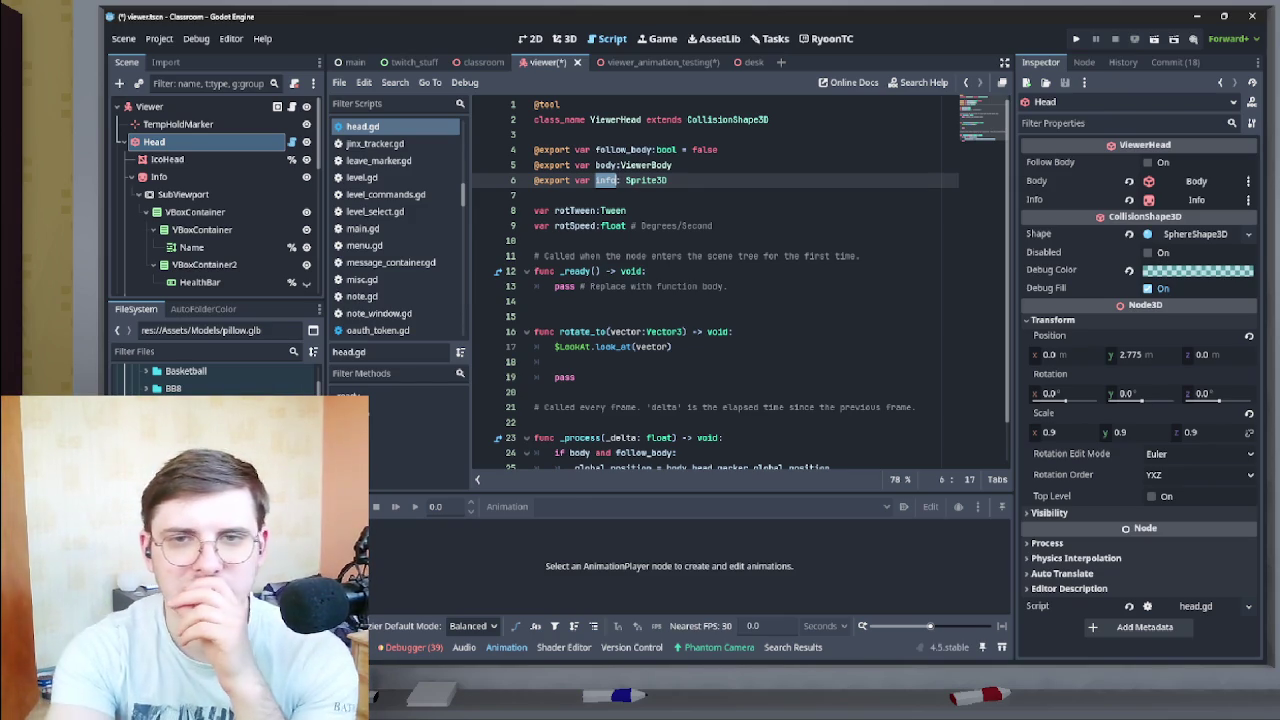
scroll(740, 280, "down", 1)
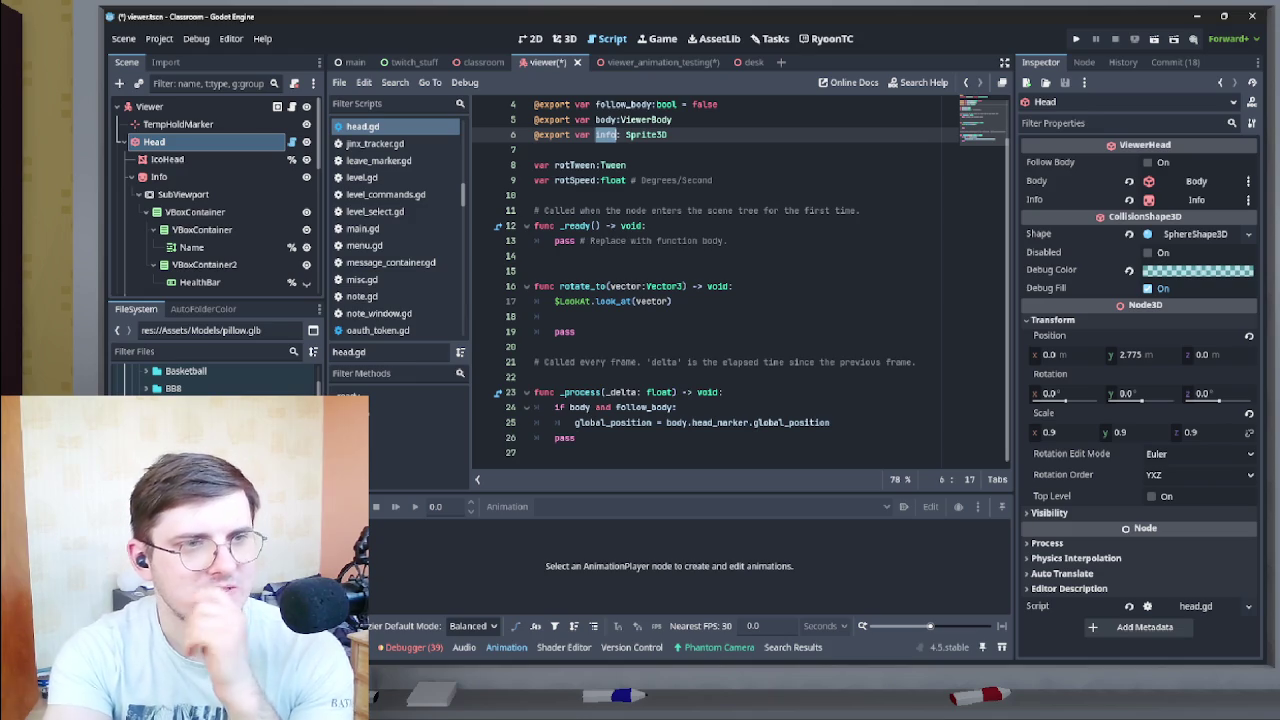
Insert a blank line just above pass in head.gd's _process function
scroll(740, 280, "up", 1)
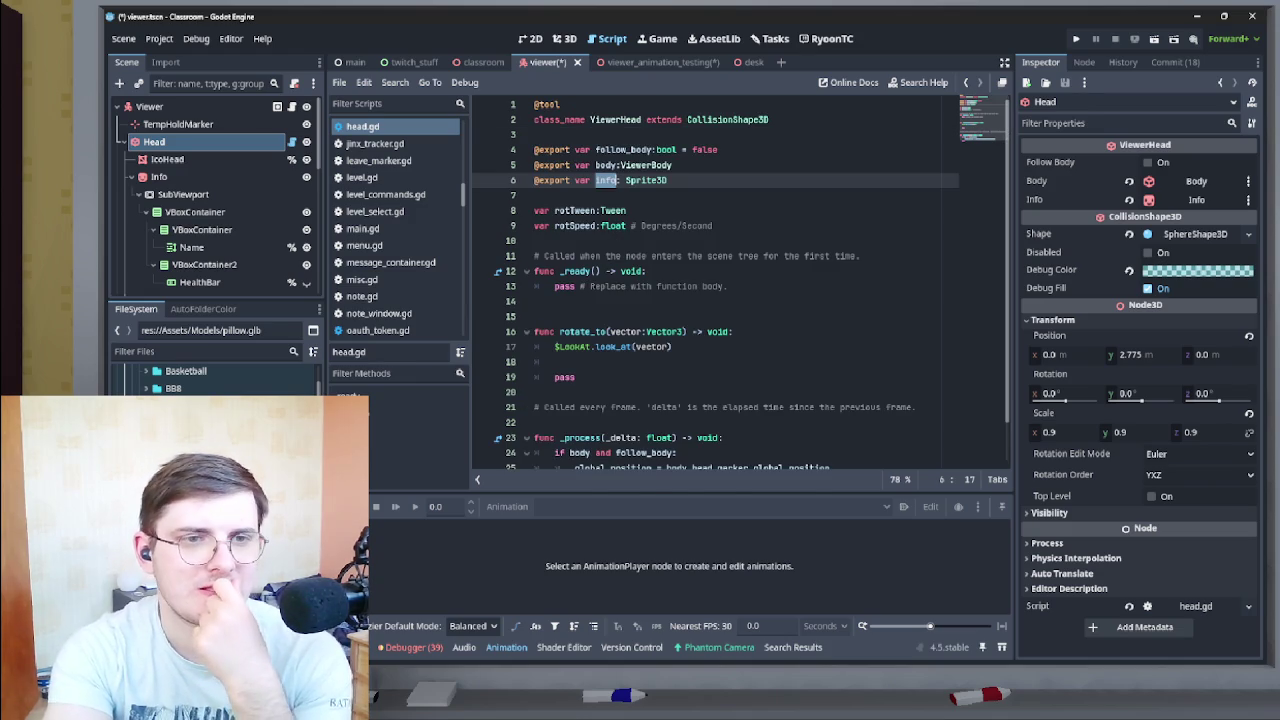
scroll(740, 280, "down", 1)
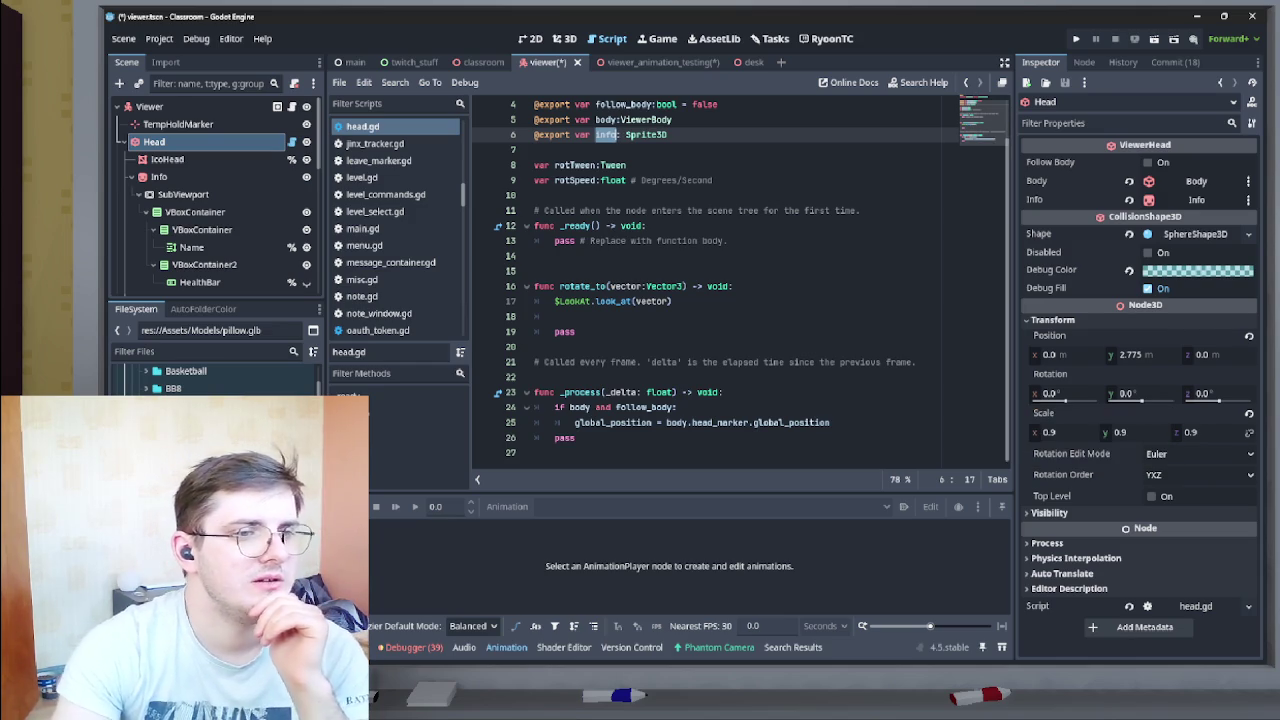
left_click(555, 437)
key("Return")
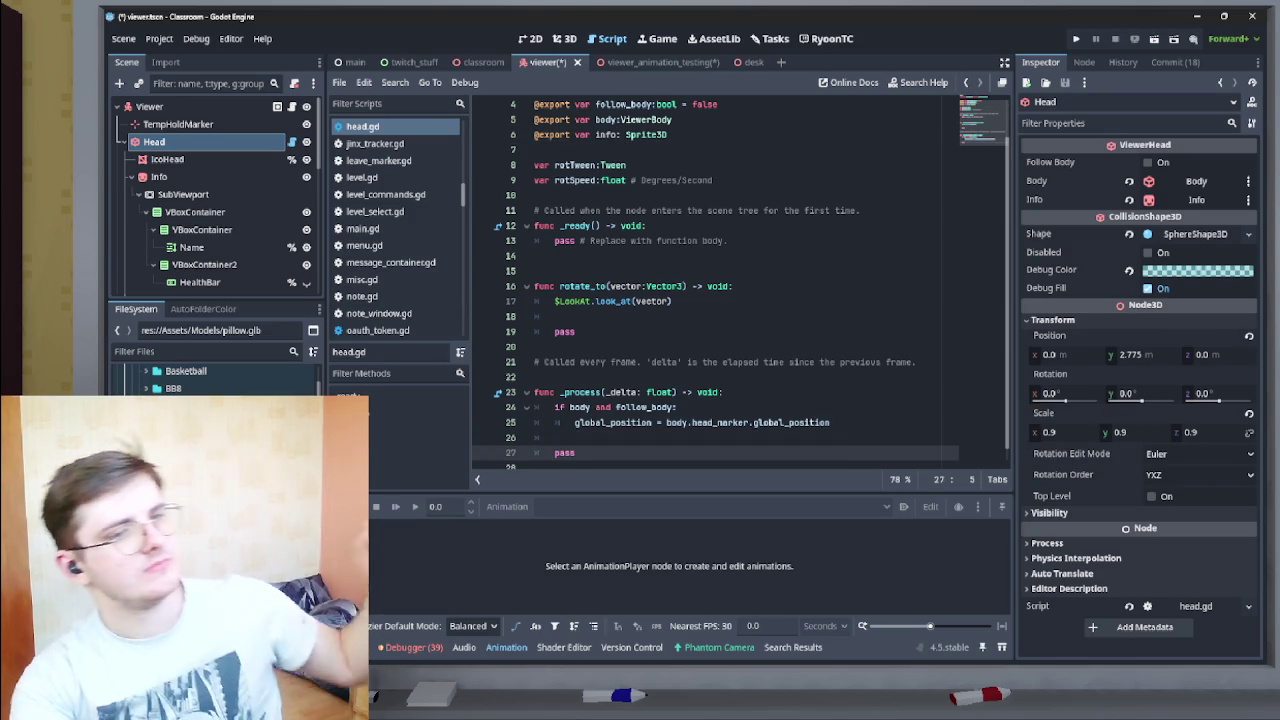
key("Up")
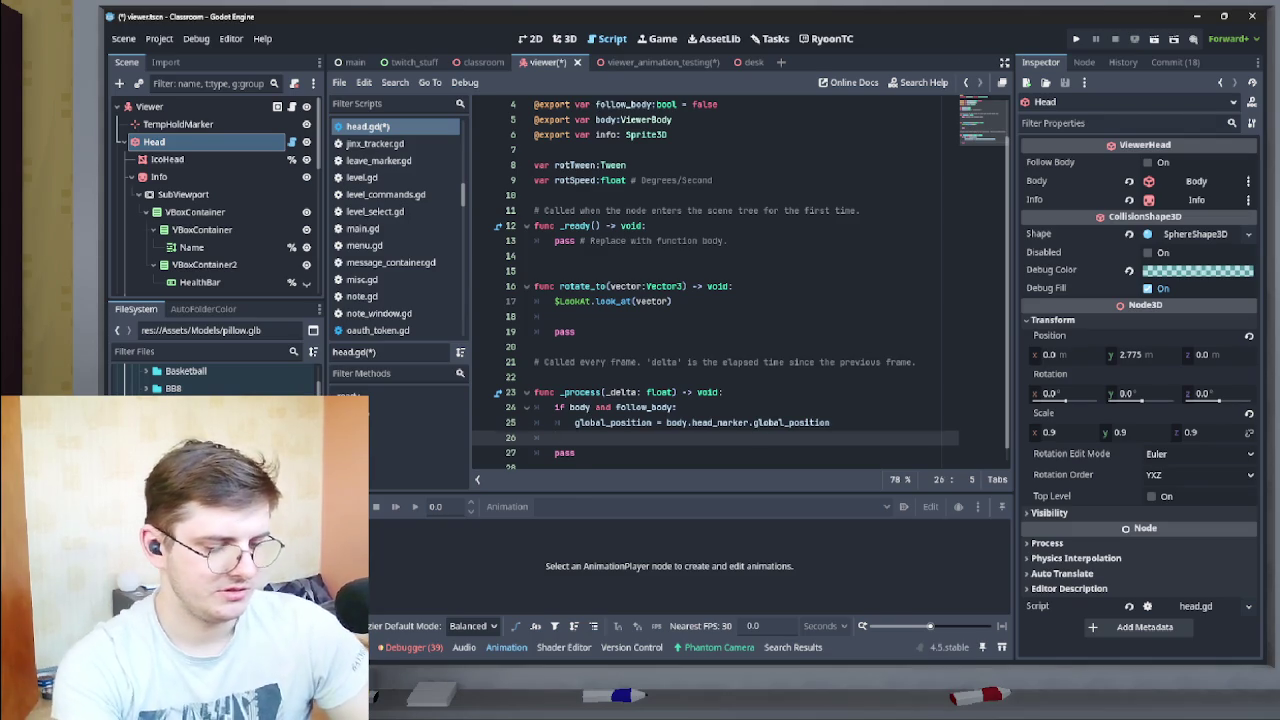
Write info.global_position = global_position in _process using autocomplete
key("Return")
type("inof")
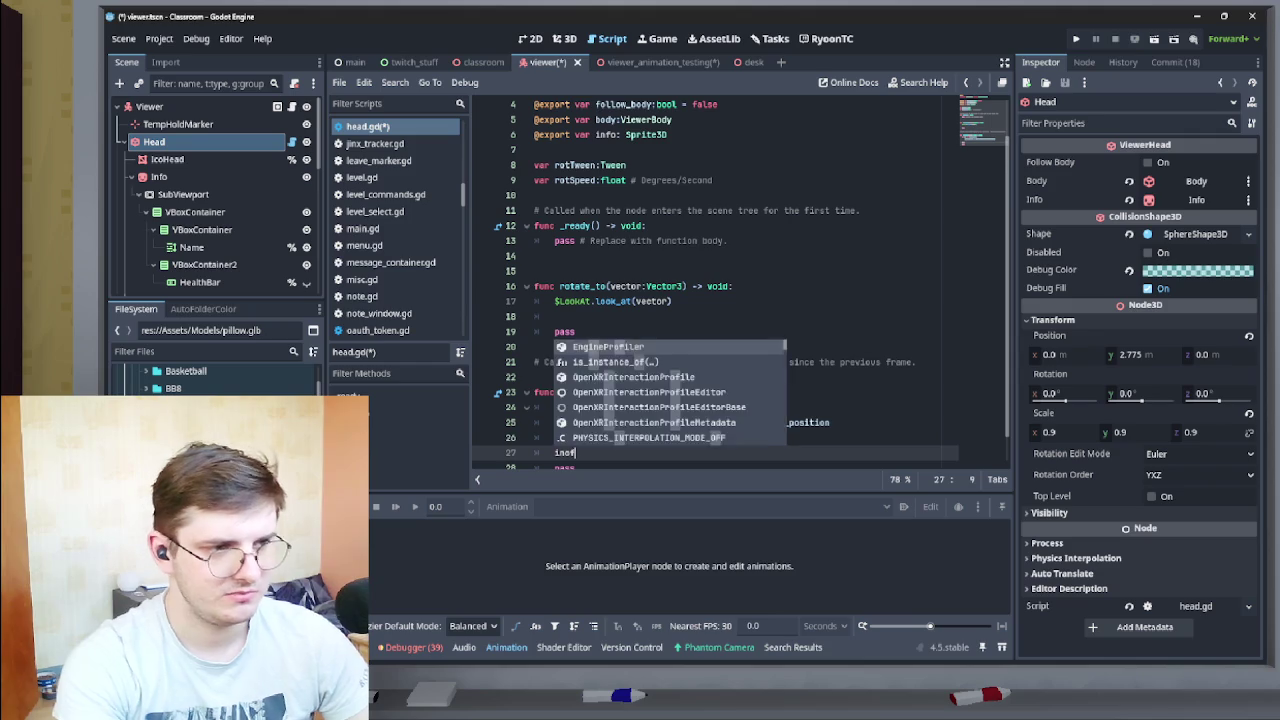
type("o.")
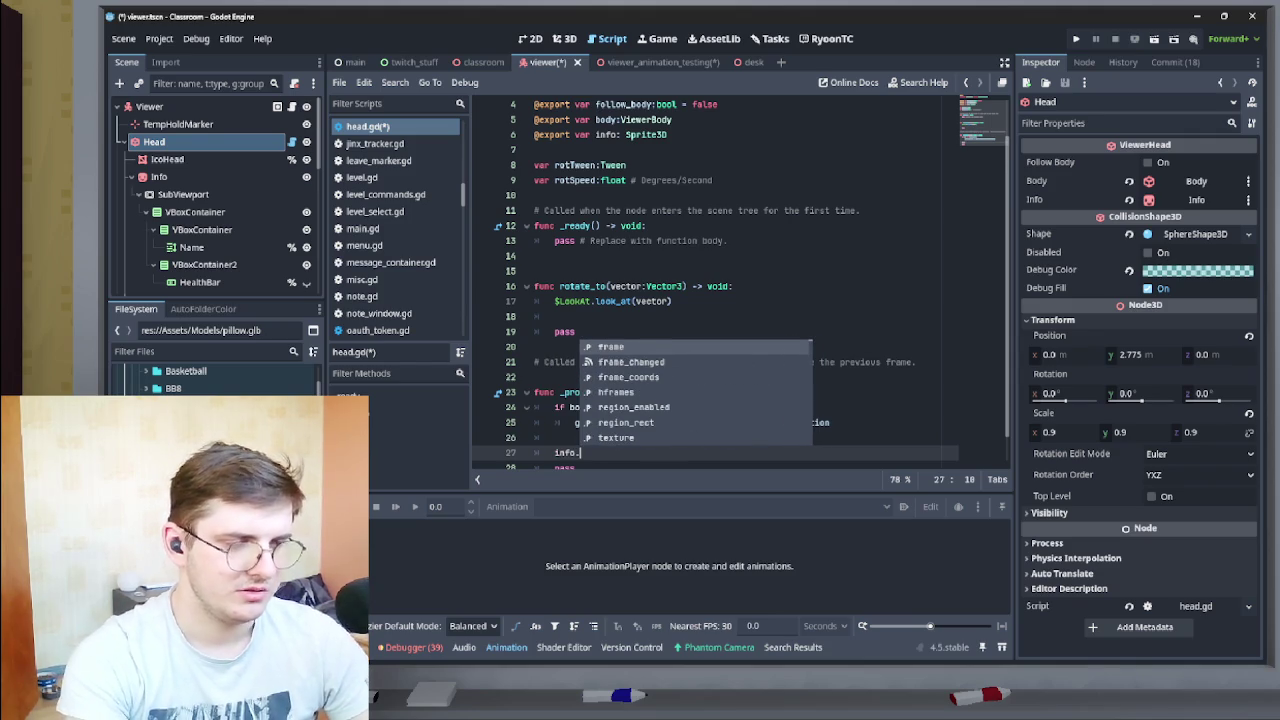
type("gl")
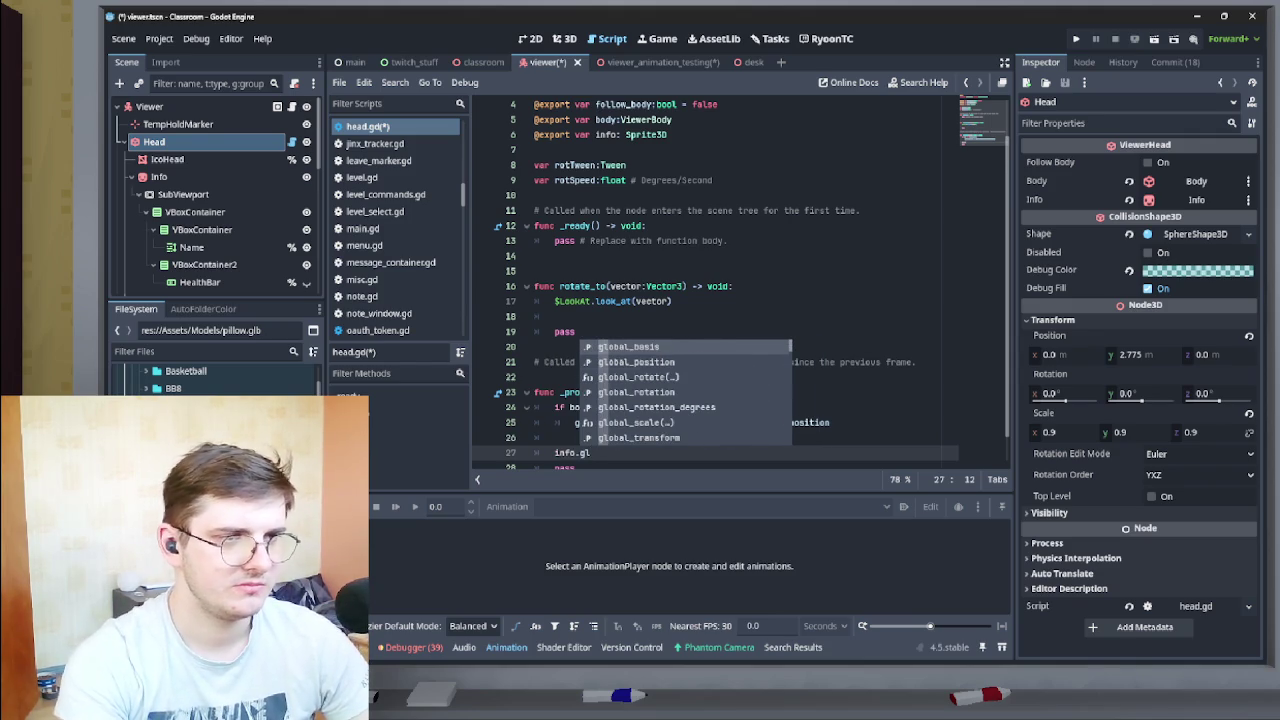
key("Down")
key("Return")
type("= ")
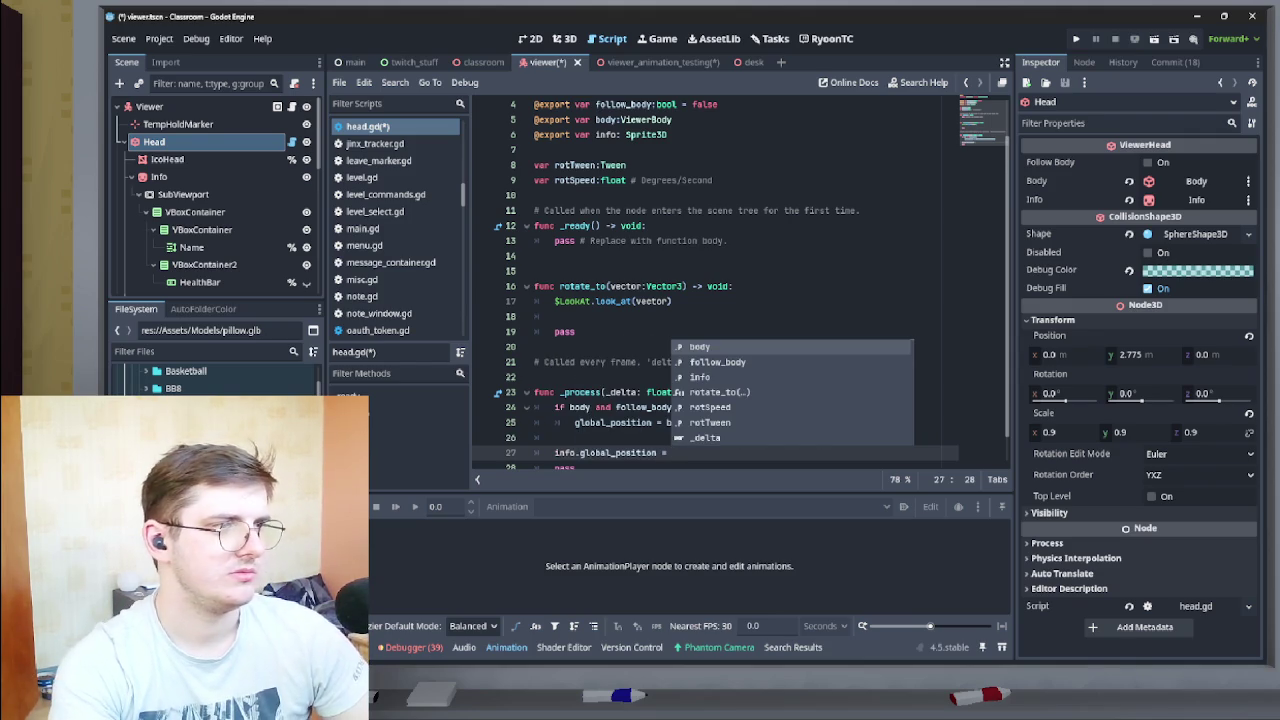
type("glo")
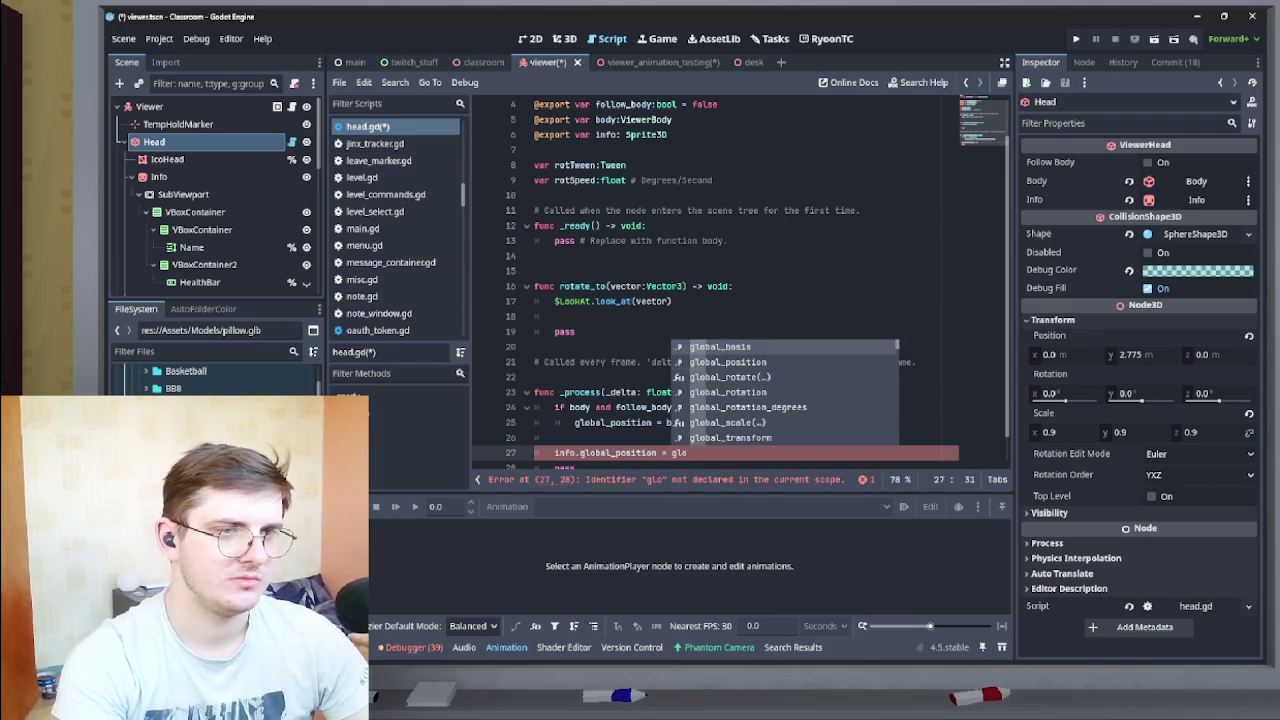
key("Down")
key("Return")
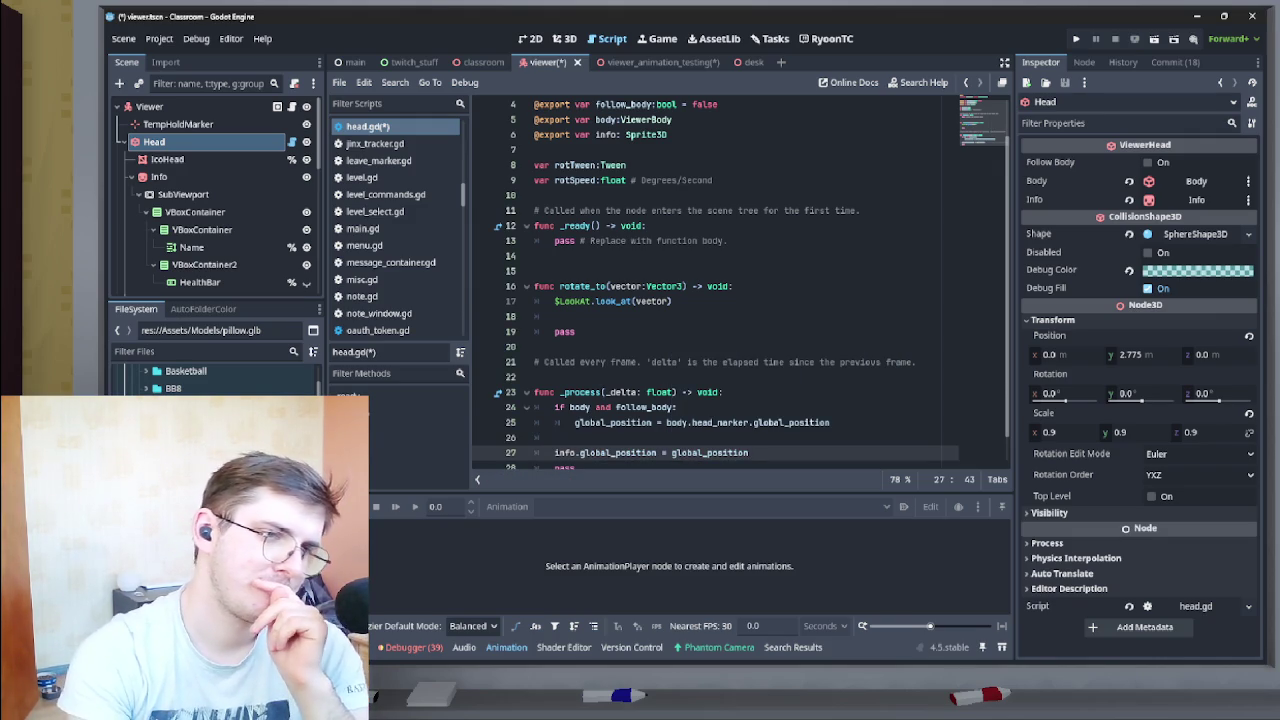
key("Return")
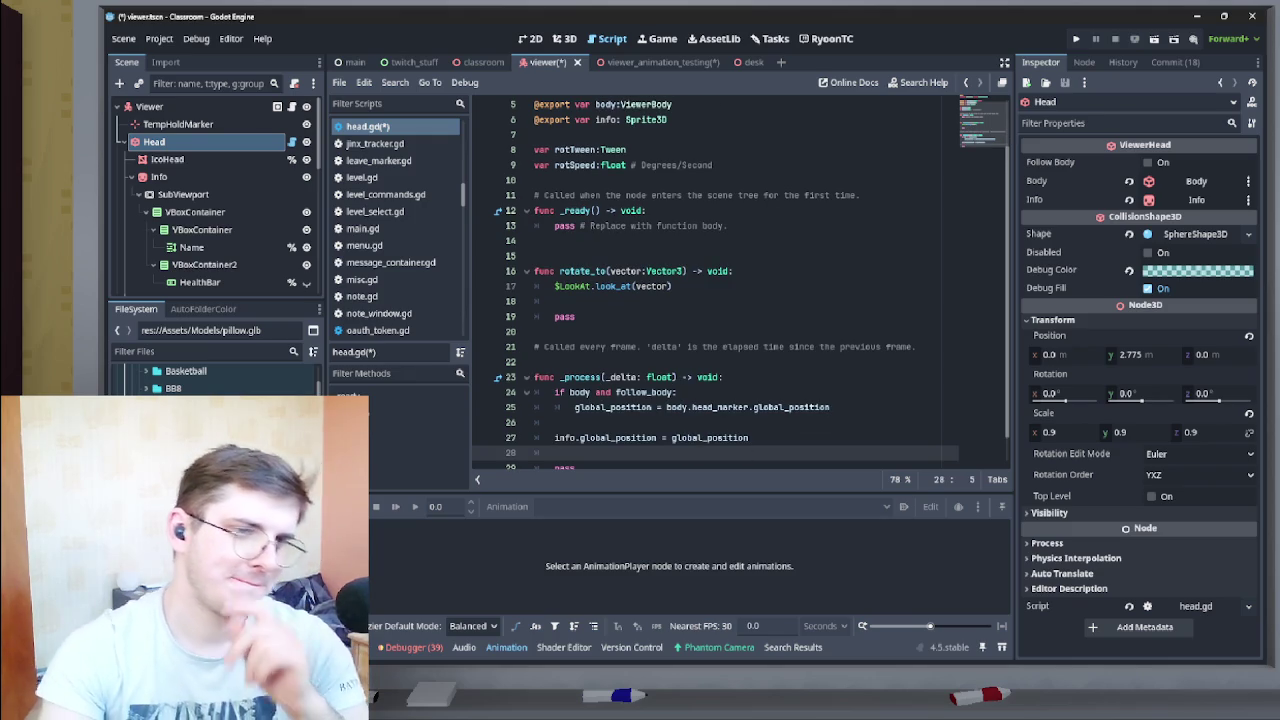
Start an info.global_position.y line below it, then delete that unfinished line
mouse_move(555, 437)
left_mouse_down()
mouse_move(657, 437)
mouse_move(648, 460)
mouse_move(556, 452)
left_mouse_up()
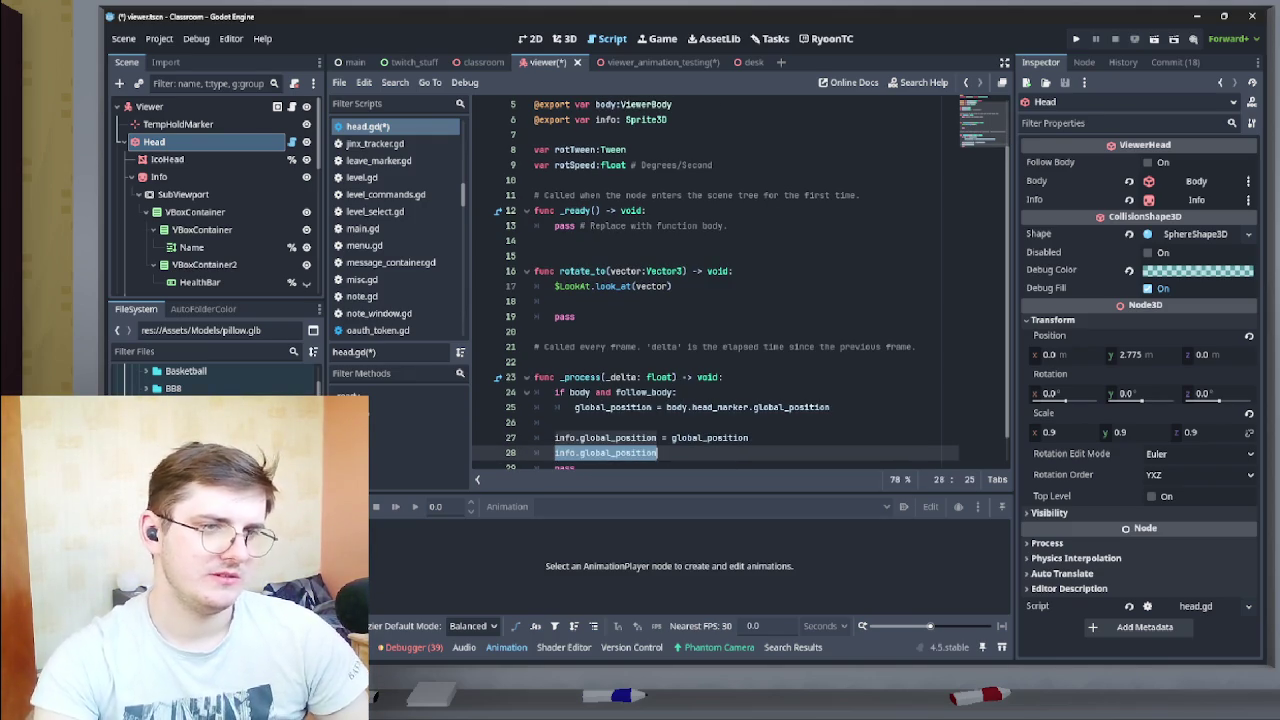
type("y =")
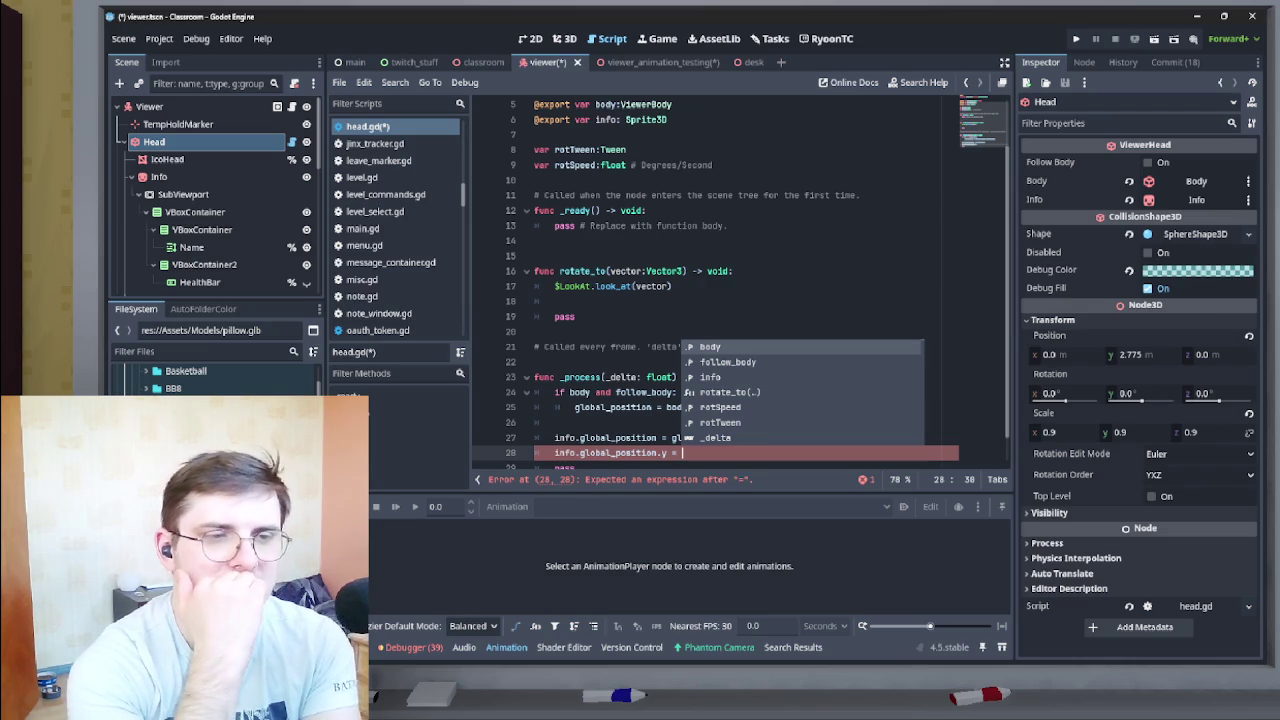
left_click(615, 392)
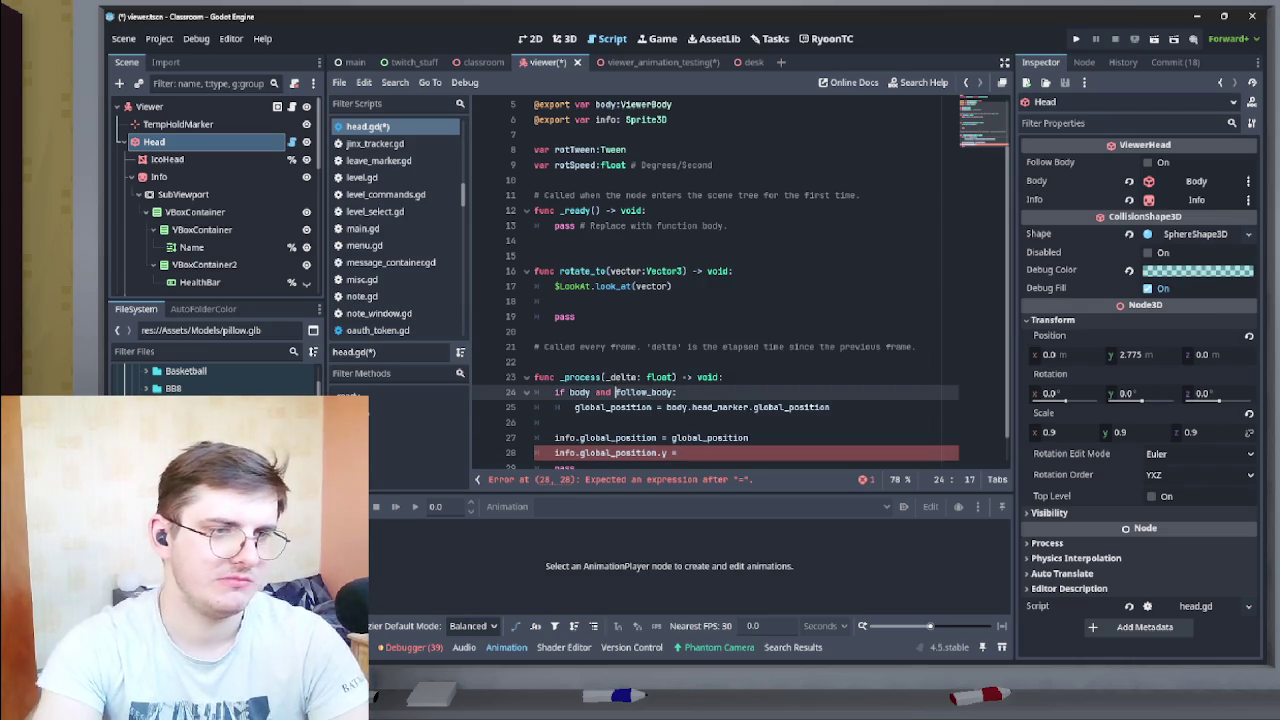
scroll(745, 284, "down", 1)
left_click(678, 422)
key("shift+Home")
key("BackSpace")
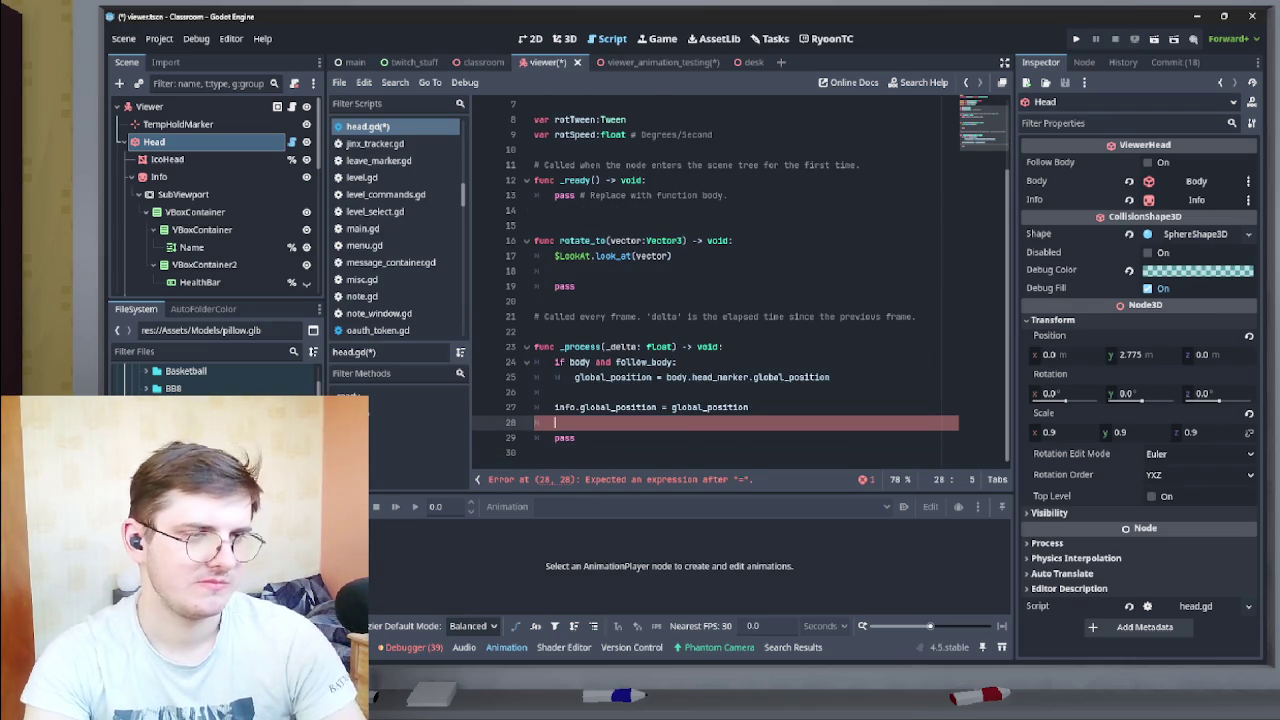
key("BackSpace")
key("BackSpace")
Add a blank line below the exported variables
scroll(745, 284, "up", 2)
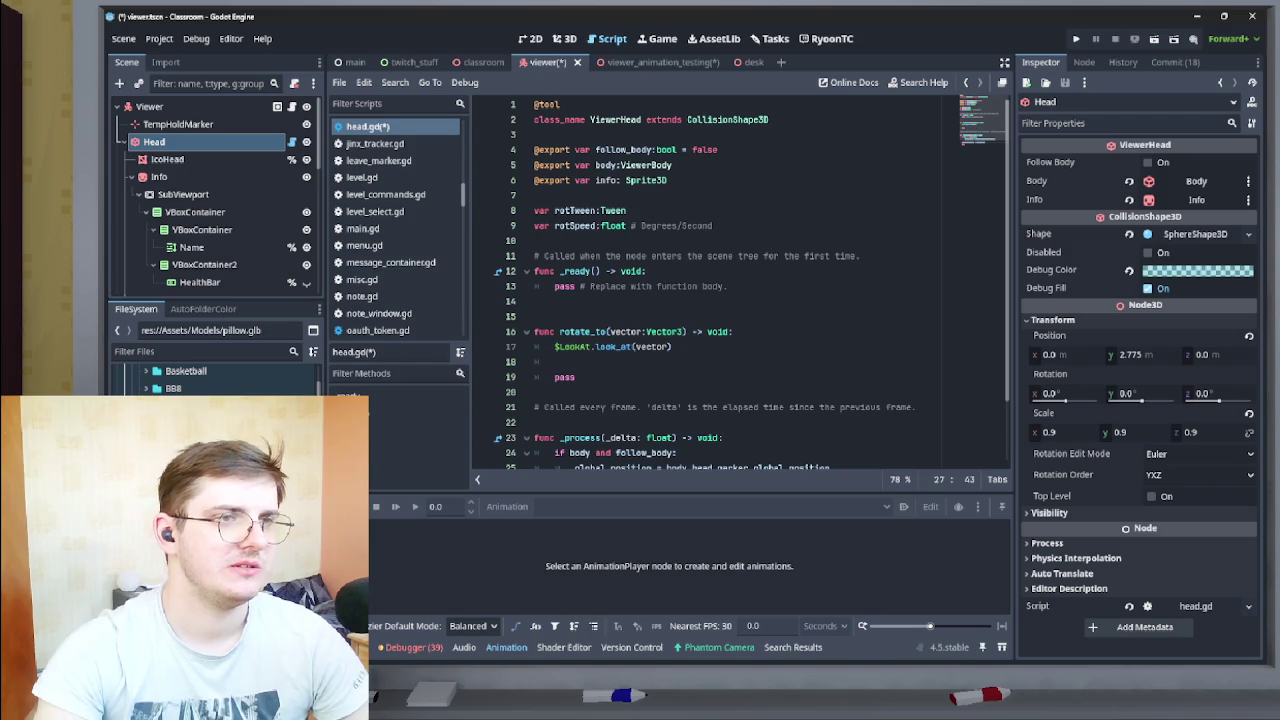
left_click(580, 180)
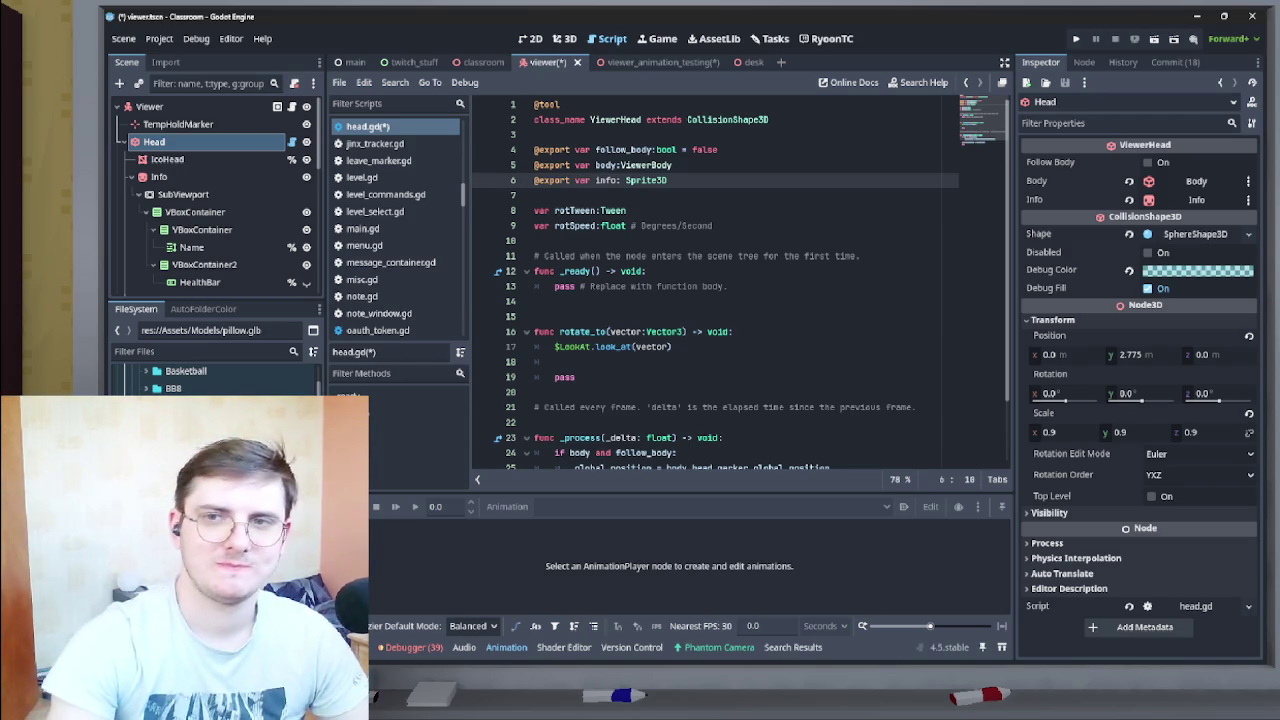
key("Down")
key("Return")
Declare var info_offset:Vector3 = below the exports and duplicate that line
key("Up")
key("Down")
key("Return")
key("Up")
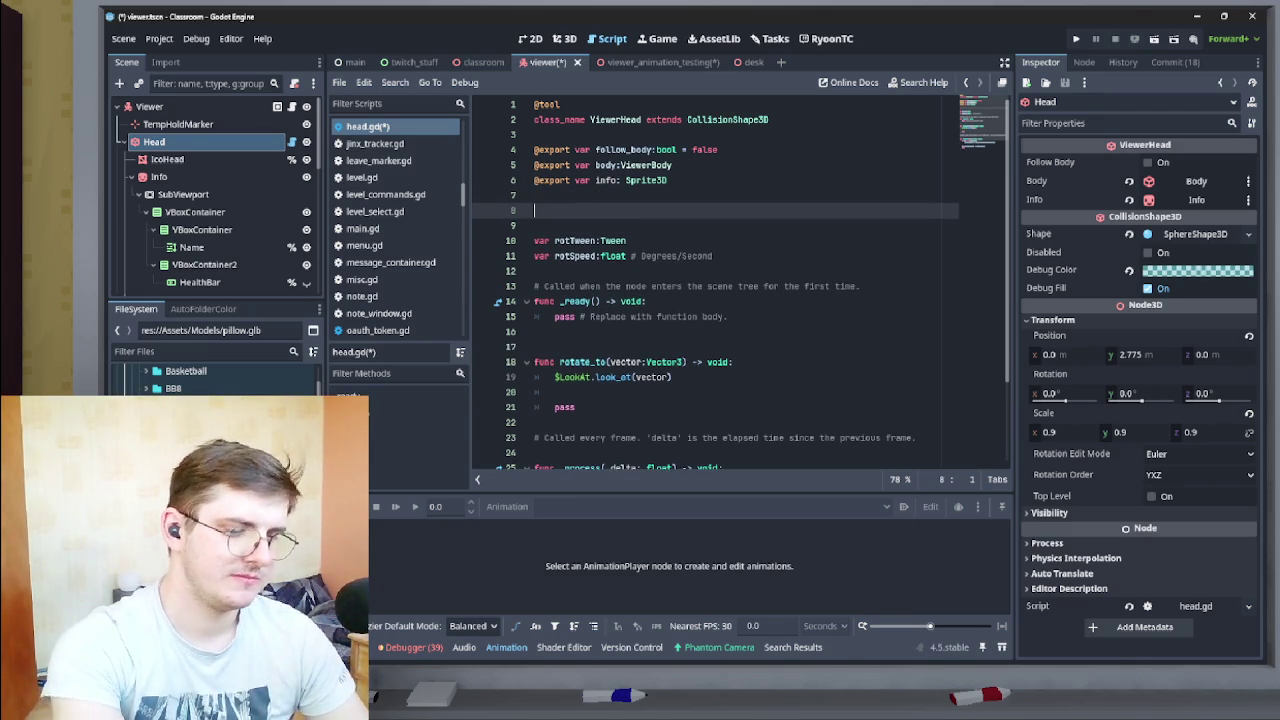
type("var info_offset")
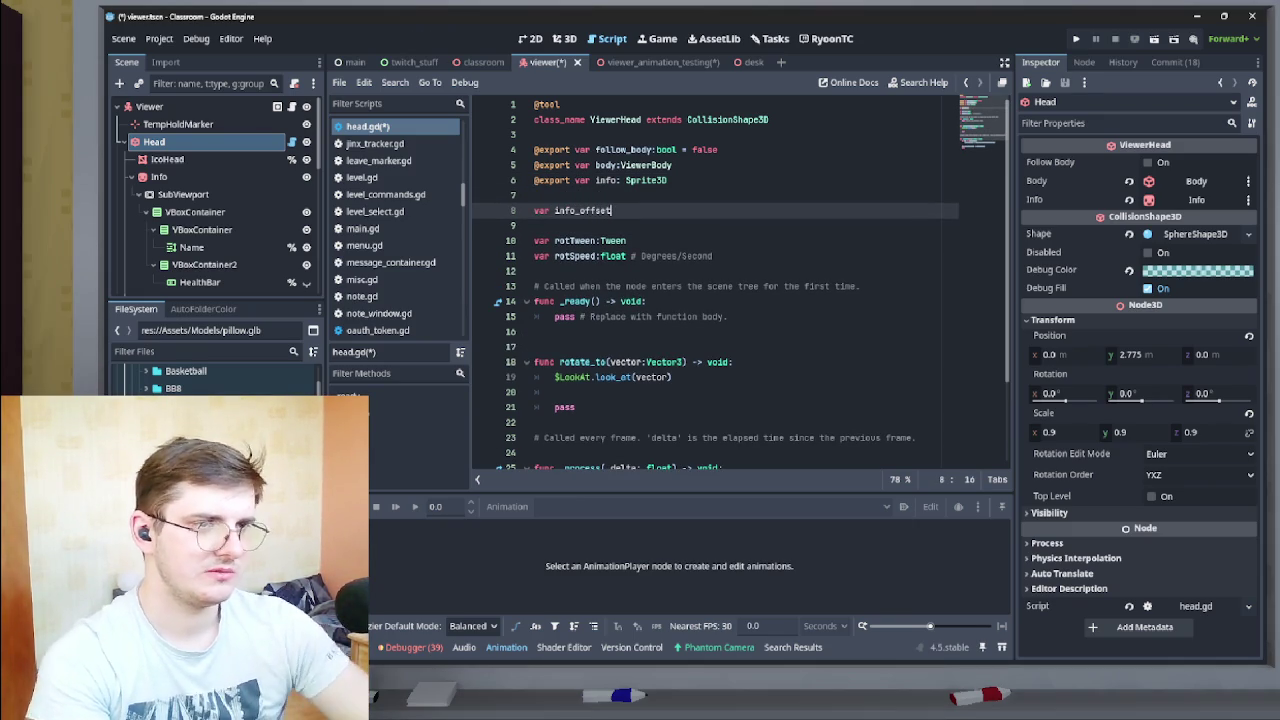
type(":Vect")
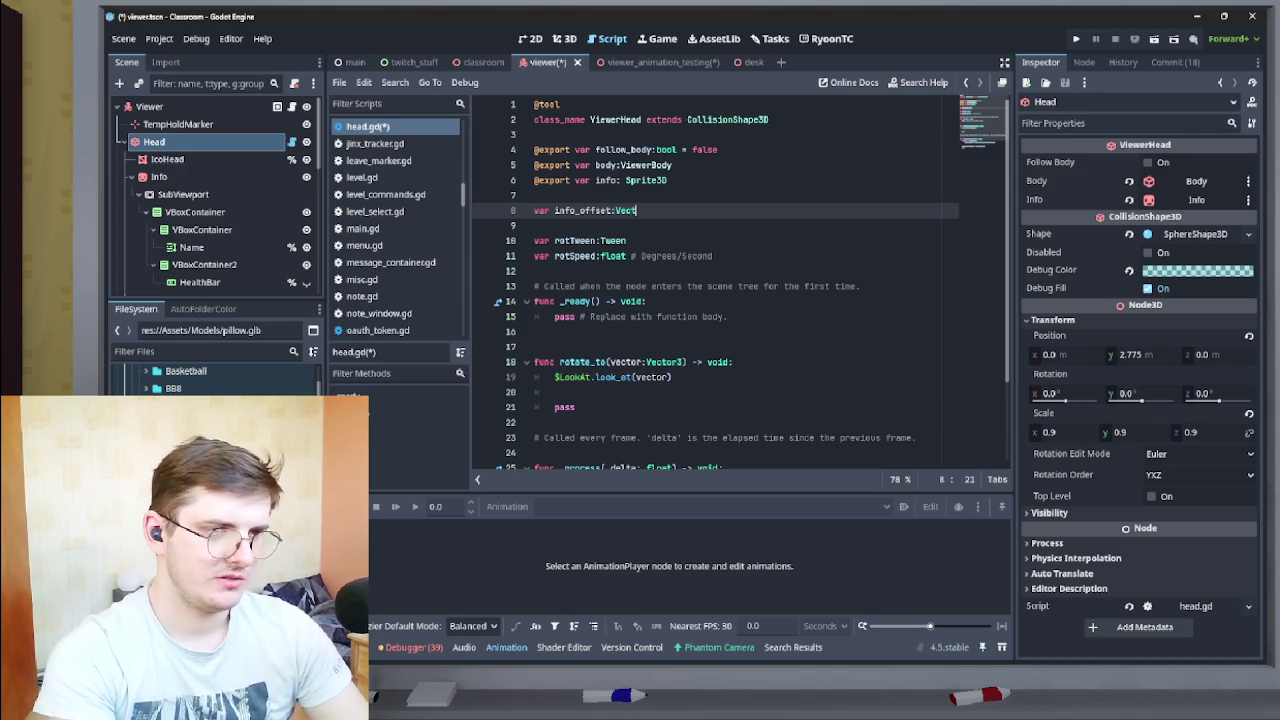
type("or3 =")
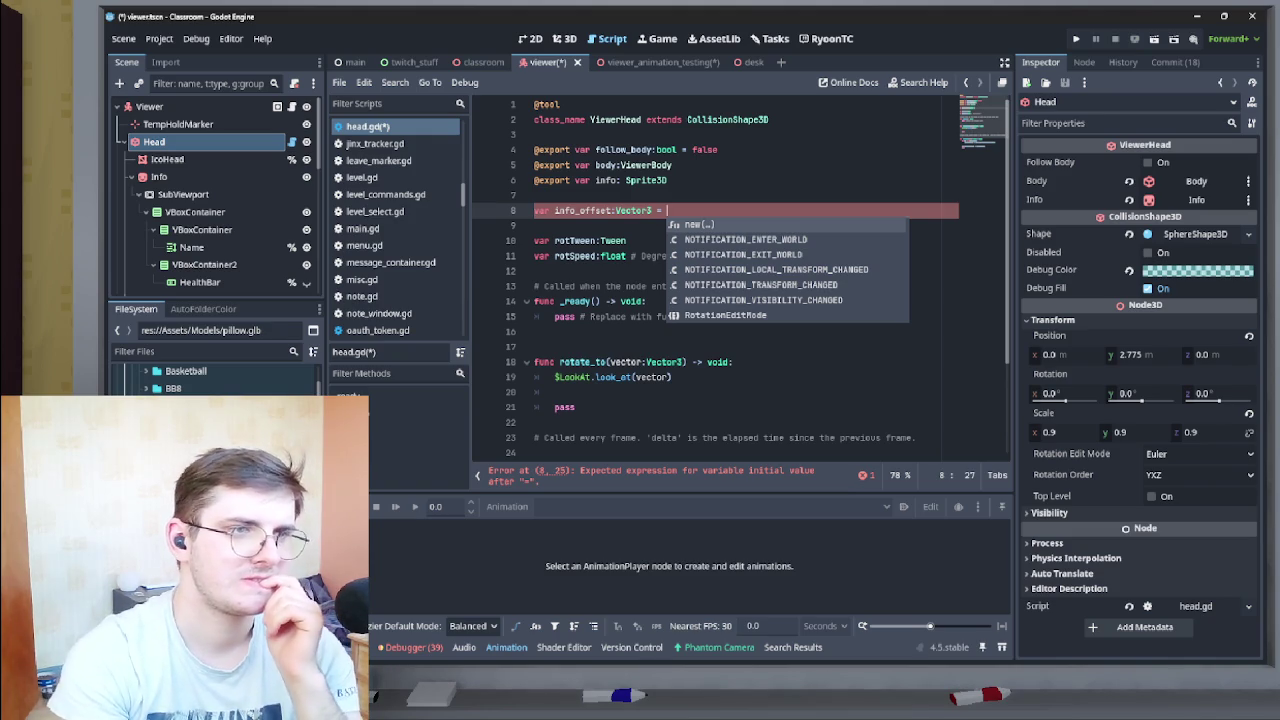
key("Escape")
key("shift+Home")
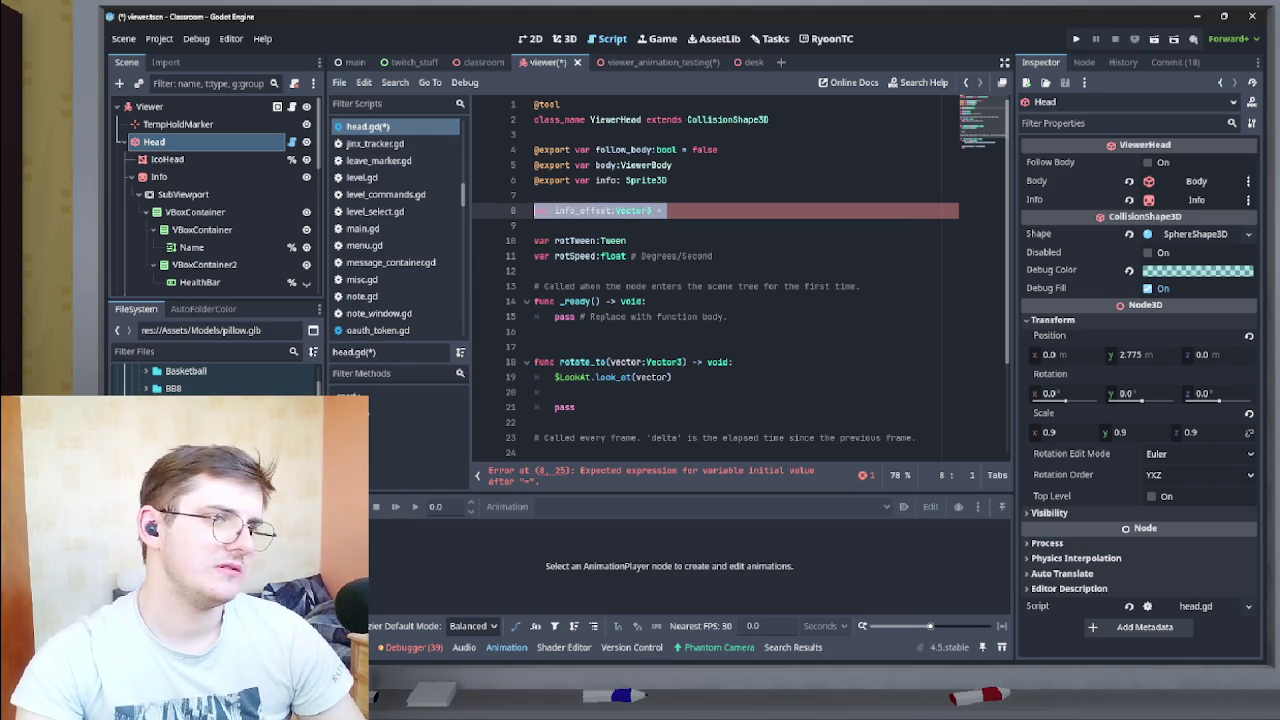
key("ctrl+alt+Down")
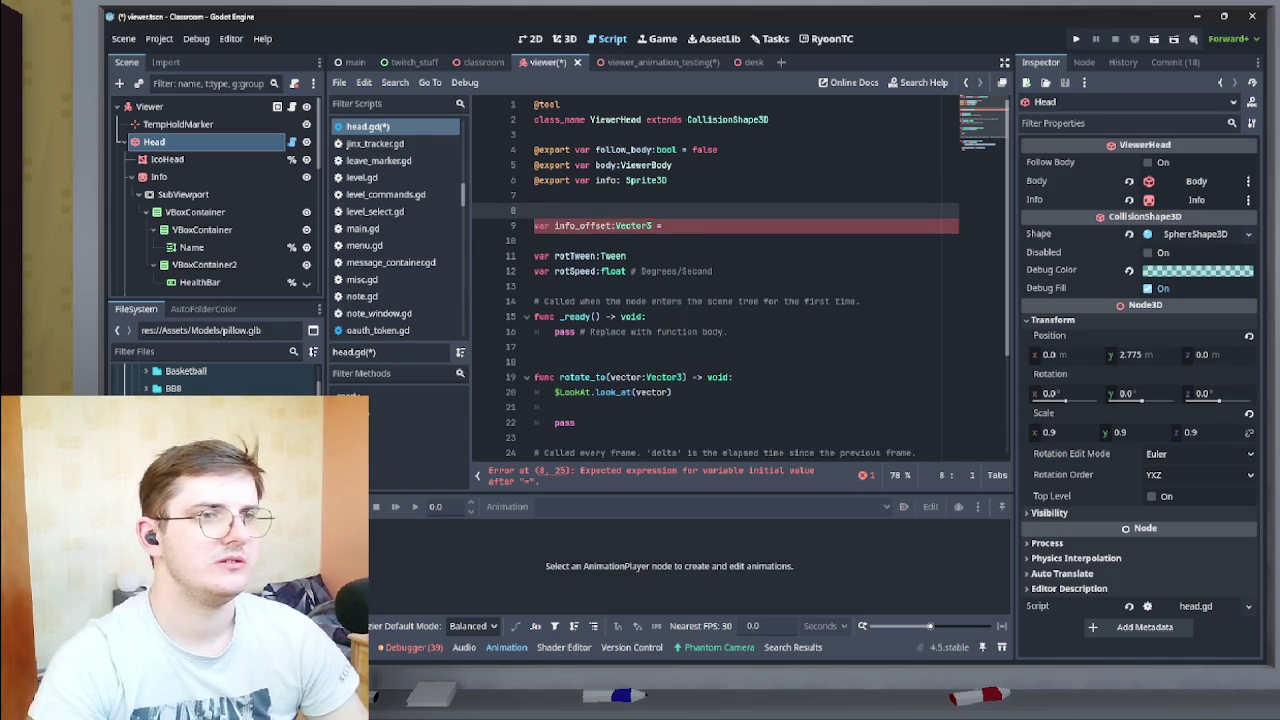
Turn the first copy into const default_info_offset set to Vector3(0,1,0)
left_click(546, 210)
double_click(543, 210)
type("const ")
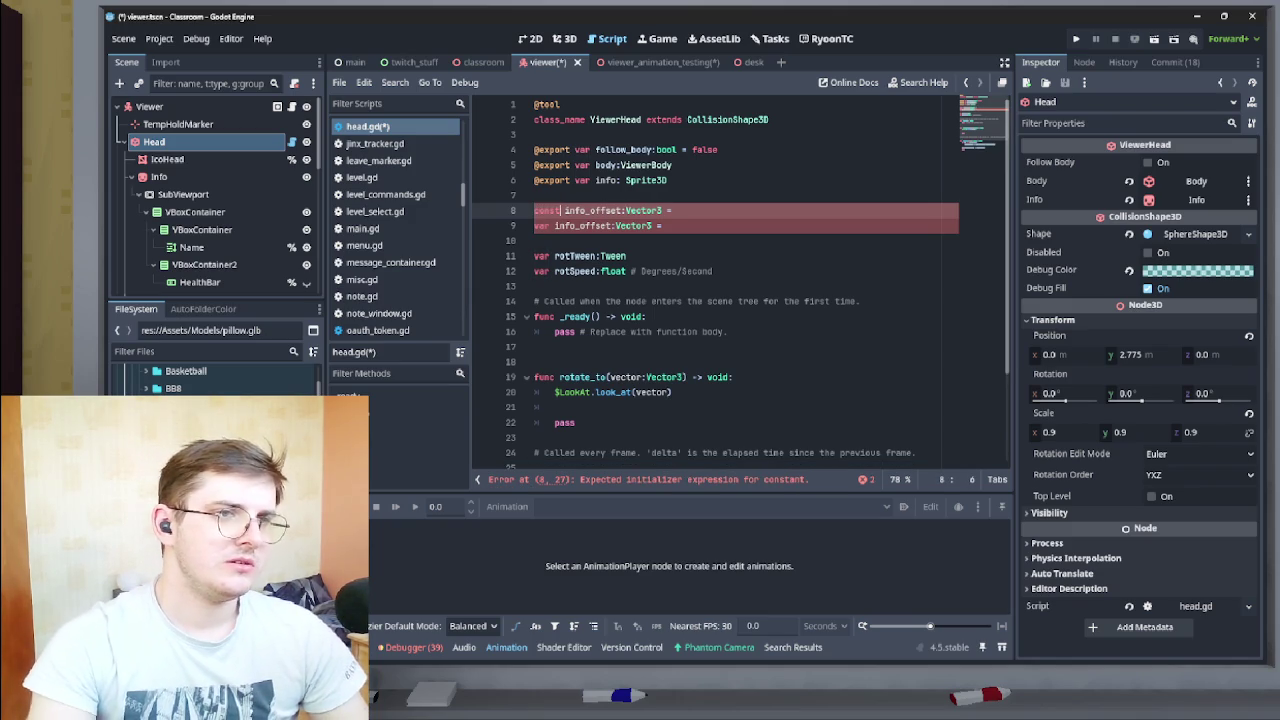
type("default_")
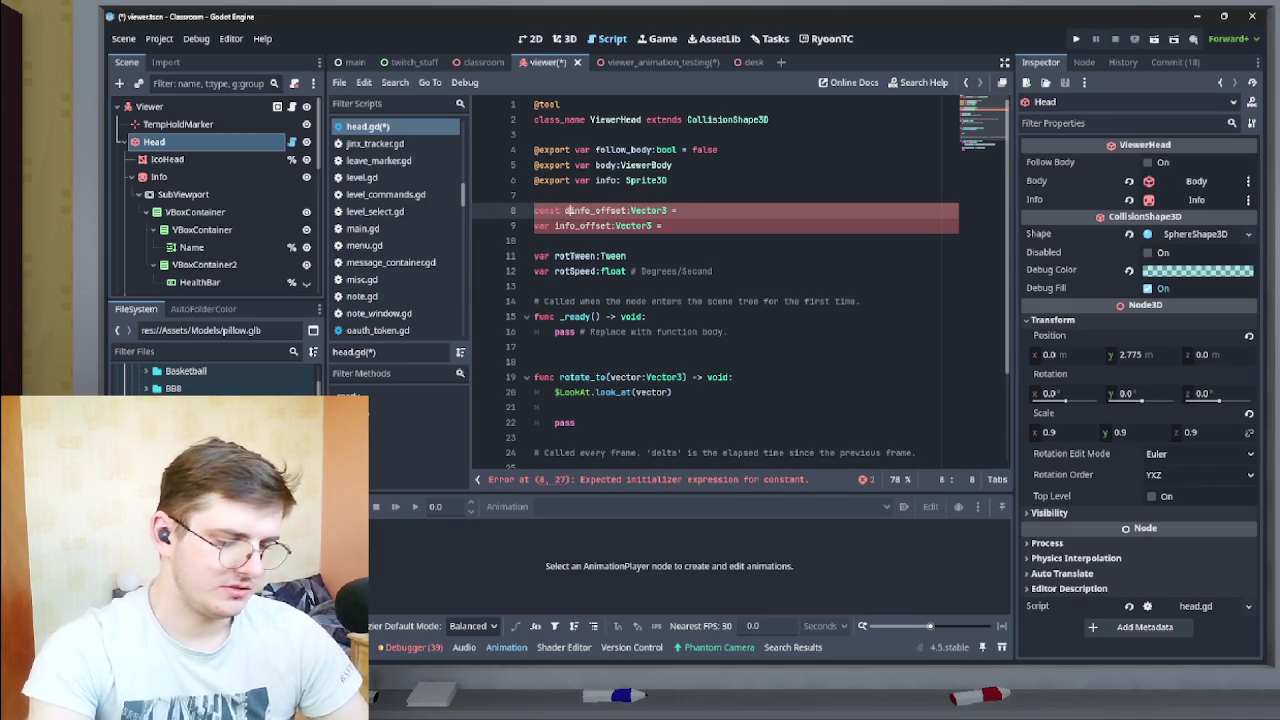
left_click(717, 210)
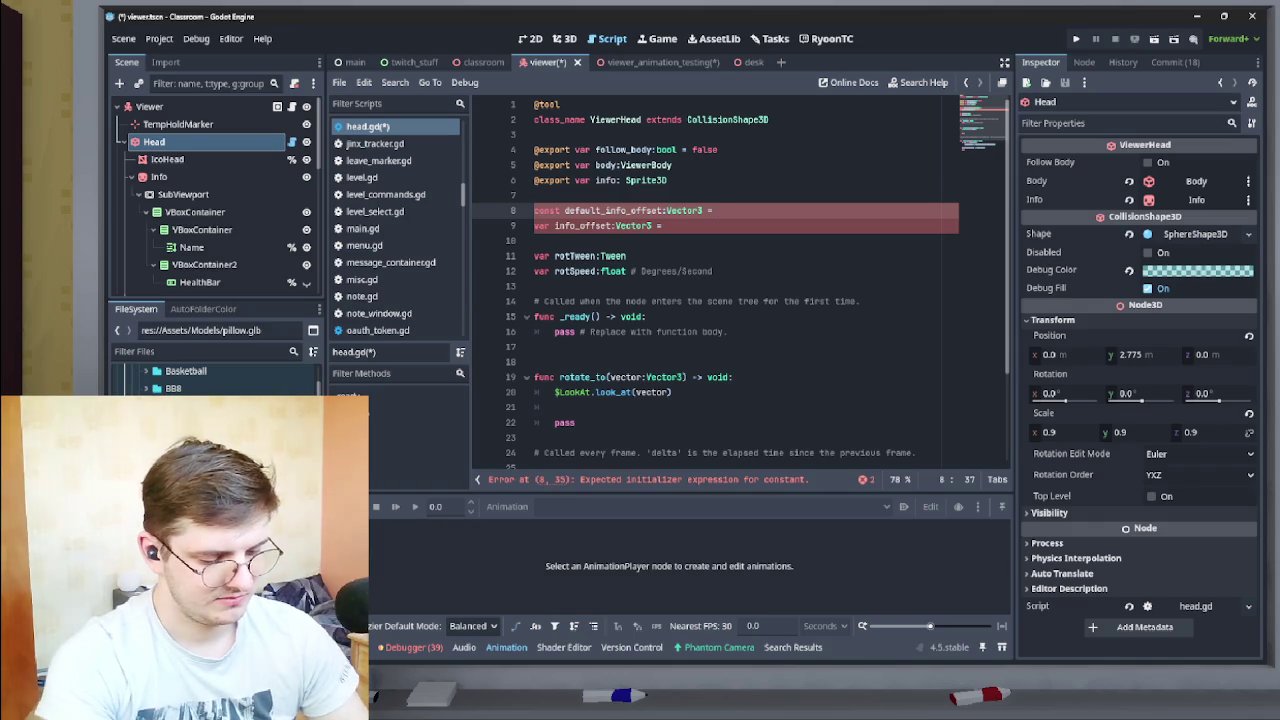
type("Vec")
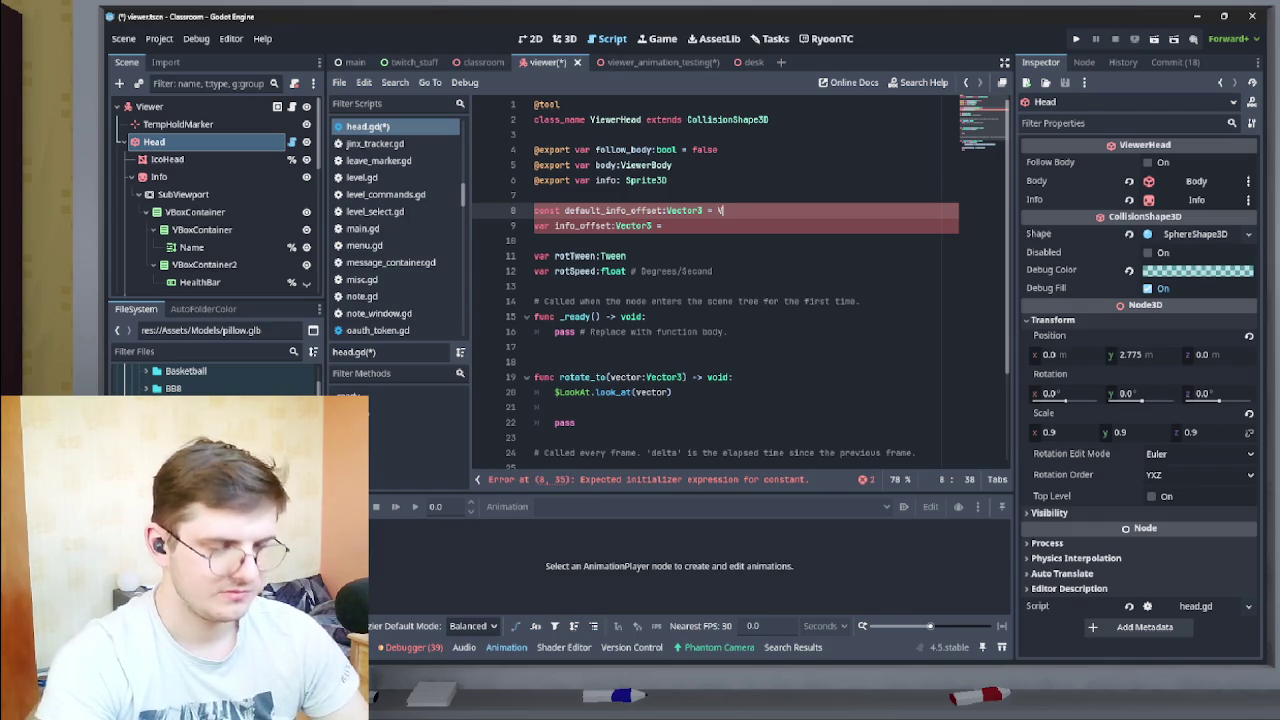
key("BackSpace")
key("BackSpace")
key("BackSpace")
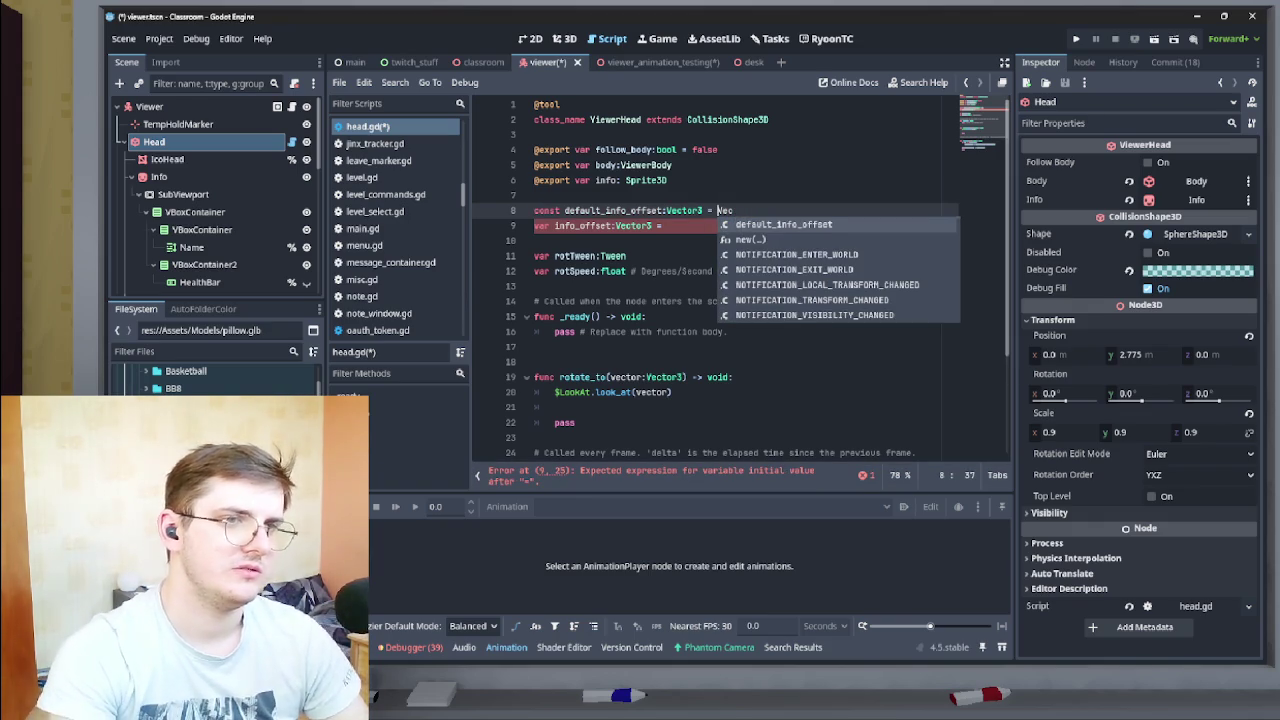
type("Ve")
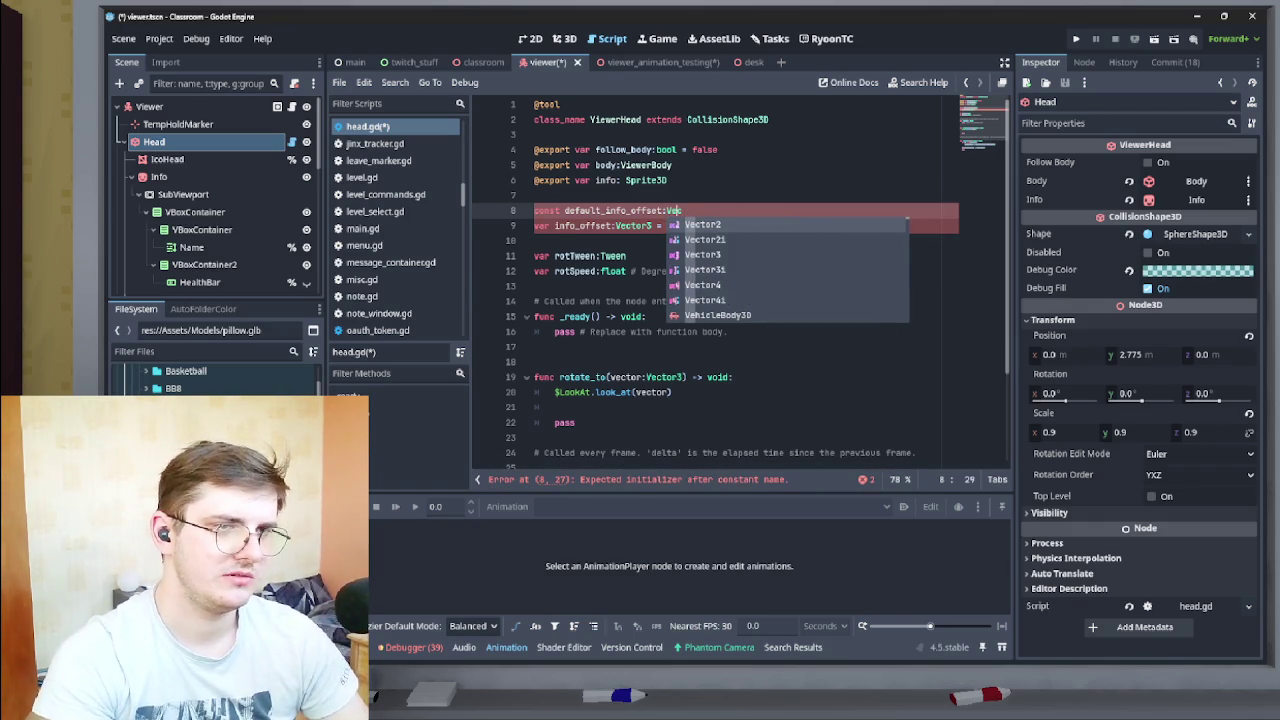
key("Down")
key("Down")
key("Return")
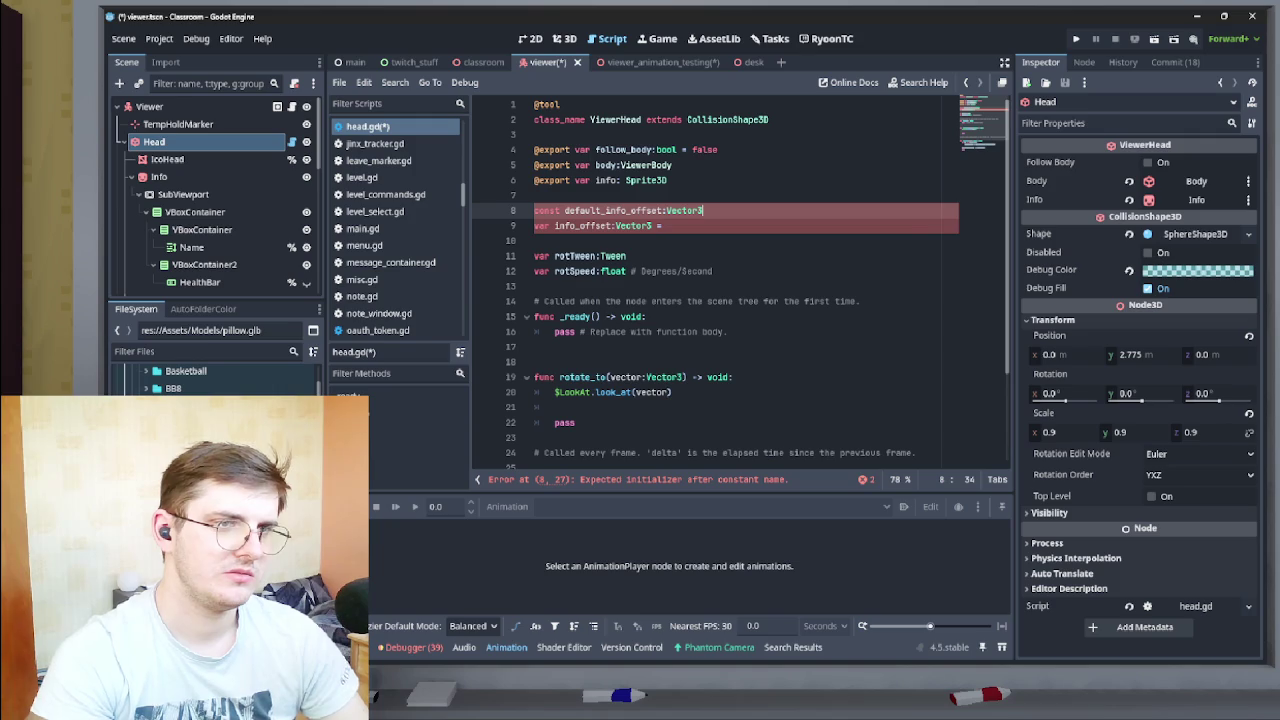
type("(")
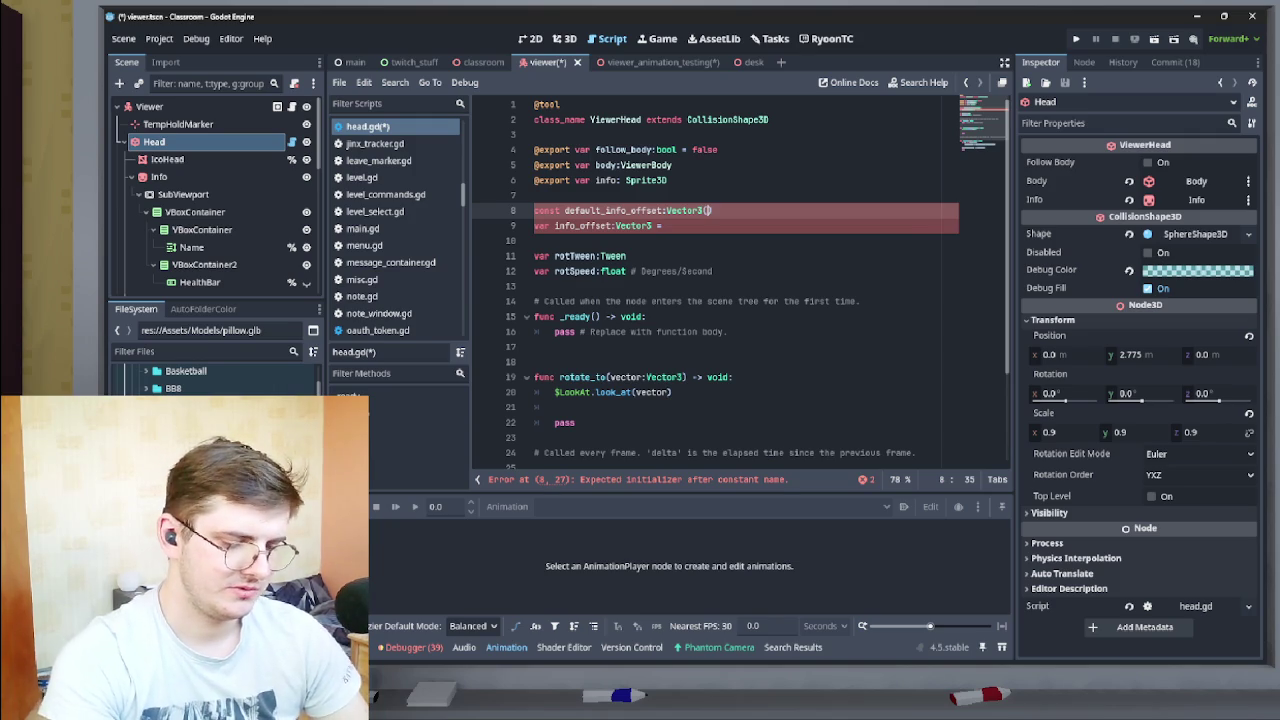
type("0,")
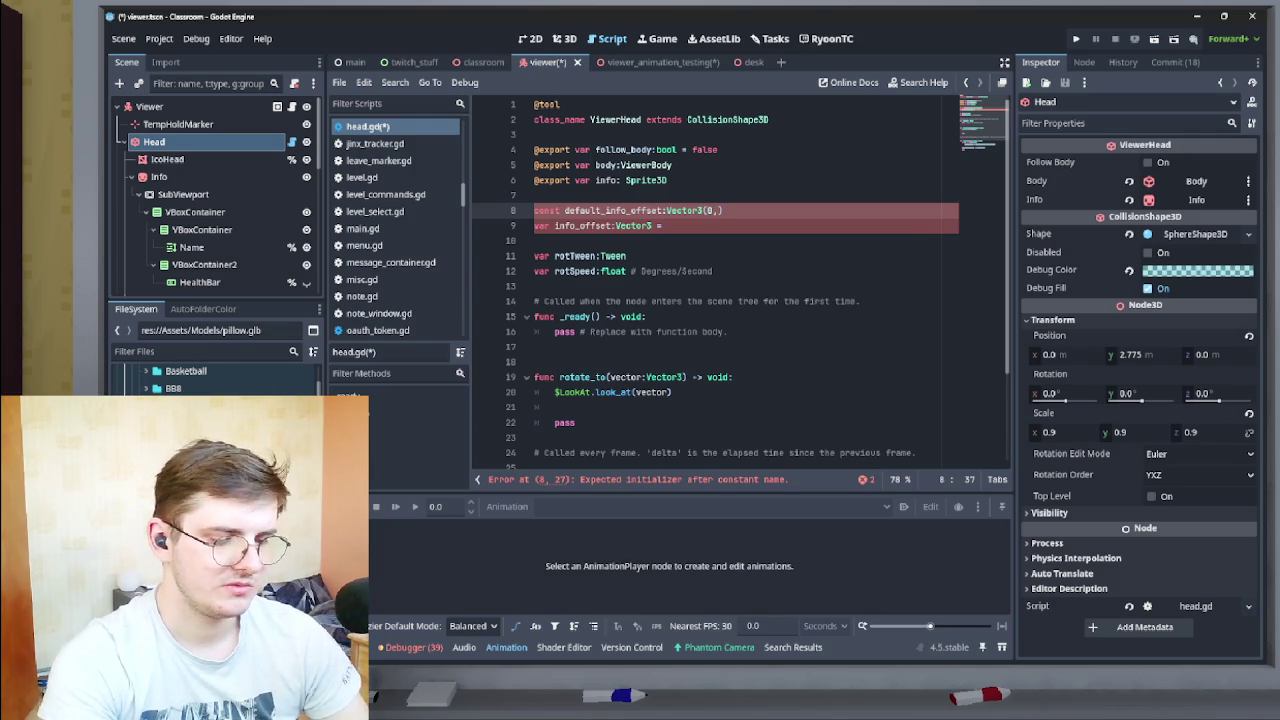
type("1,0")
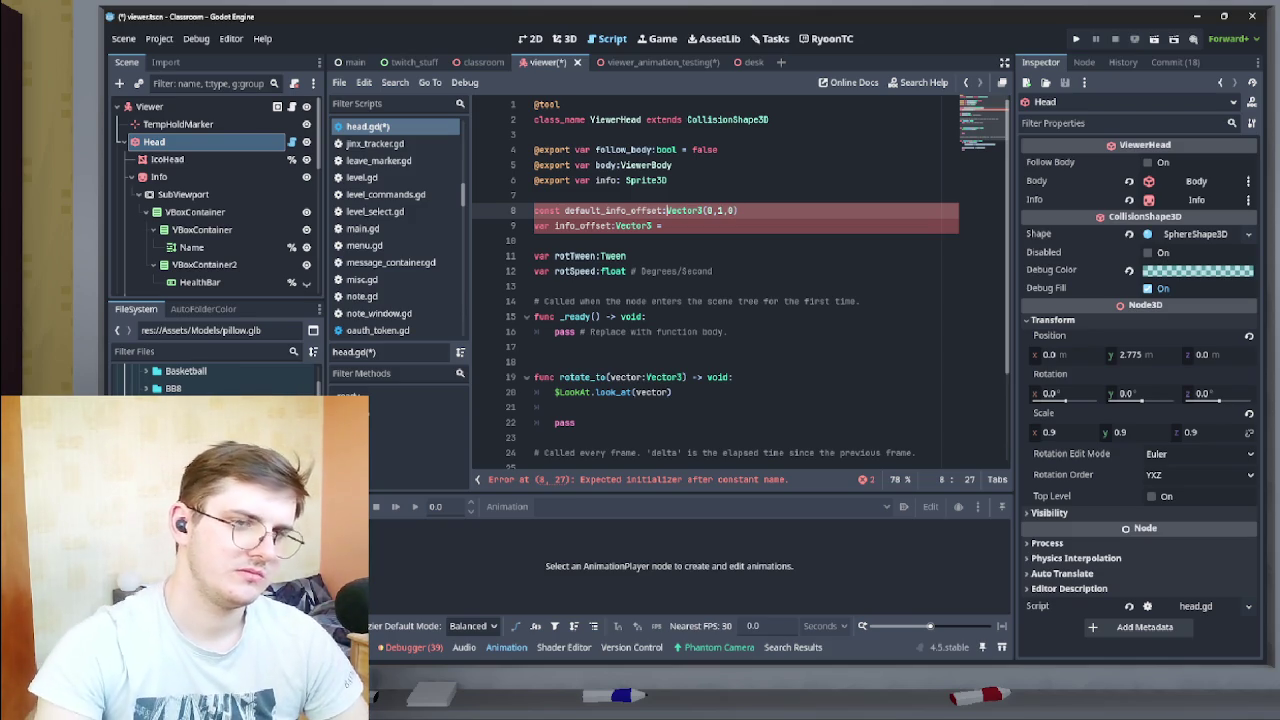
left_click(666, 210)
Give info_offset on line 9 the initial value Vector3(0,1,0)
type("=")
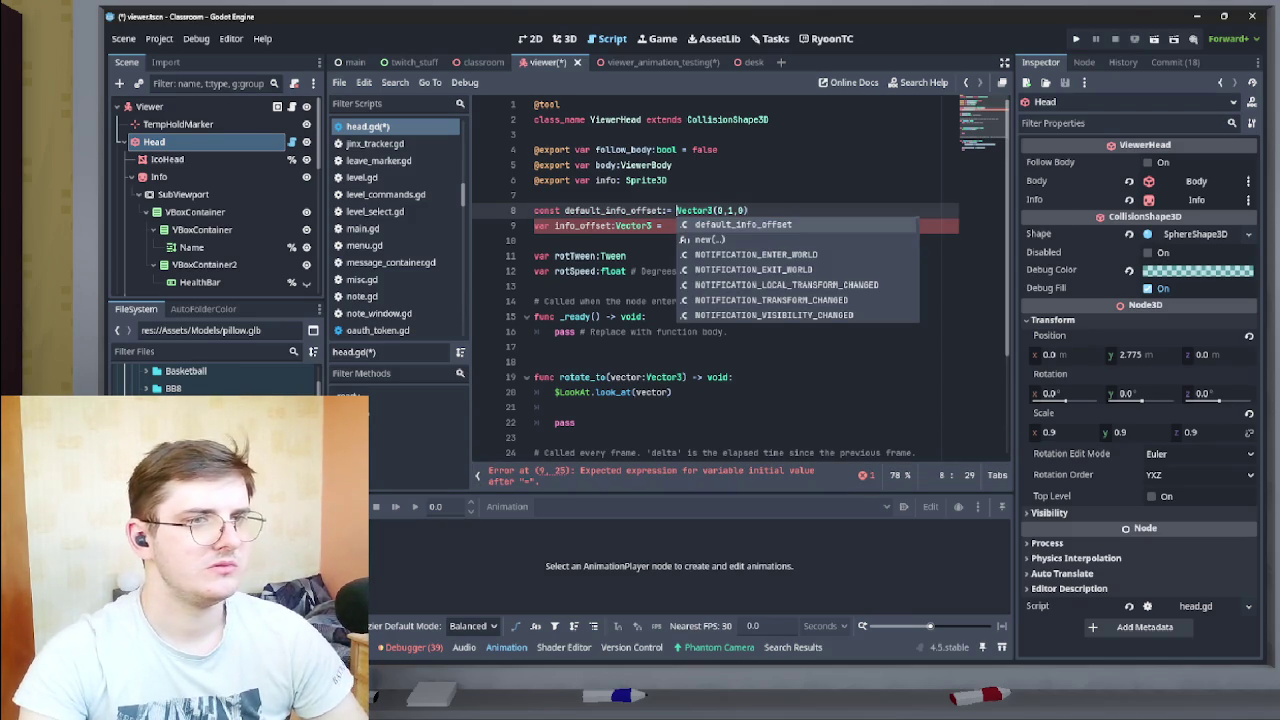
key("Escape")
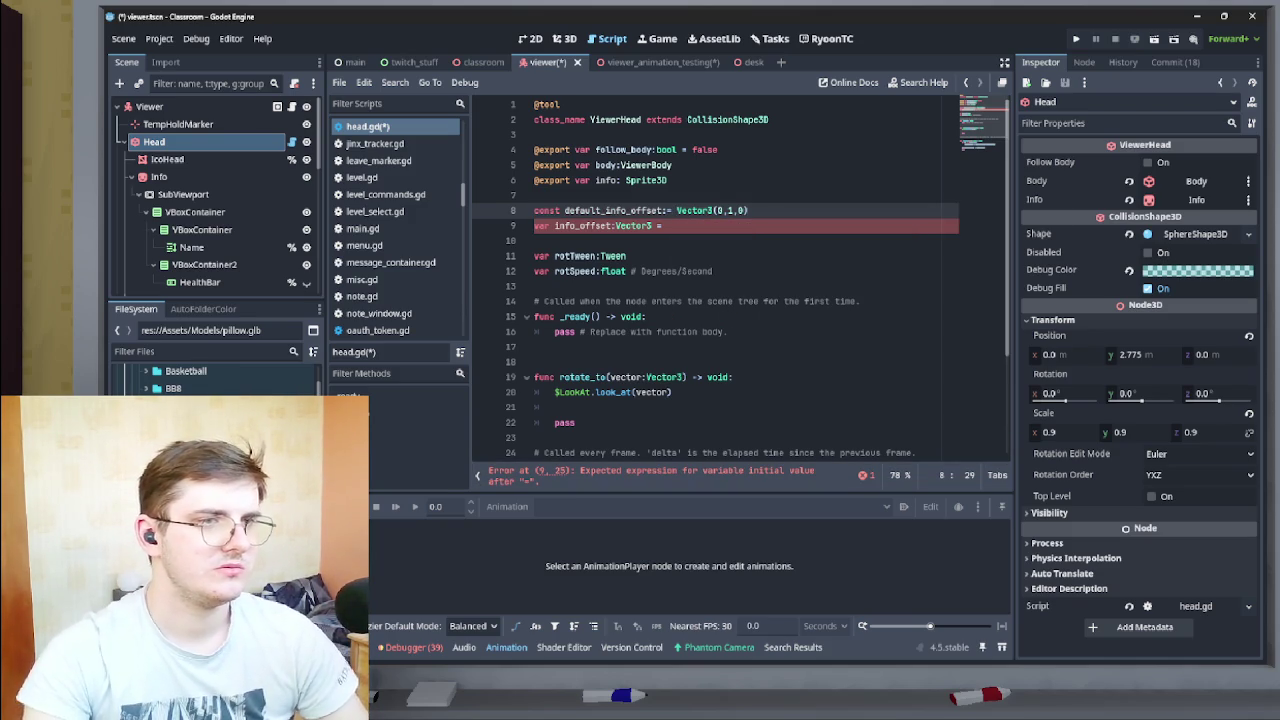
left_click_drag(565, 210, 663, 210)
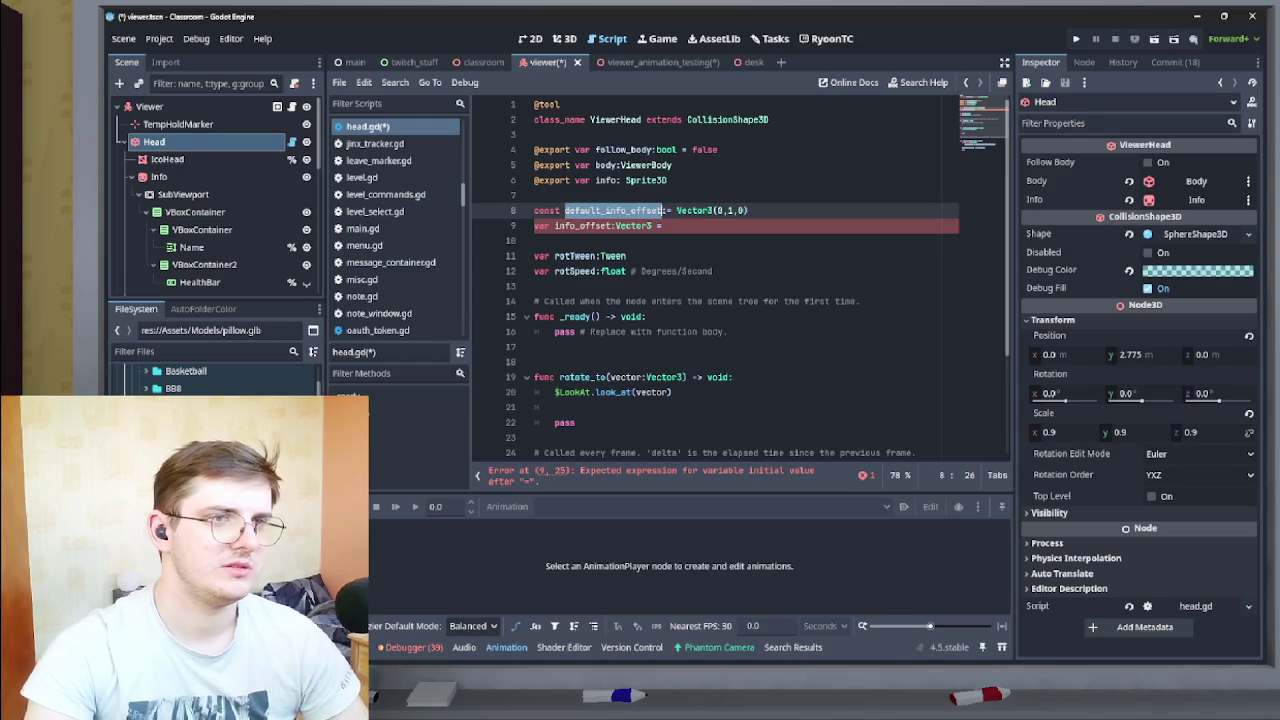
key("ctrl+c")
left_click(664, 225)
key("ctrl+v")
left_click(536, 195)
key("ctrl+z")
key("ctrl+z")
key("ctrl+z")
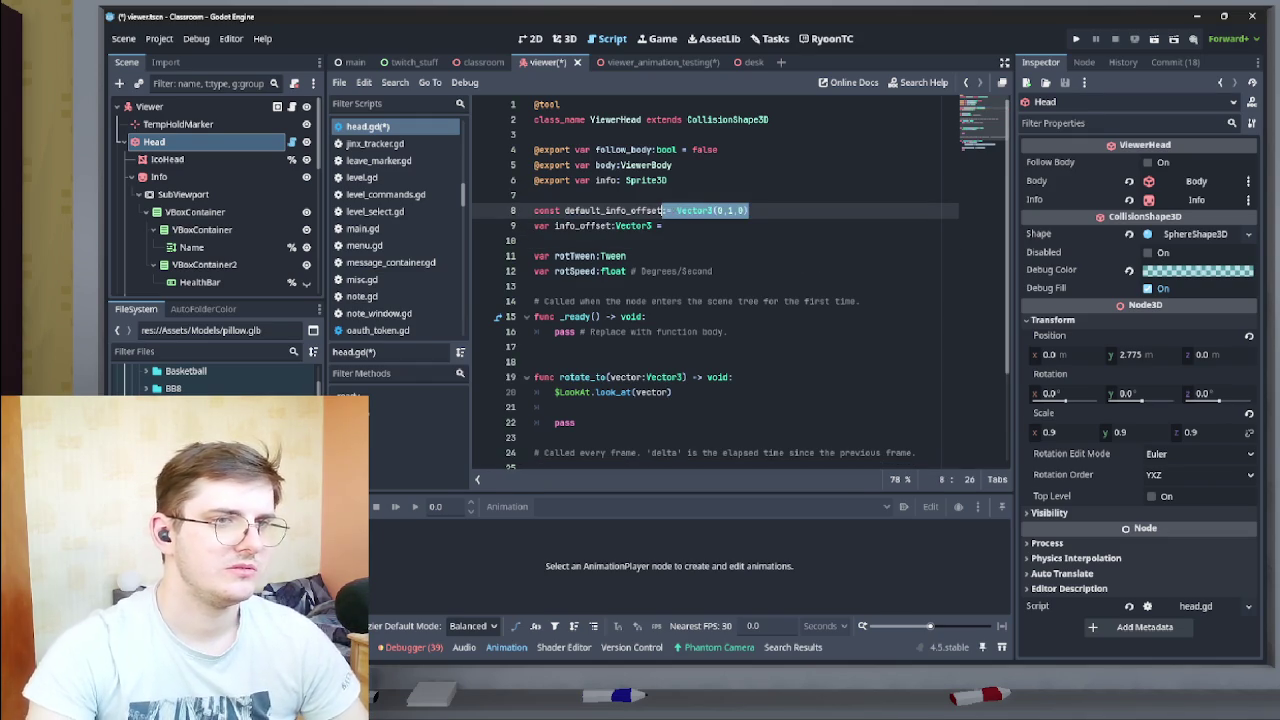
key("shift+Right")
key("shift+Right")
key("shift+Right")
mouse_move(710, 210)
left_mouse_down()
mouse_move(699, 229)
mouse_move(668, 226)
left_mouse_up()
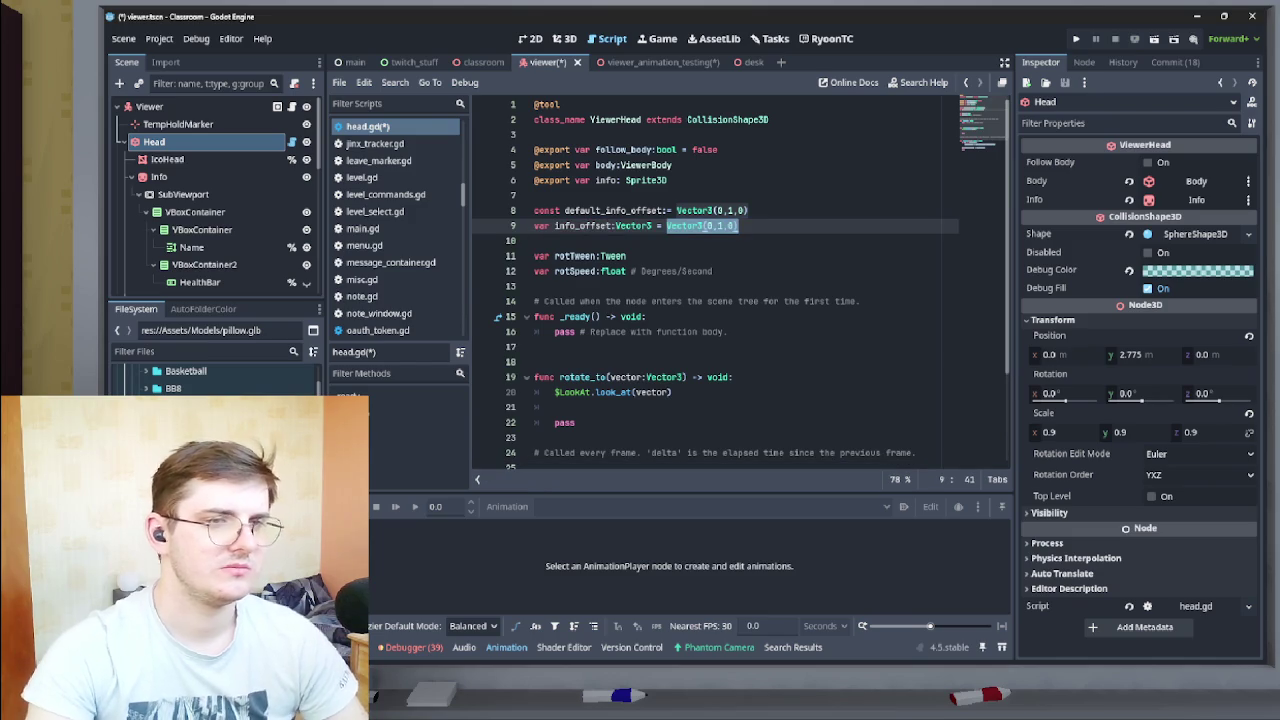
key("Right")
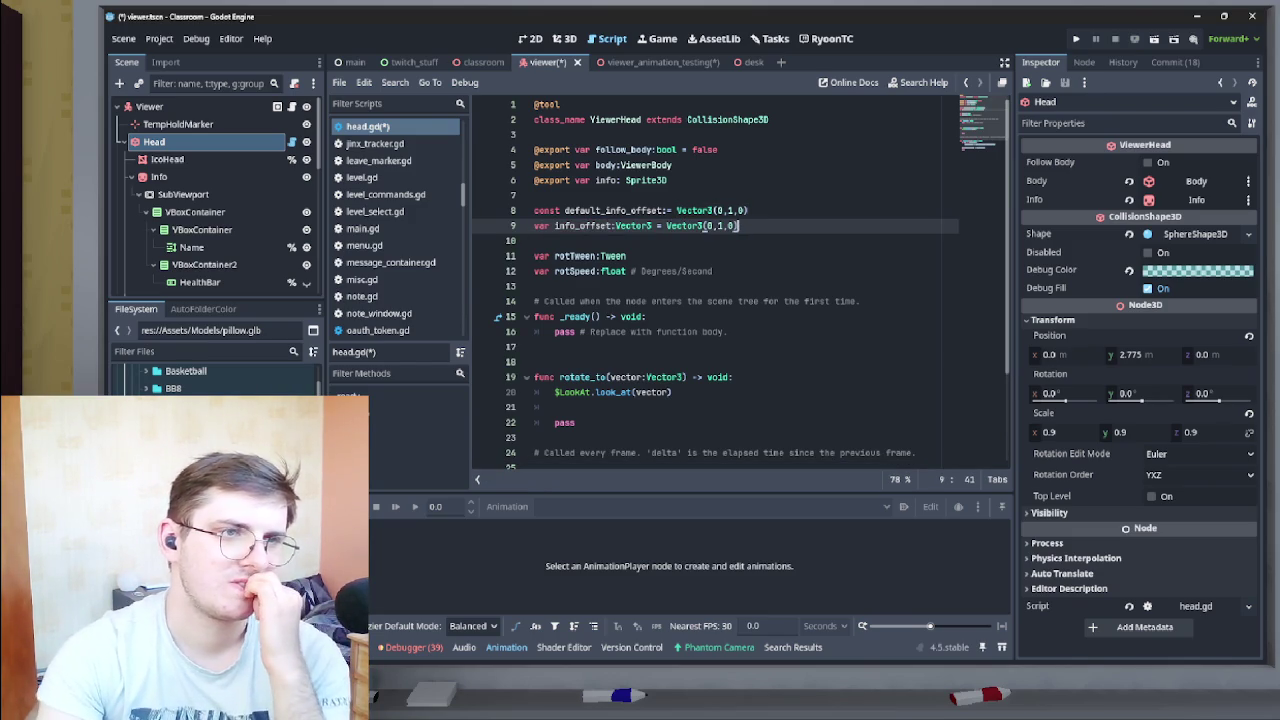
Type default_info_offset explicitly as Vector3 on line 8 and save the script
left_click_drag(710, 211, 666, 211)
type("Vector3")
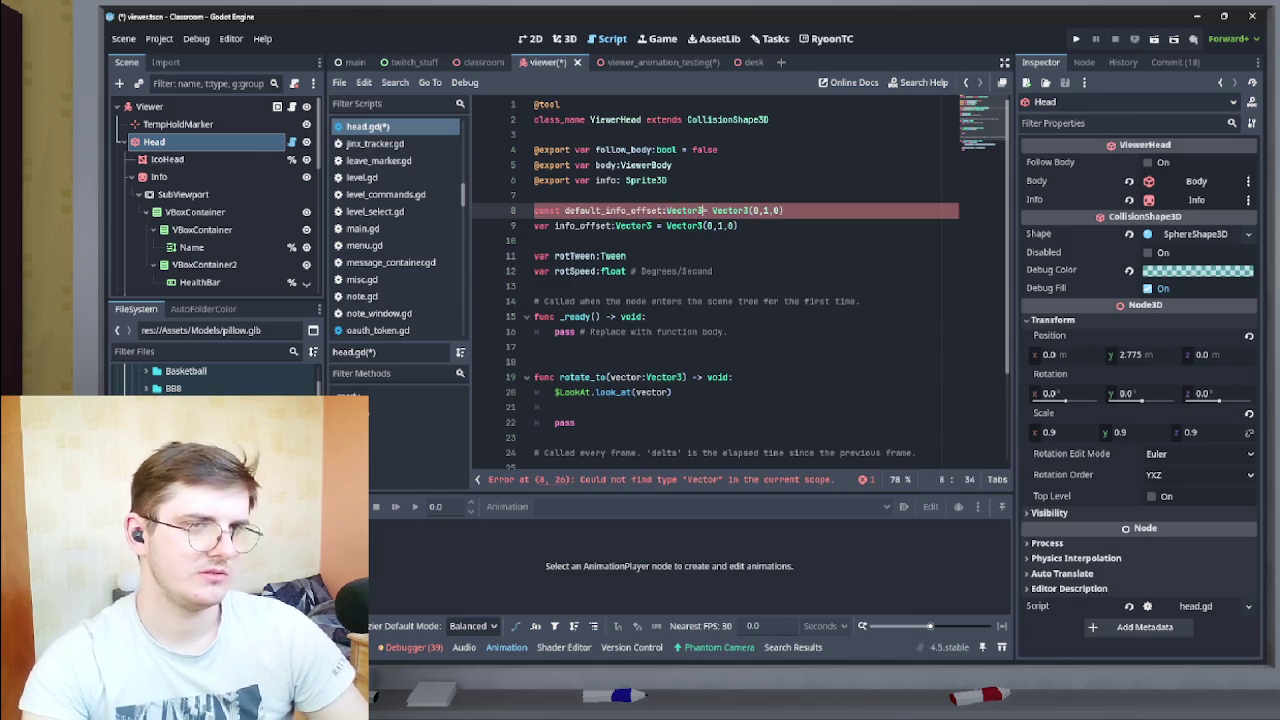
key("End")
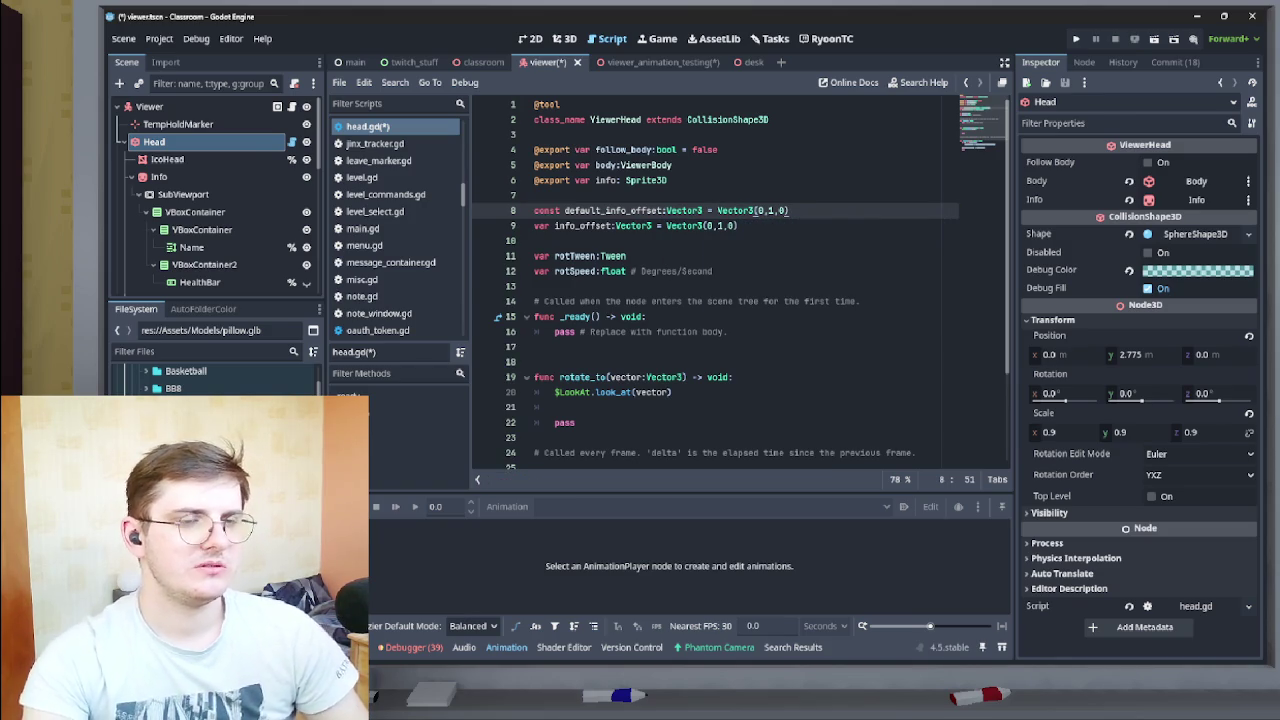
key("ctrl+s")
scroll(740, 280, "down", 1)
scroll(740, 282, "up", 1)
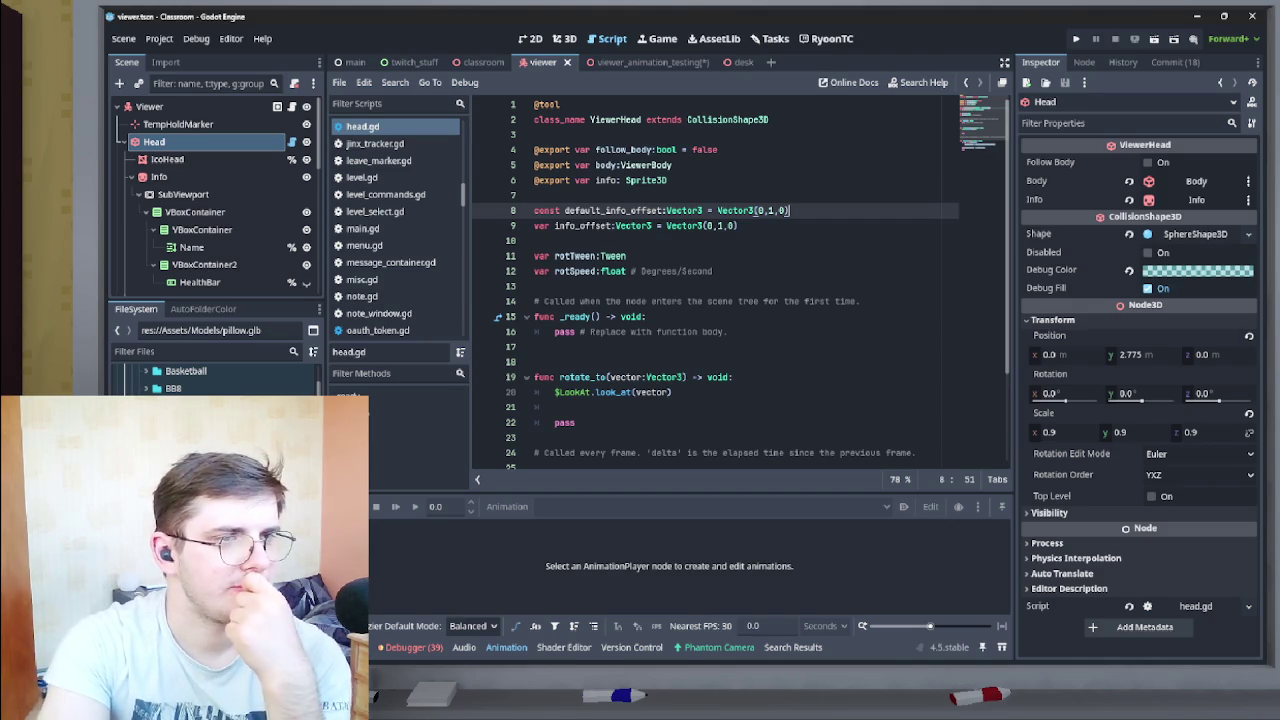
left_click_drag(564, 210, 664, 210)
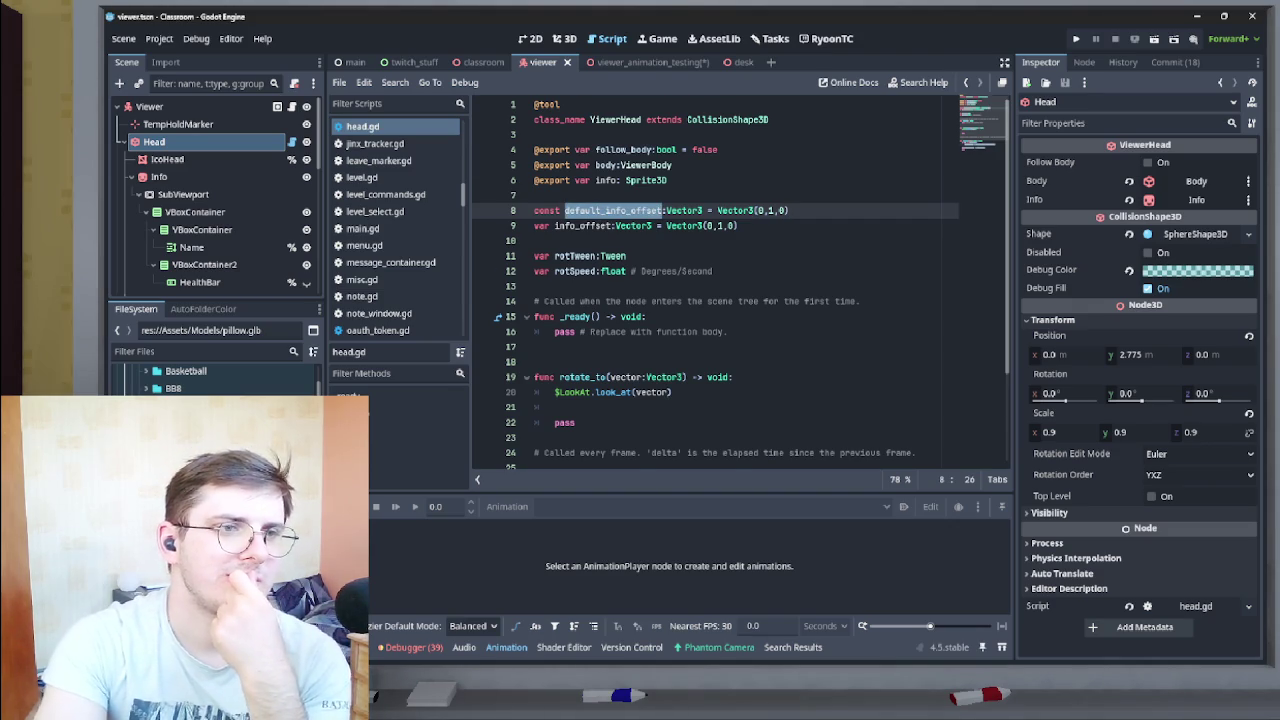
scroll(740, 280, "down", 2)
scroll(662, 120, "up", 2)
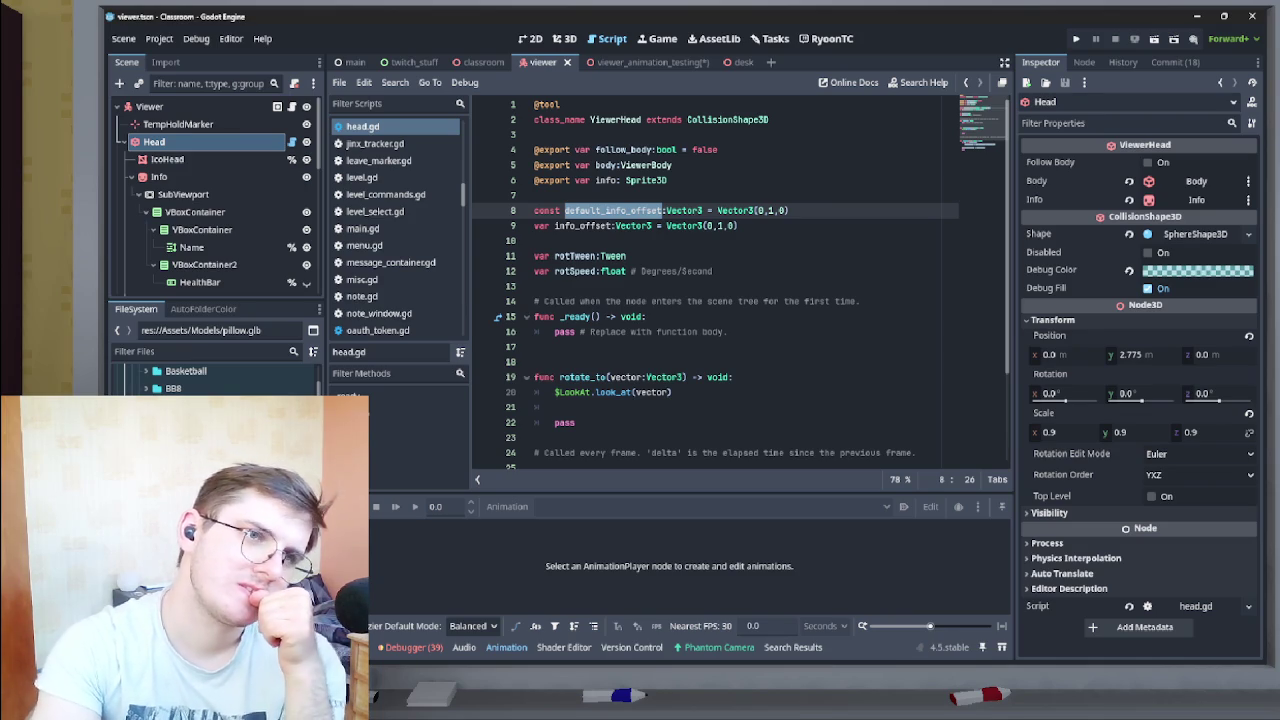
left_click(739, 225)
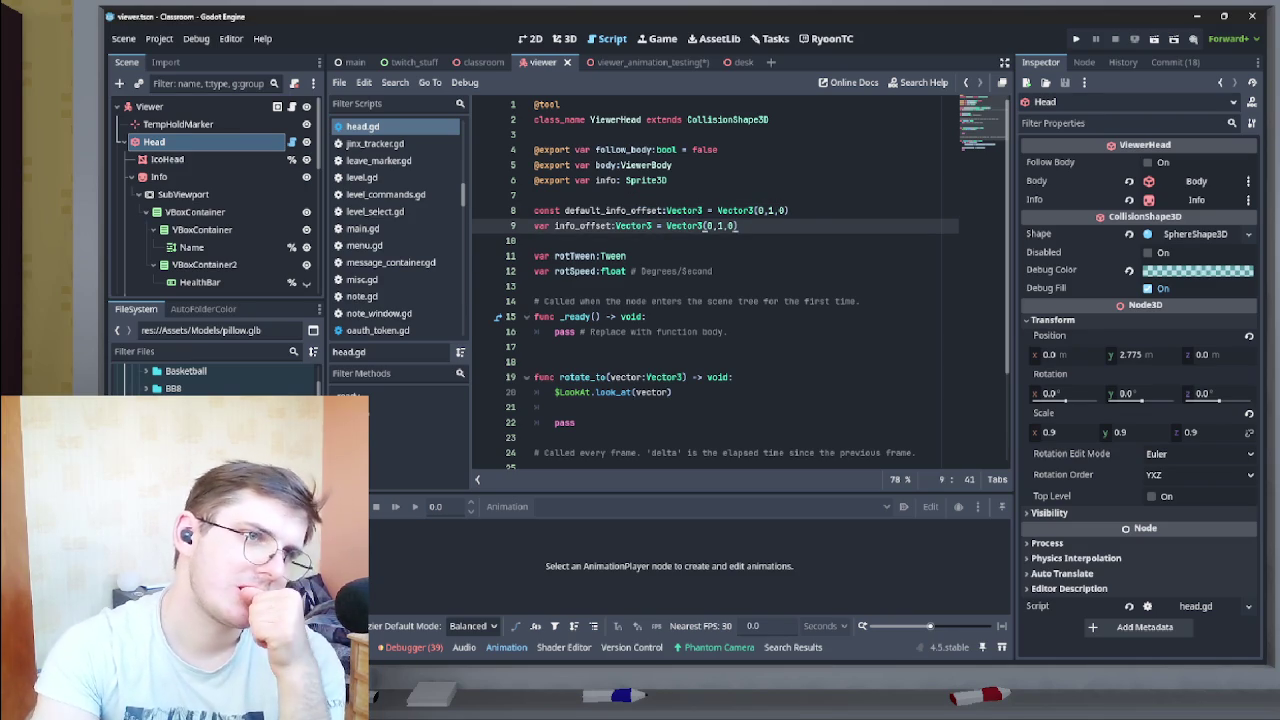
scroll(739, 225, "down", 3)
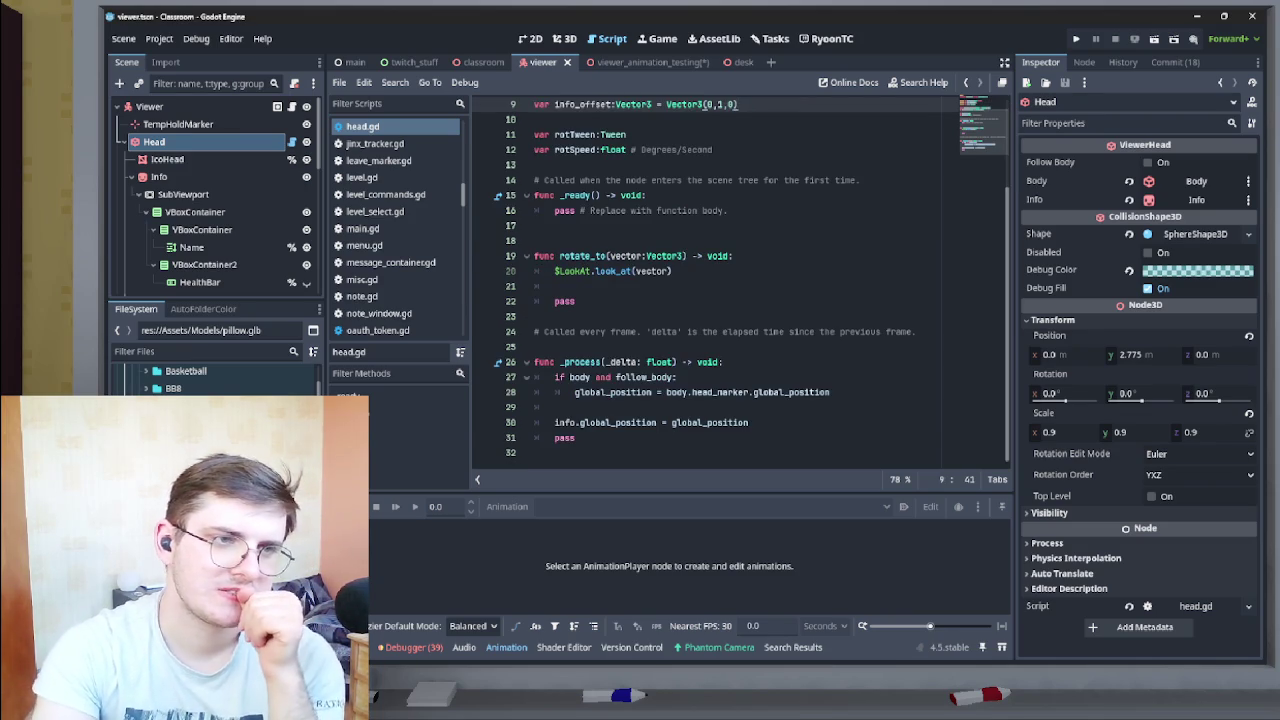
Append + info_offset to the info.global_position assignment on line 30 and save head.gd
left_click(749, 422)
type("+ ")
type("inf")
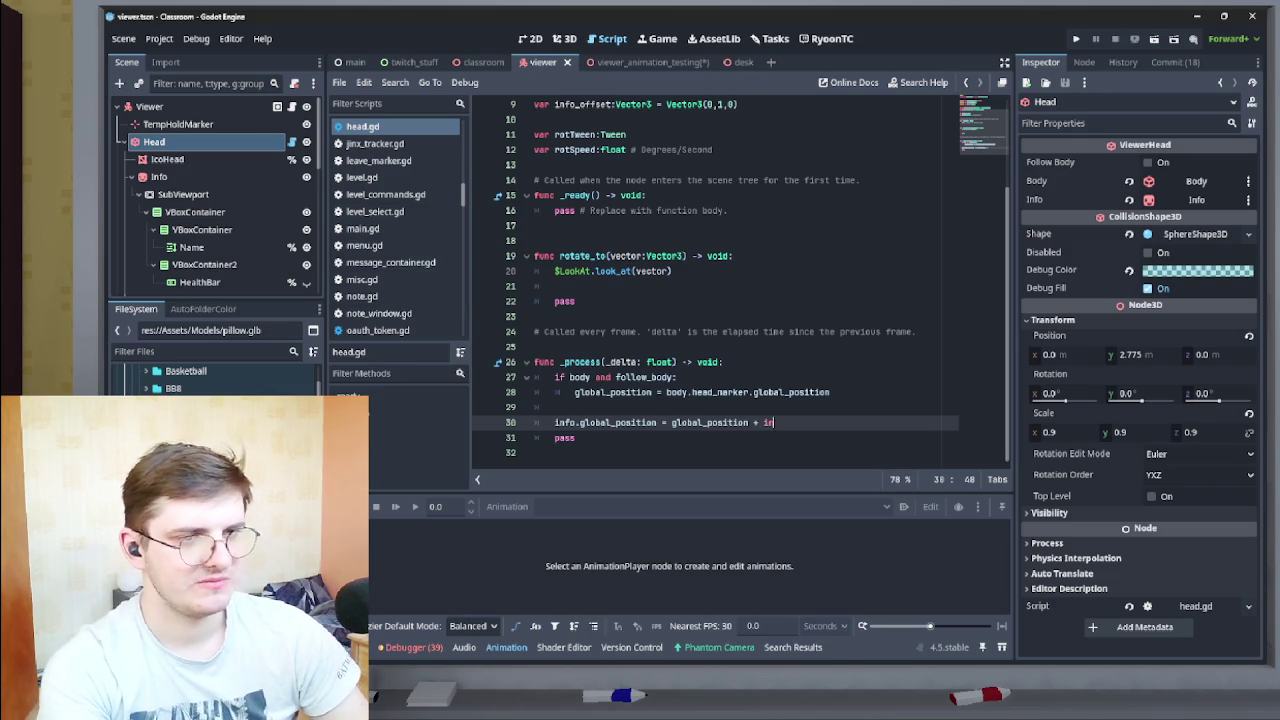
key("Down")
key("Return")
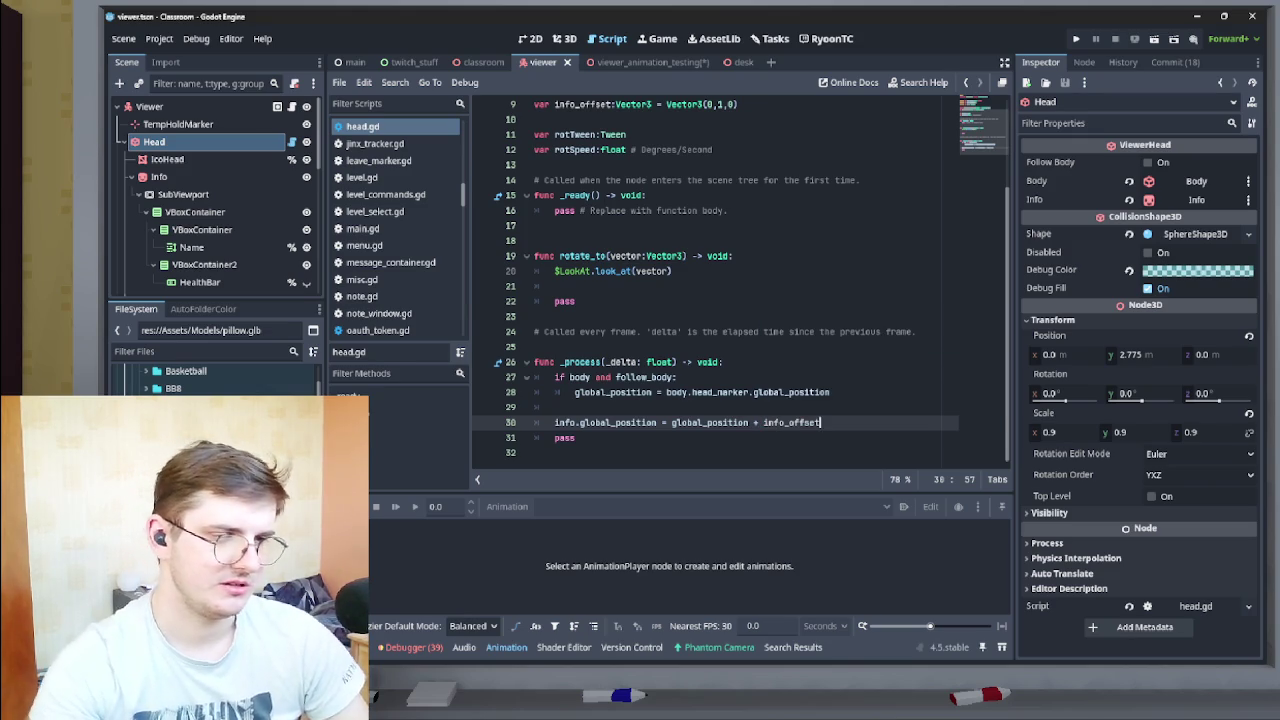
left_click(540, 316)
key("ctrl+s")
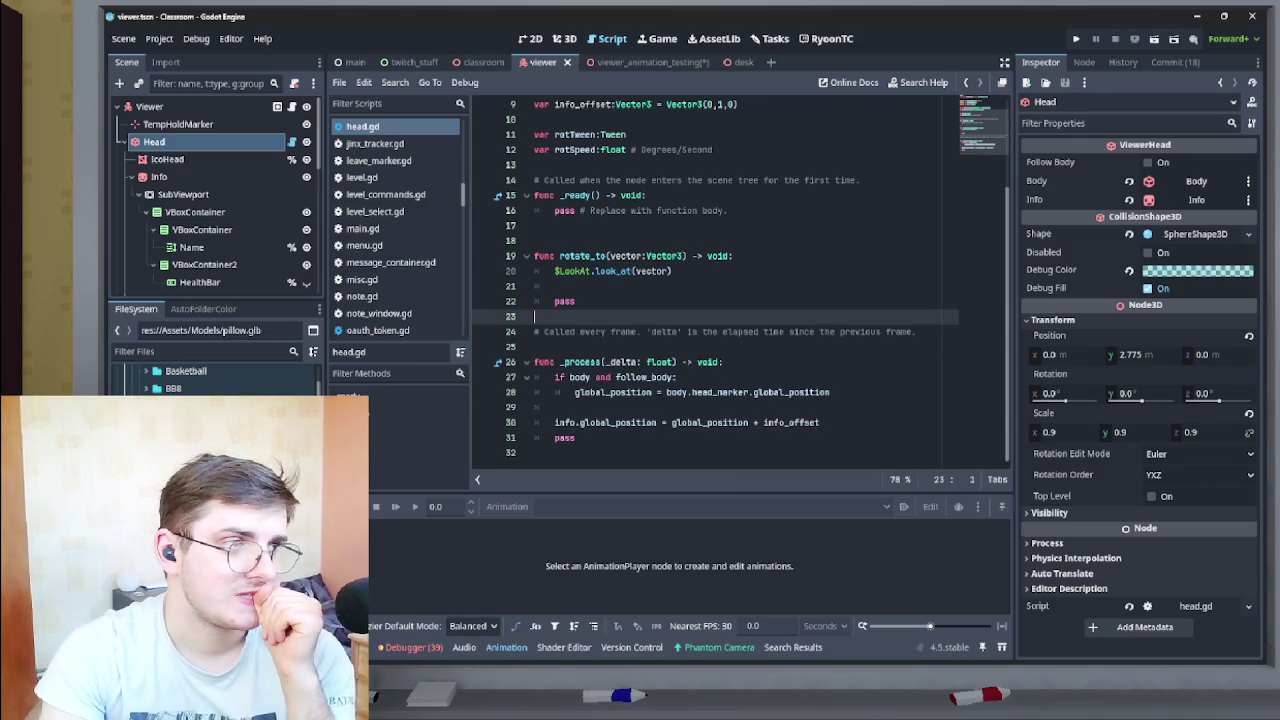
scroll(740, 280, "up", 3)
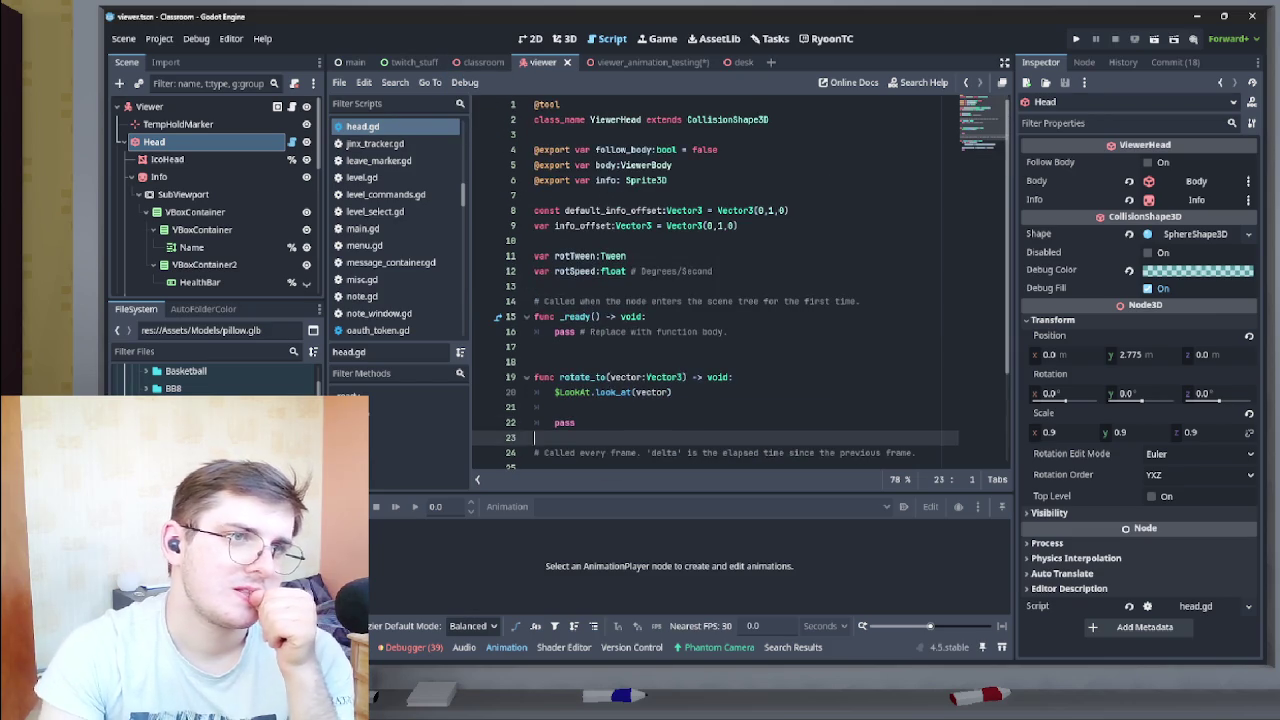
left_click(730, 149)
left_click(600, 62)
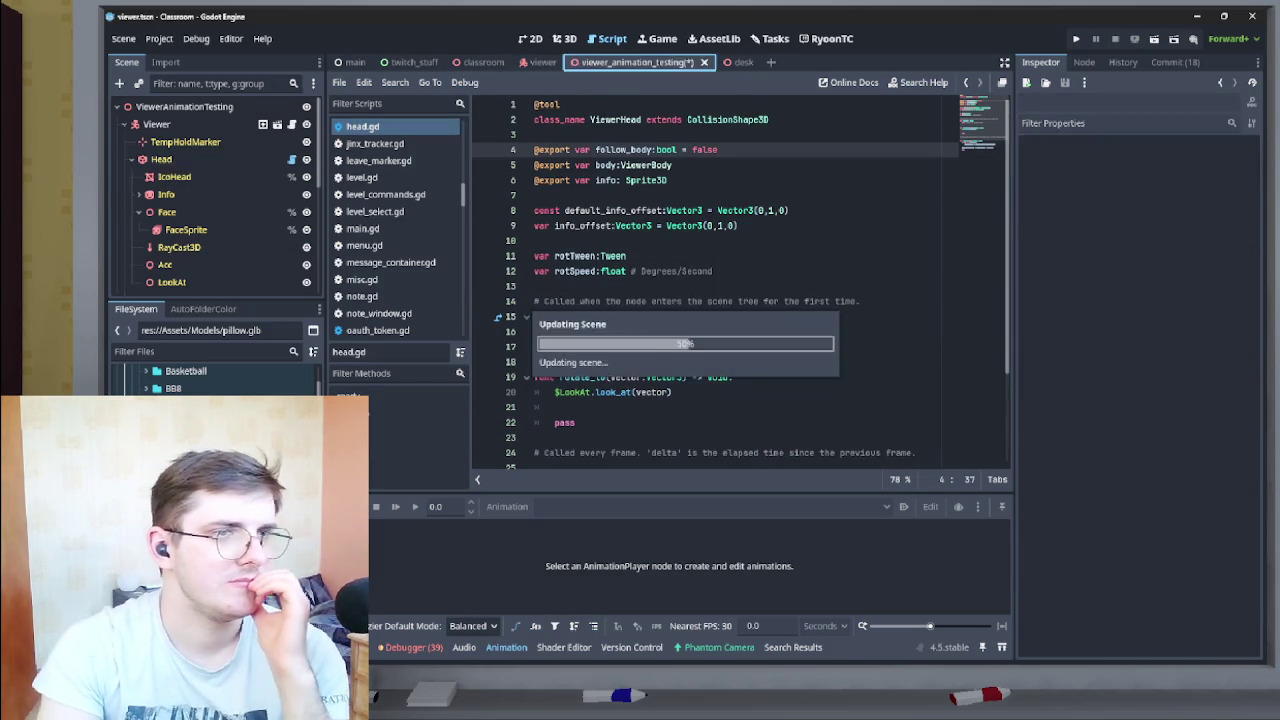
Glance at the desk scene and desk.gd, then open the Head node's head.gd script in viewer_animation_testing
key("ctrl+F2")
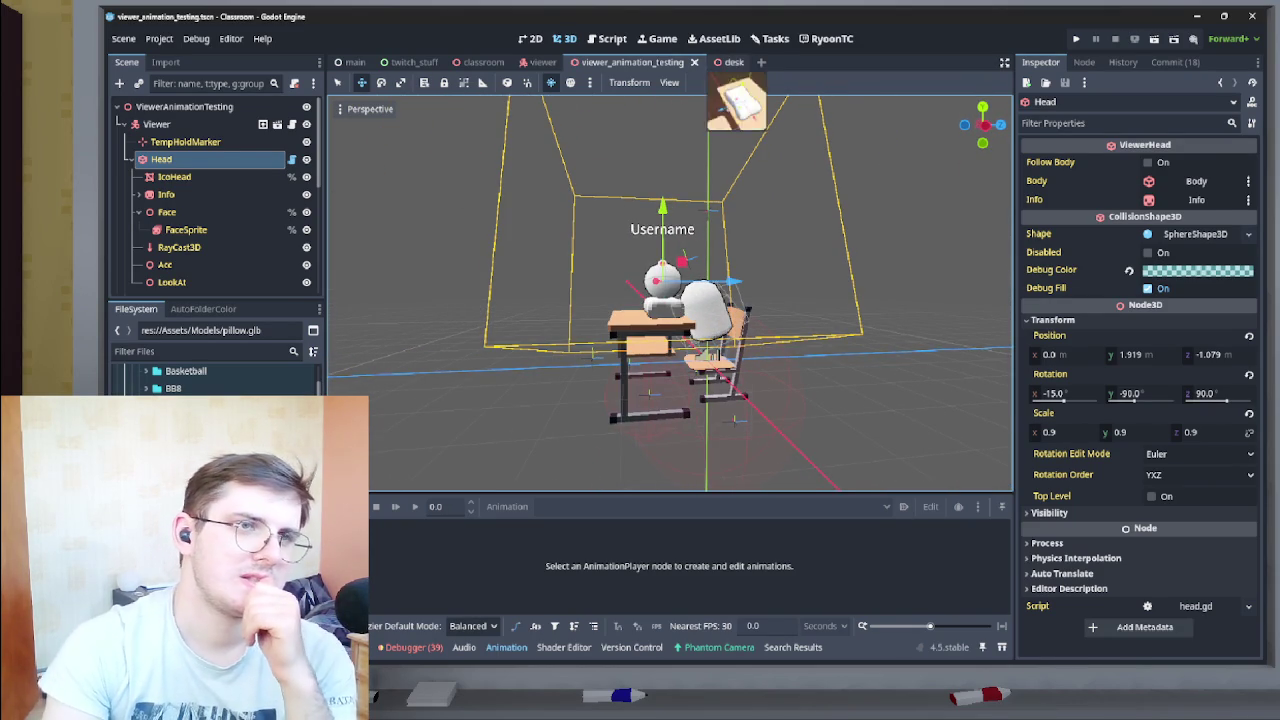
left_click(733, 62)
left_click(630, 62)
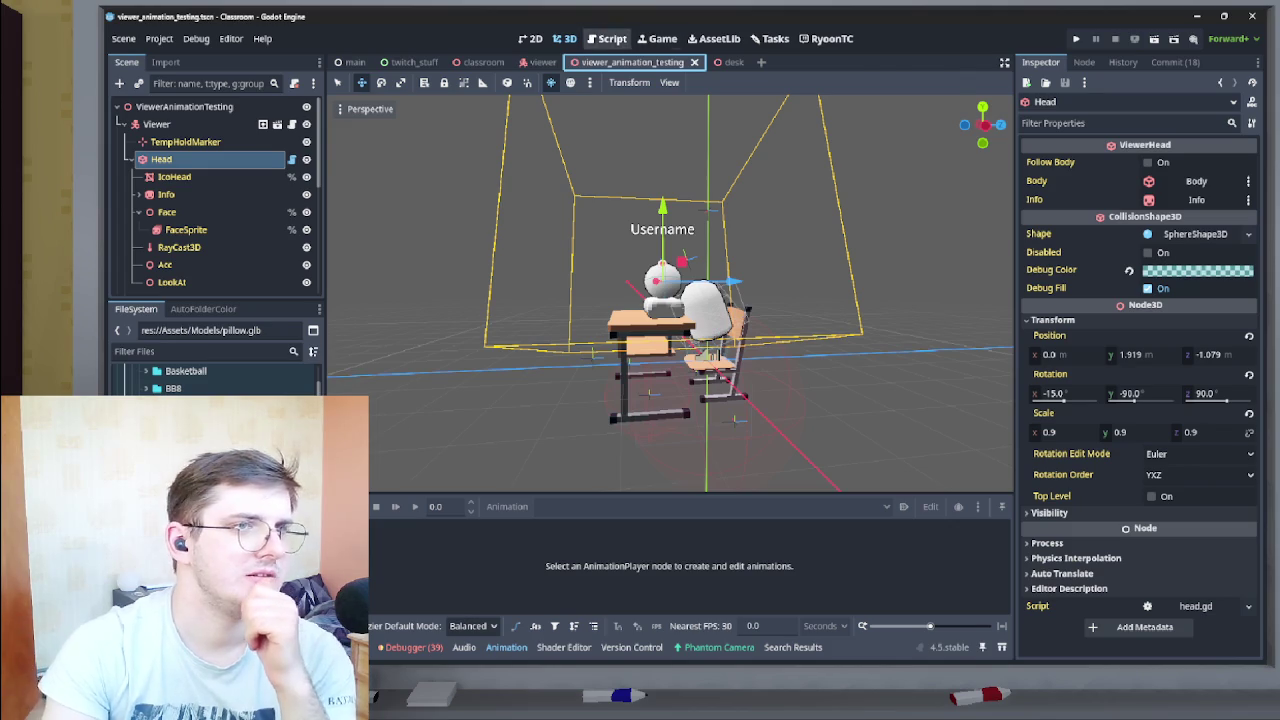
left_click(606, 38)
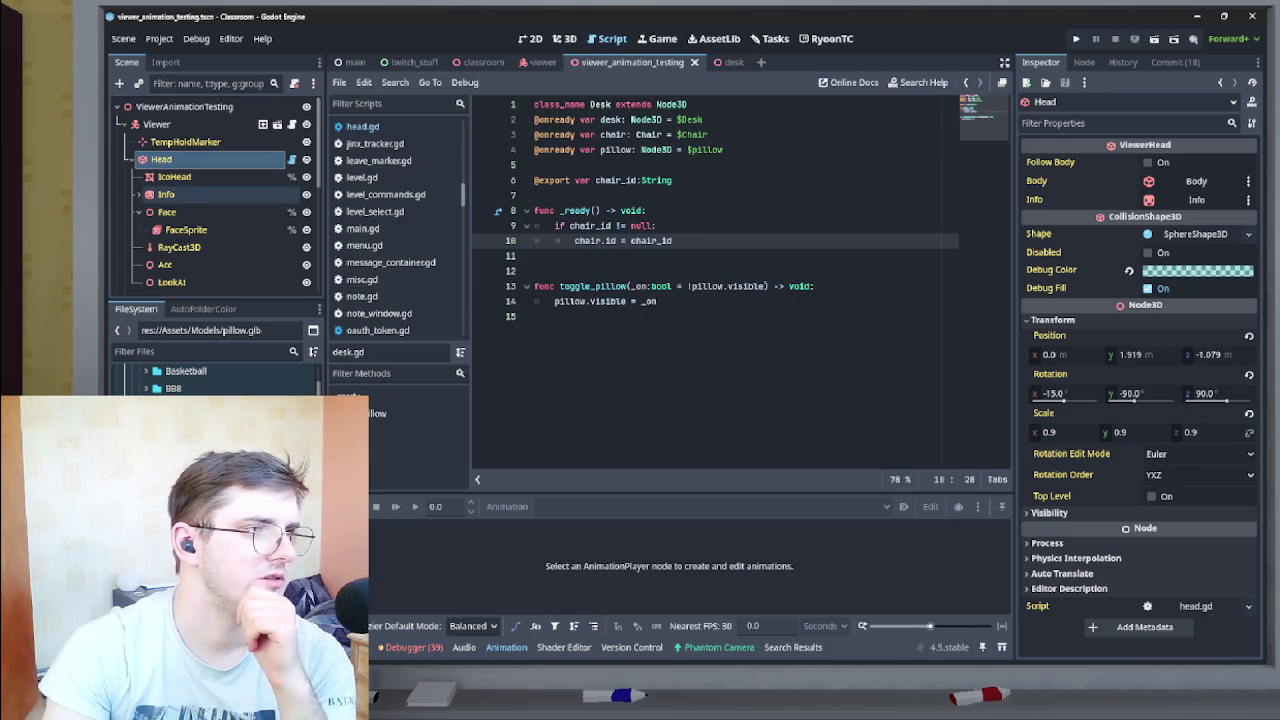
left_click(291, 159)
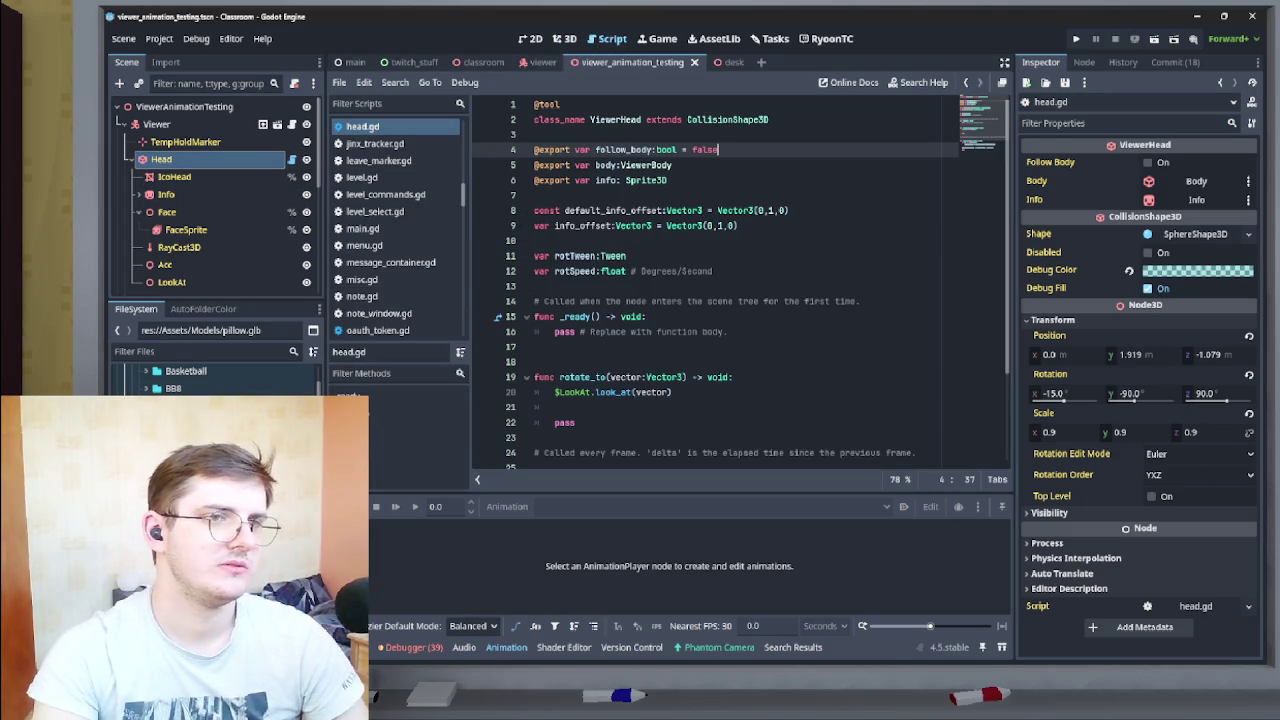
Change the y value of both offsets on lines 8 and 9 to 0.5 and save head.gd
left_click(771, 210)
key("BackSpace")
type("0.5")
left_click(771, 195)
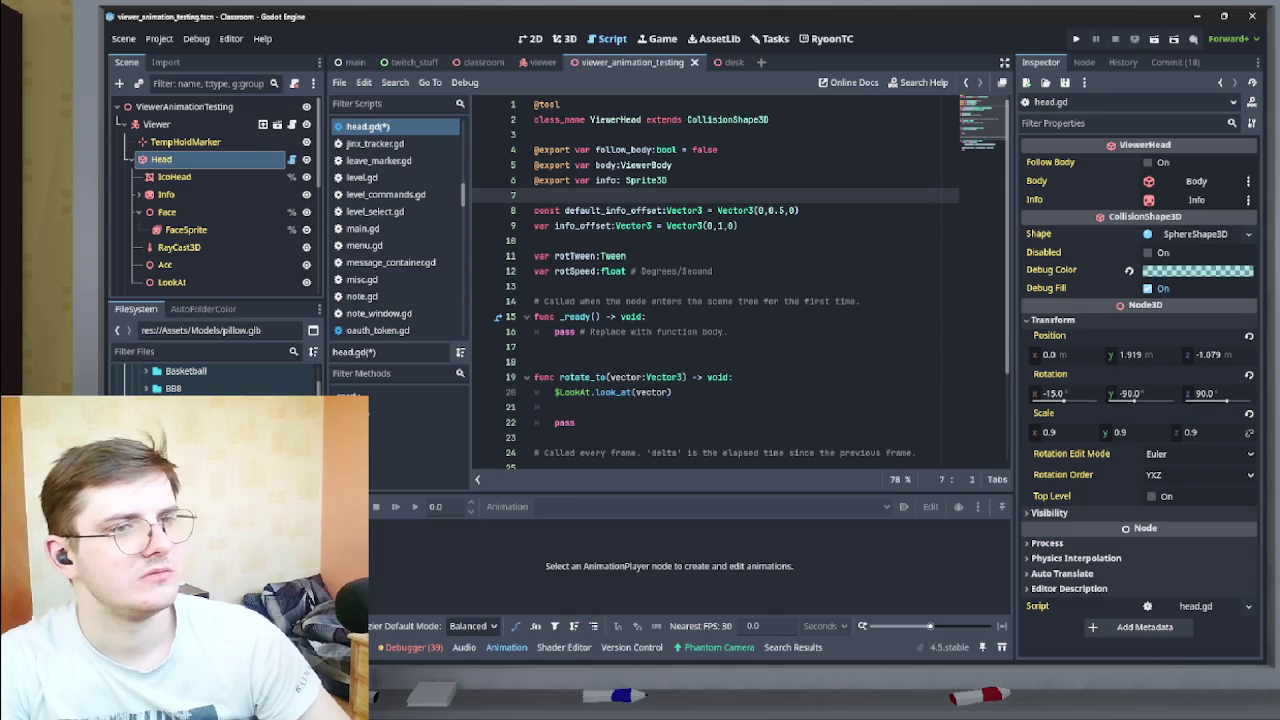
left_click(726, 225)
key("BackSpace")
type("0.5")
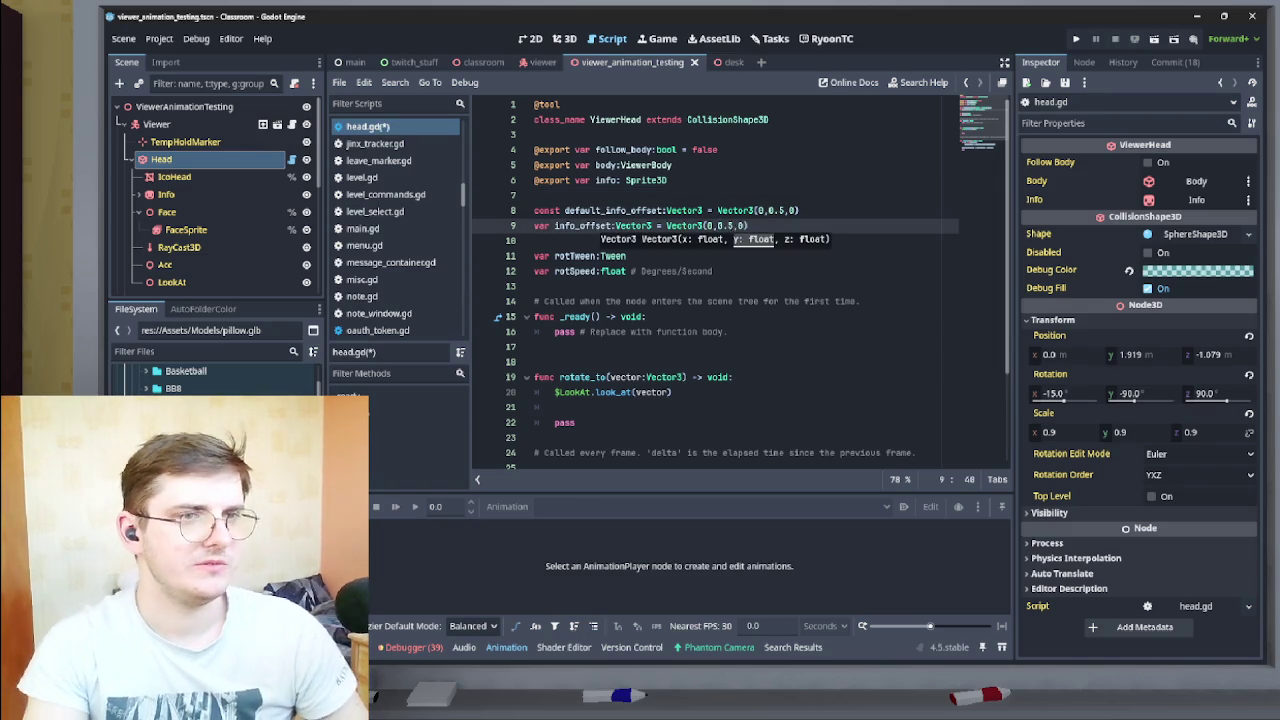
left_click(737, 210)
key("ctrl+s")
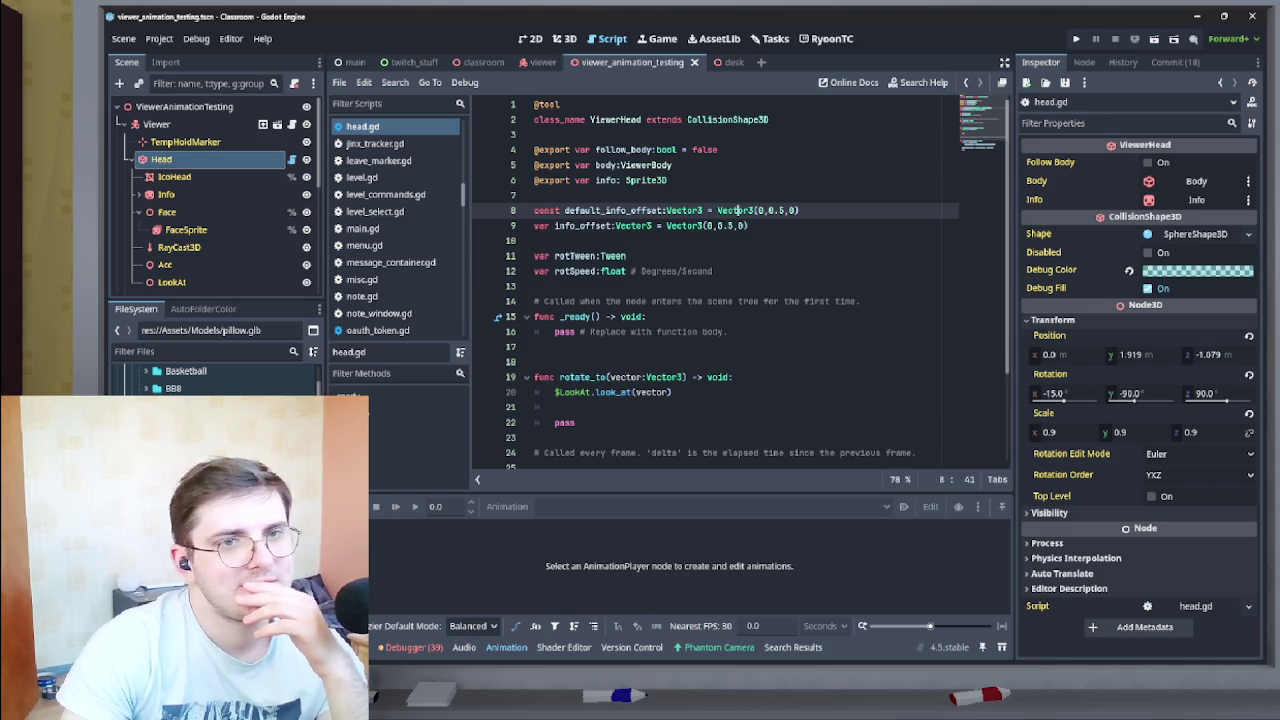
Review the new Vector3(0,0.5,0) offset values in head.gd, selecting the line 8 value
scroll(741, 282, "down", 1)
scroll(741, 282, "up", 1)
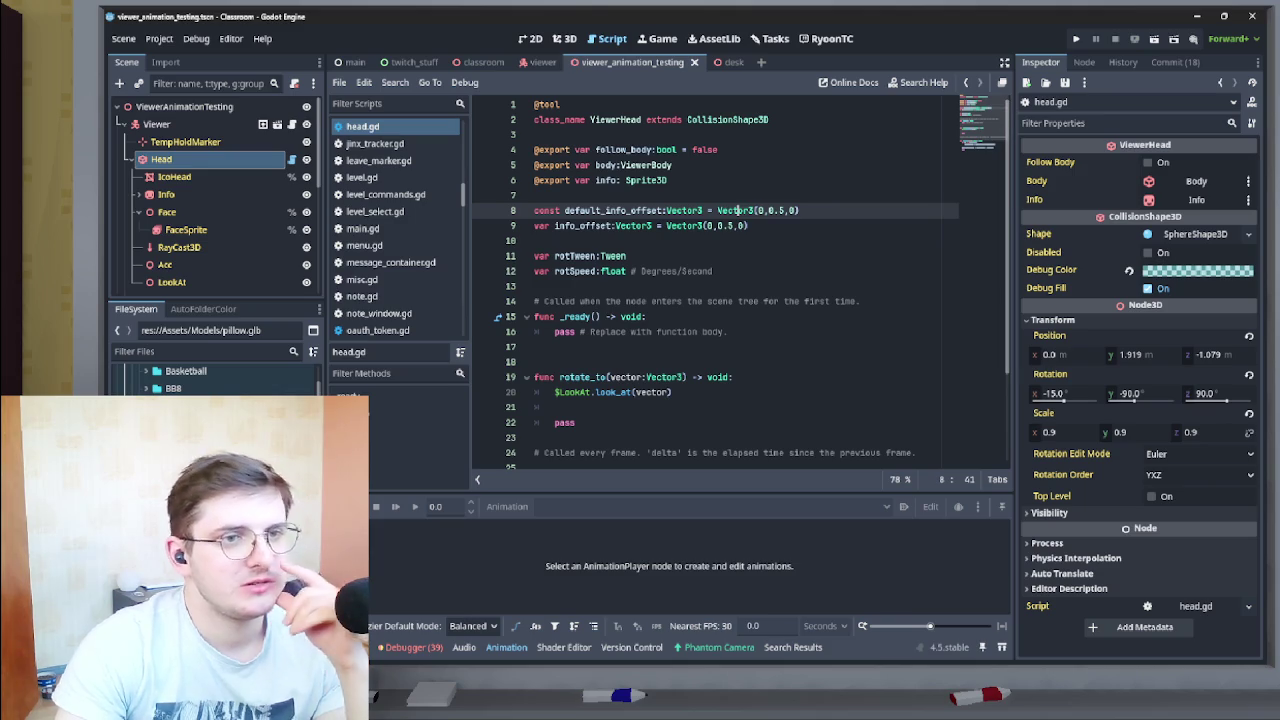
mouse_move(799, 210)
left_mouse_down()
mouse_move(705, 224)
mouse_move(718, 210)
left_mouse_up()
scroll(718, 210, "down", 2)
scroll(718, 210, "up", 2)
scroll(718, 210, "down", 2)
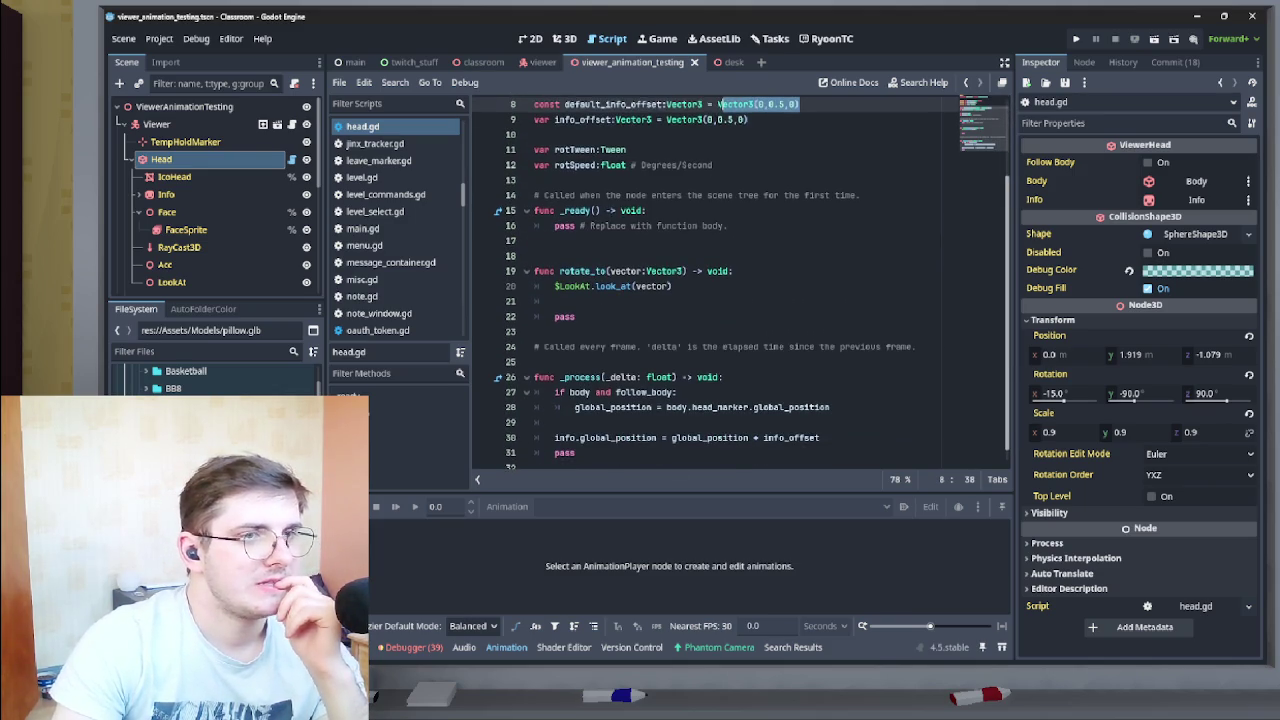
scroll(718, 210, "up", 2)
scroll(740, 280, "up", 1)
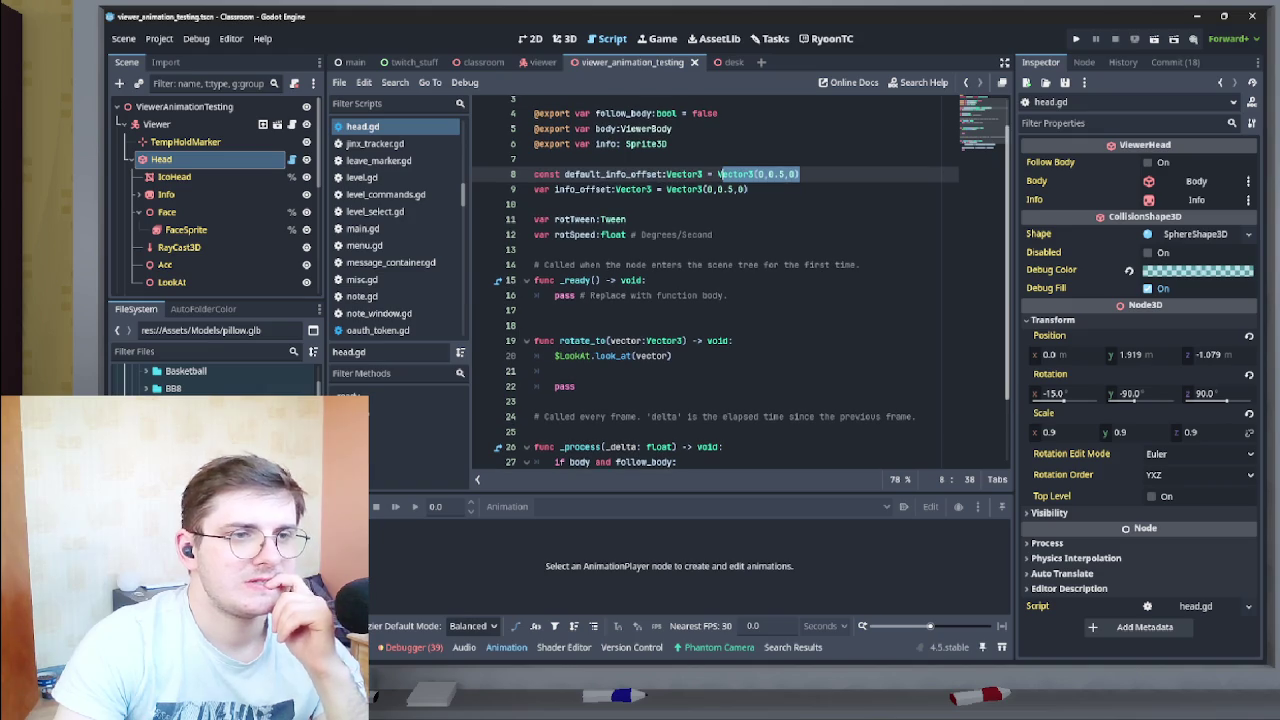
left_click_drag(707, 174, 749, 189)
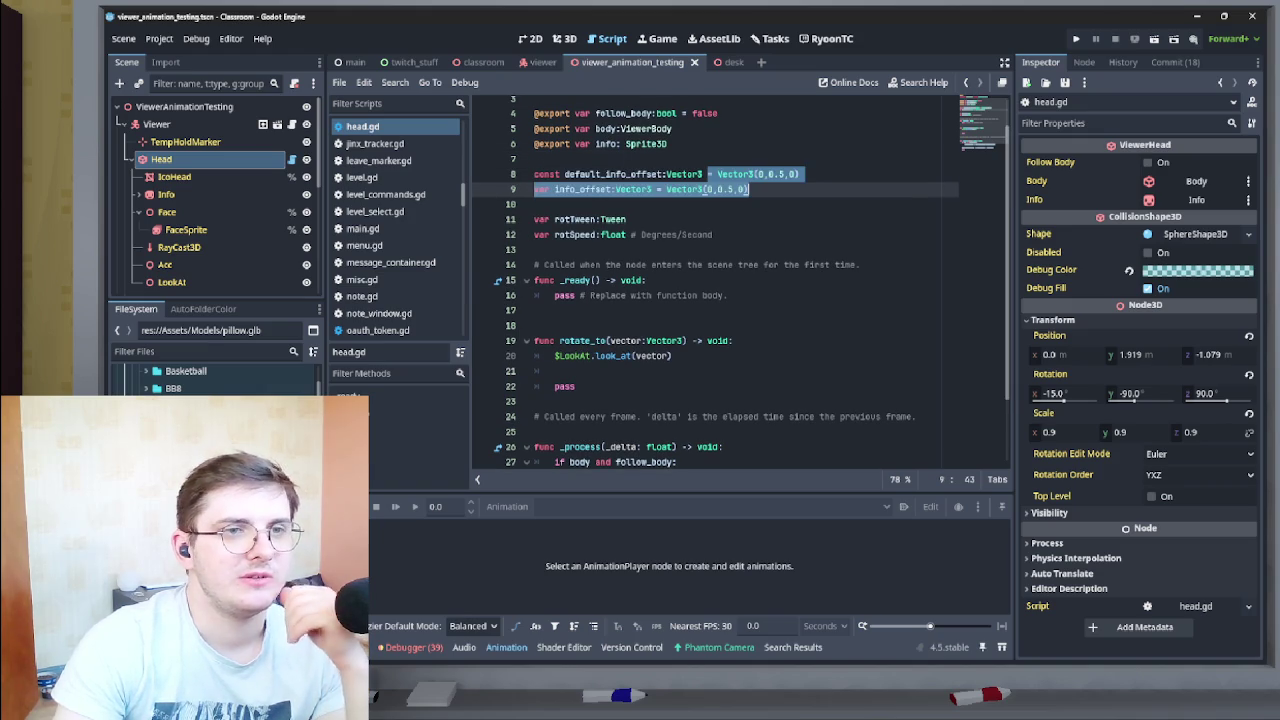
scroll(740, 280, "down", 1)
scroll(740, 280, "down", 2)
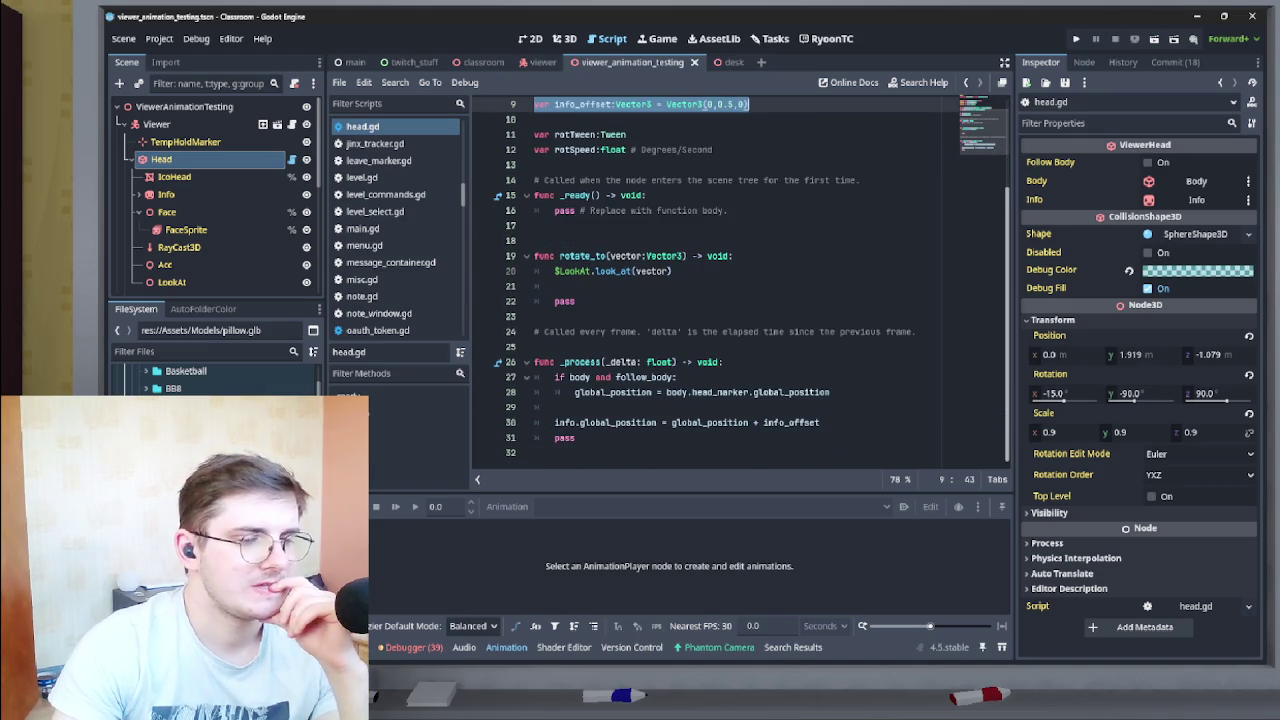
scroll(740, 280, "up", 3)
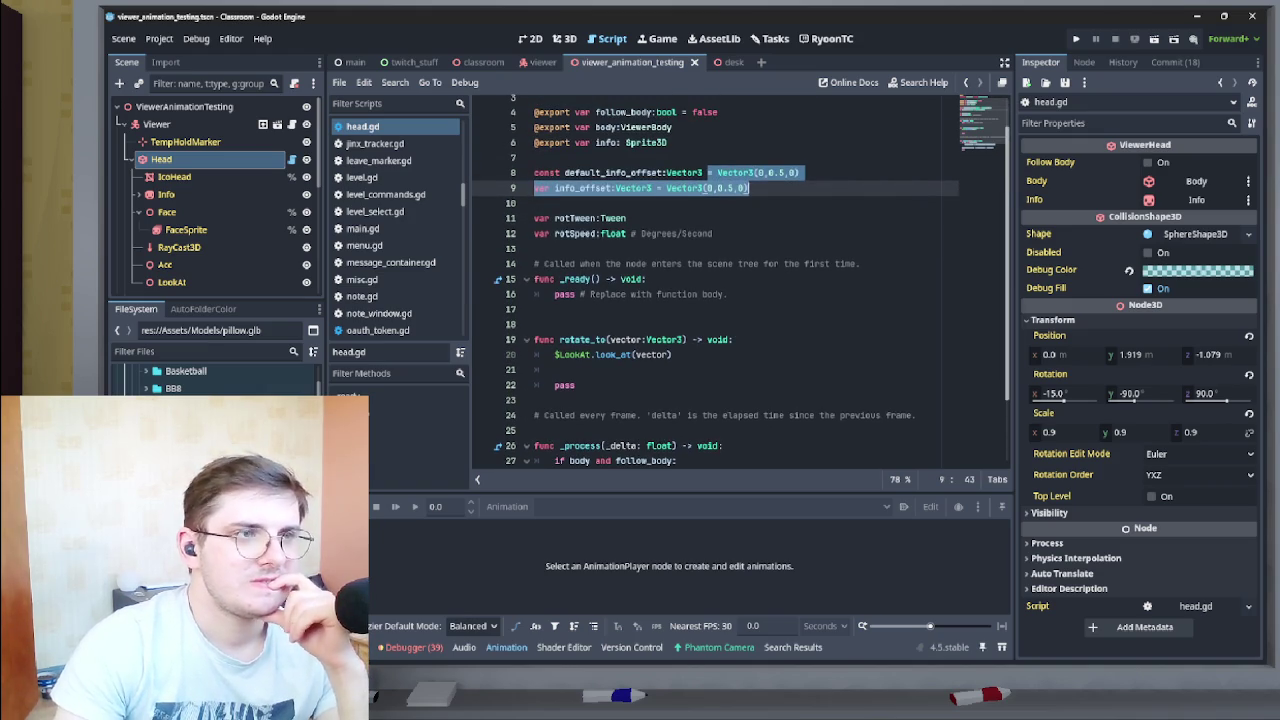
scroll(740, 280, "down", 3)
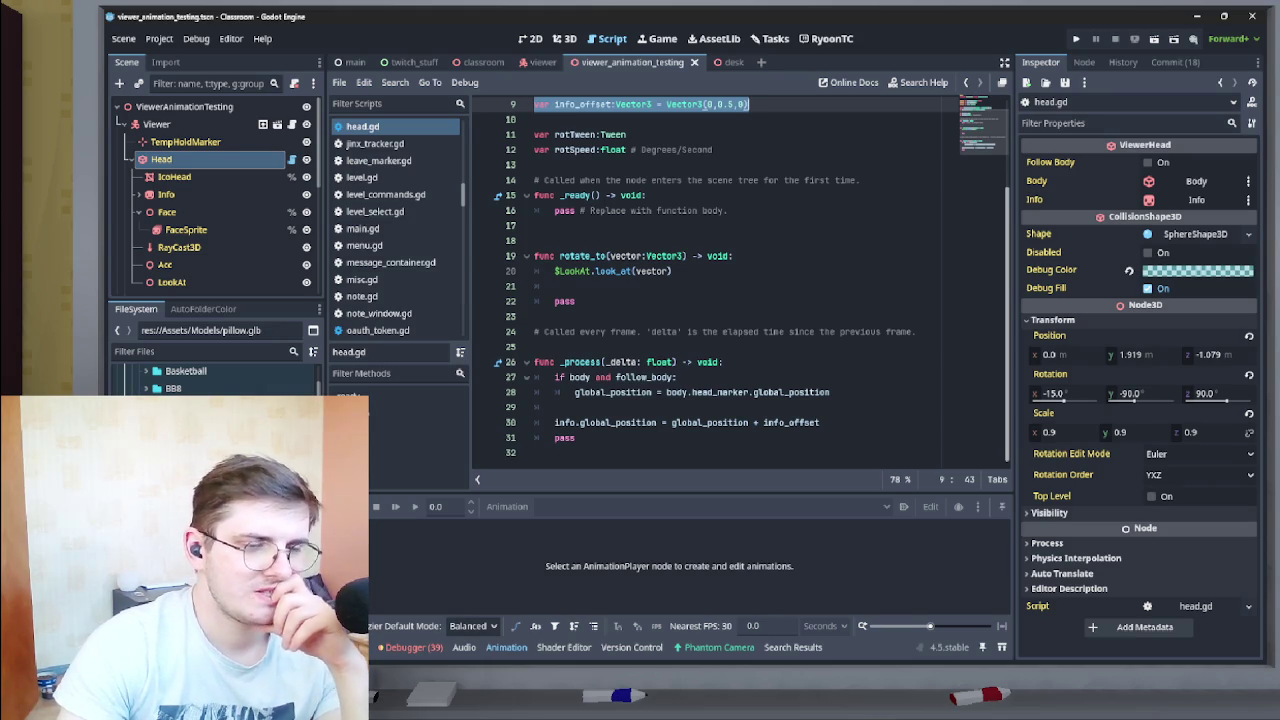
scroll(740, 280, "up", 3)
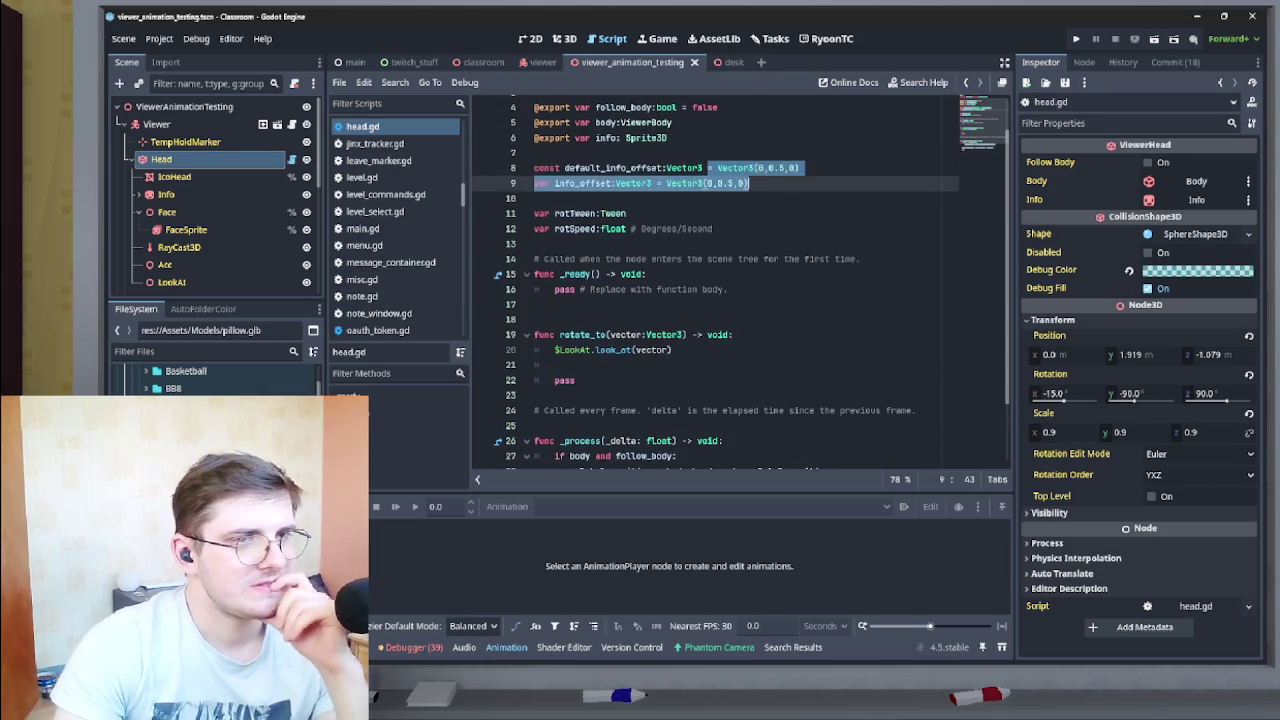
left_click(668, 137)
key("ctrl+s")
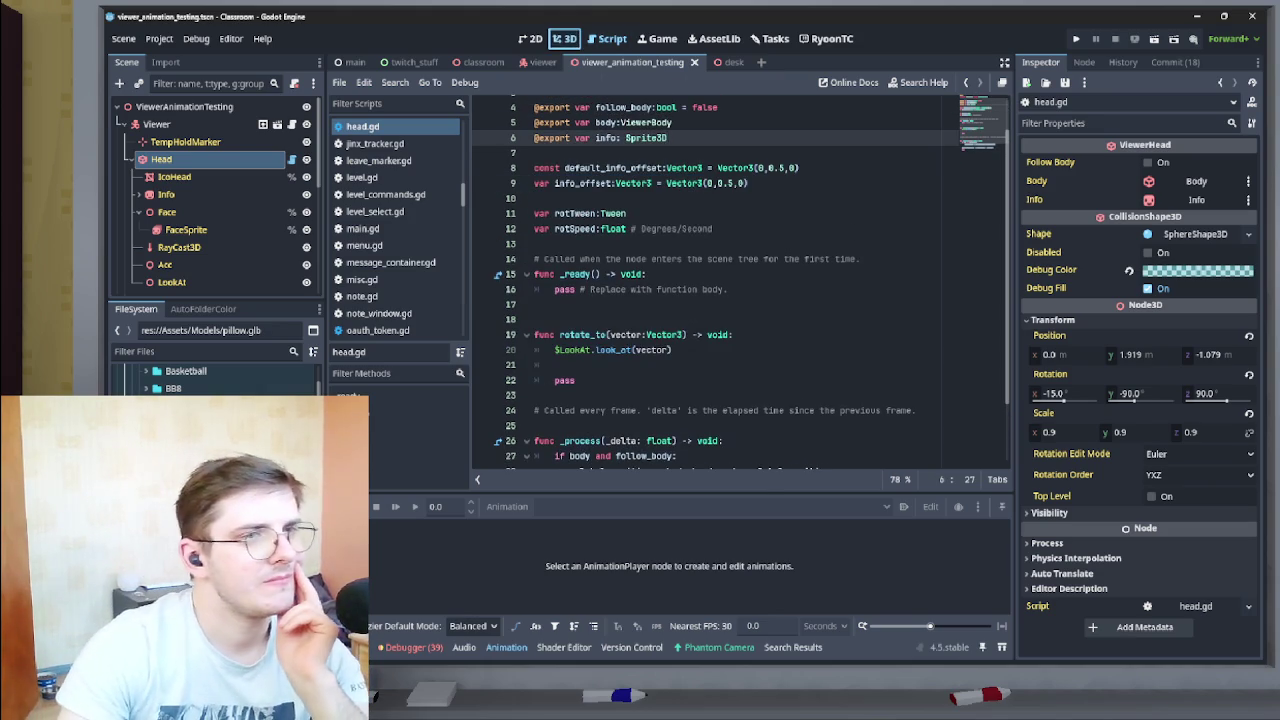
left_click(564, 38)
left_click(174, 176)
double_click(161, 159)
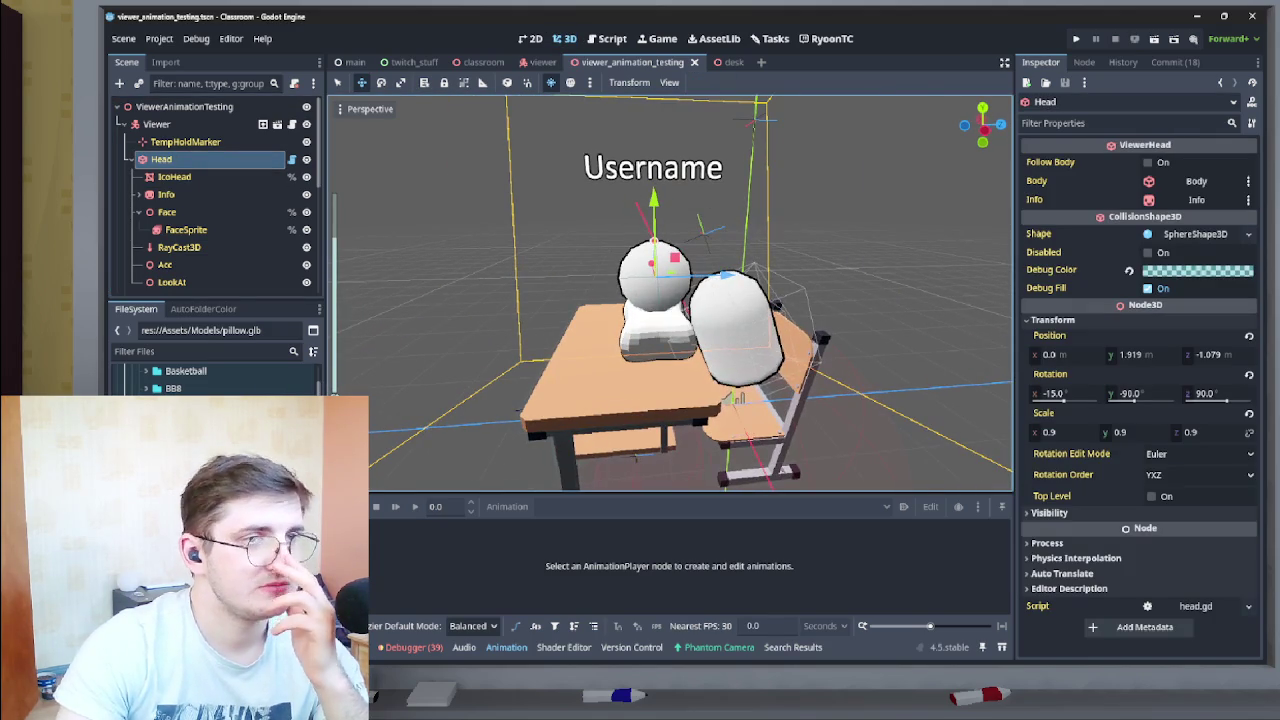
left_click(657, 38)
left_click(606, 38)
scroll(740, 290, "down", 2)
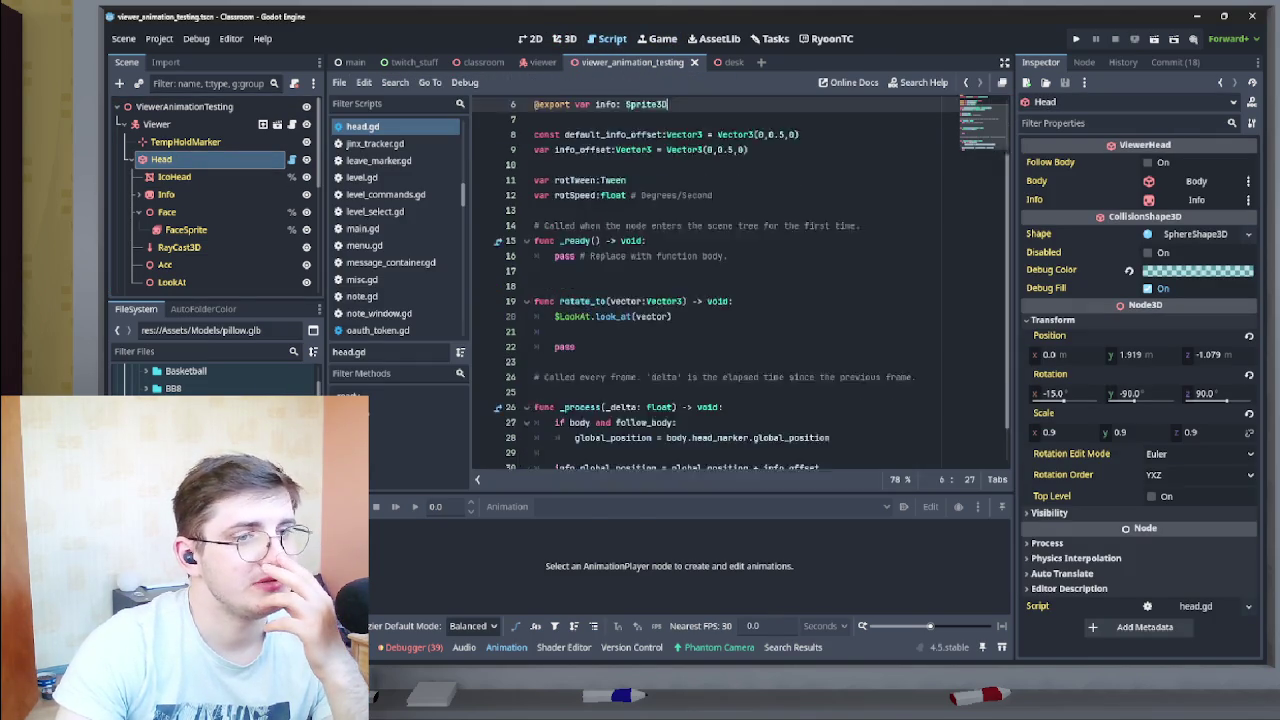
scroll(740, 290, "up", 3)
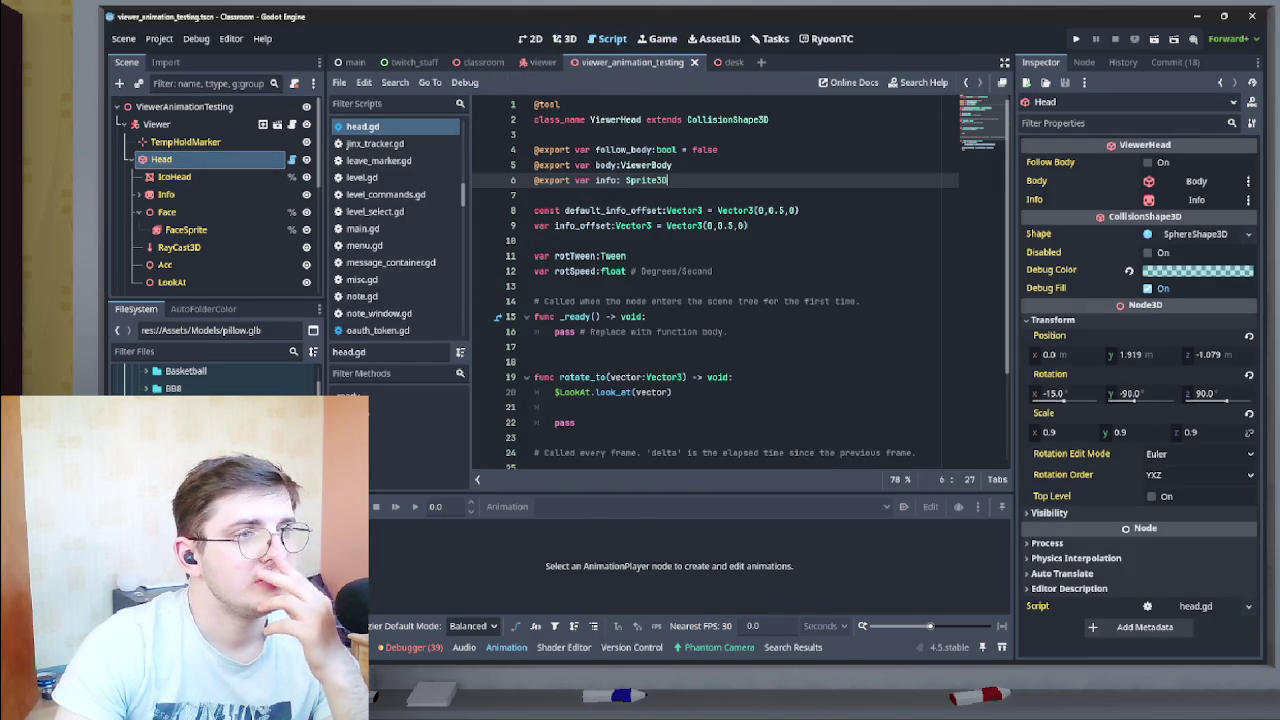
left_click(543, 62)
left_click(632, 62)
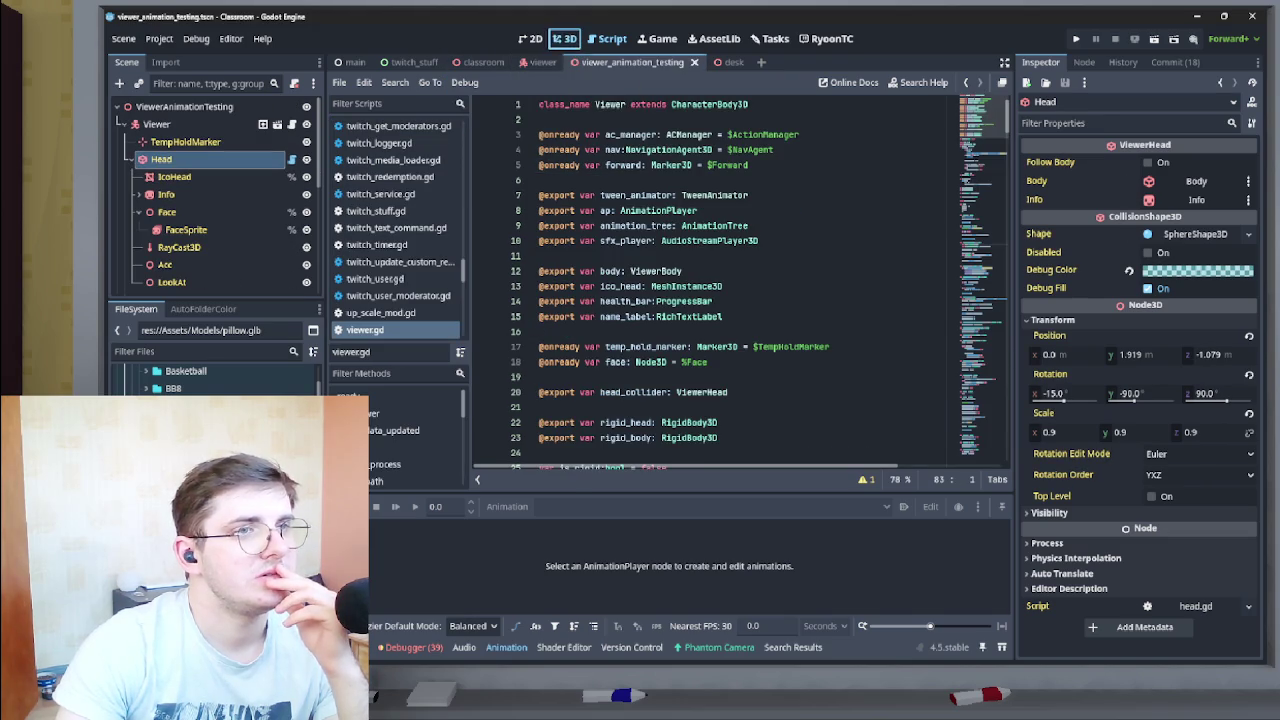
left_click(563, 38)
left_click(608, 38)
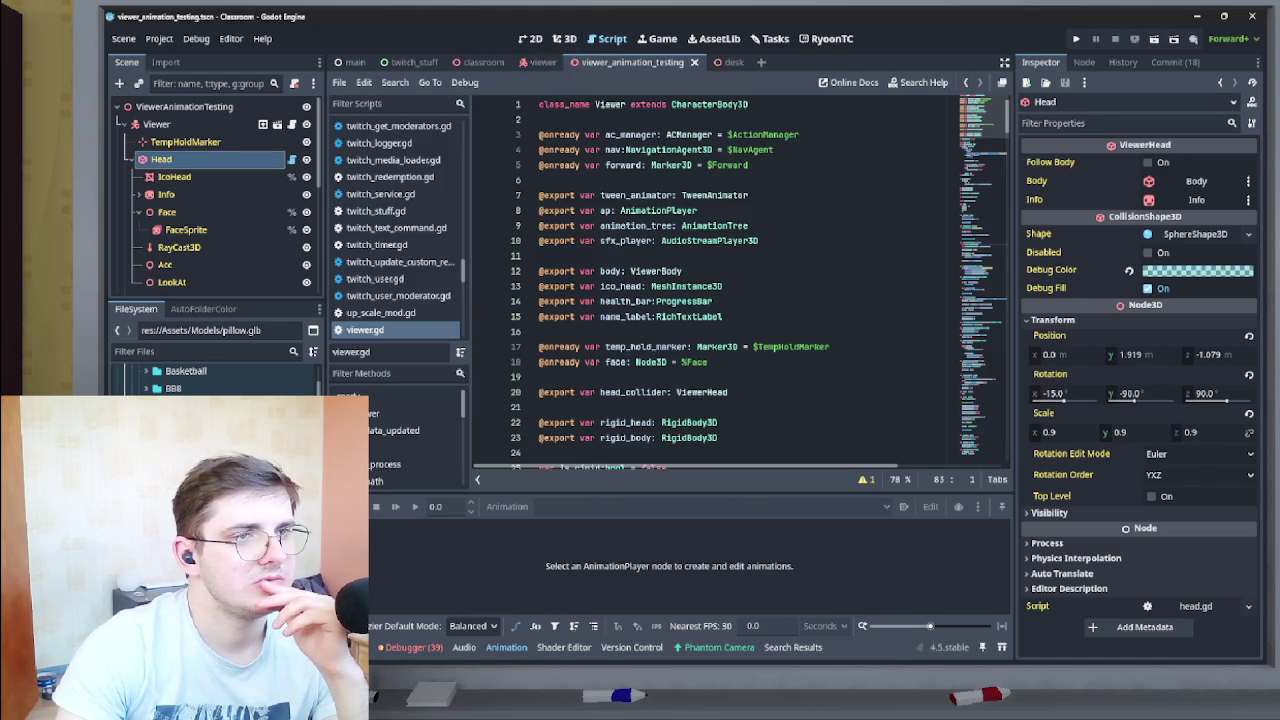
left_click(543, 62)
left_click(632, 62)
left_click(563, 38)
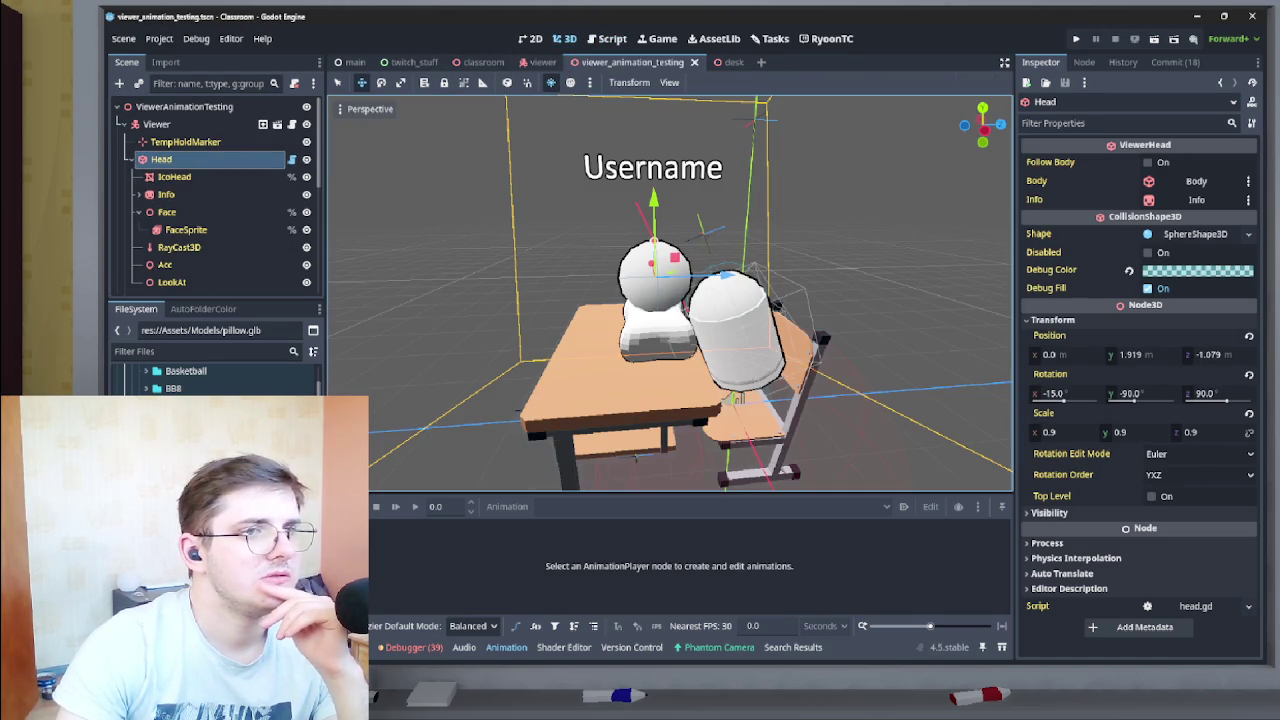
left_click(291, 159)
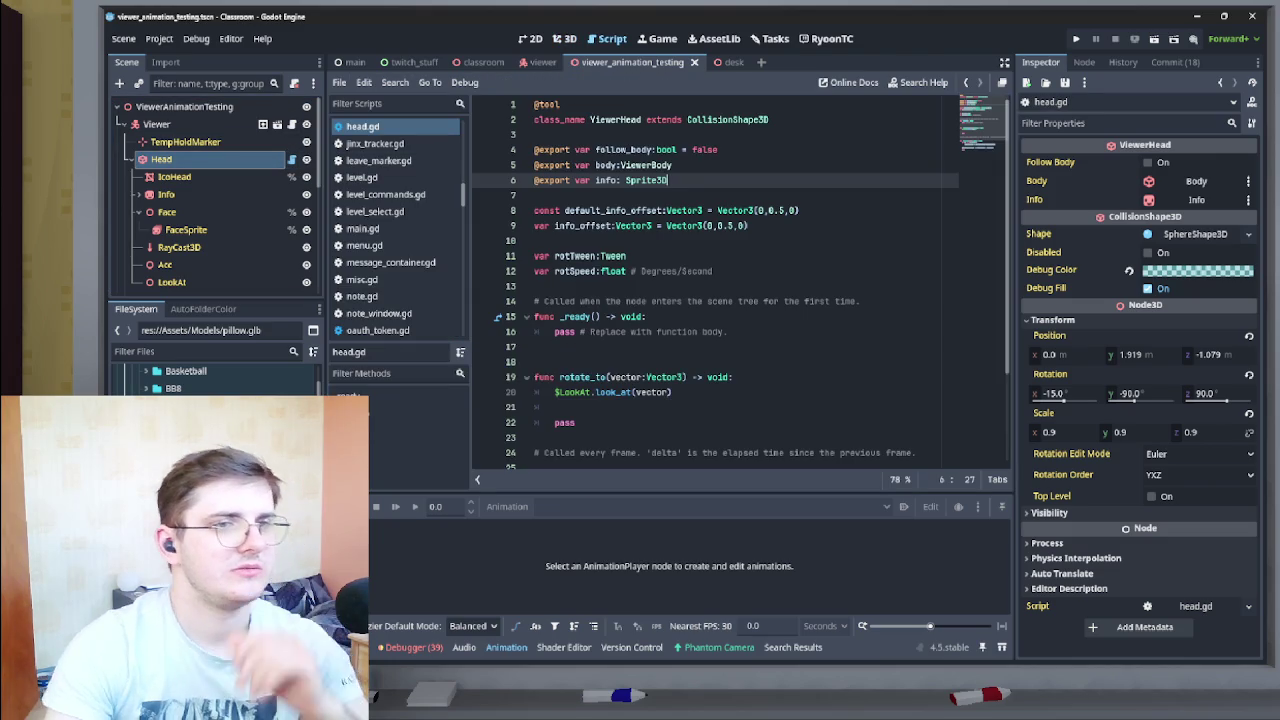
left_click(768, 210)
Make the offsets Vector3(0,-0.5,0) on lines 8 and 9 and save head.gd
type("-")
left_click(718, 225)
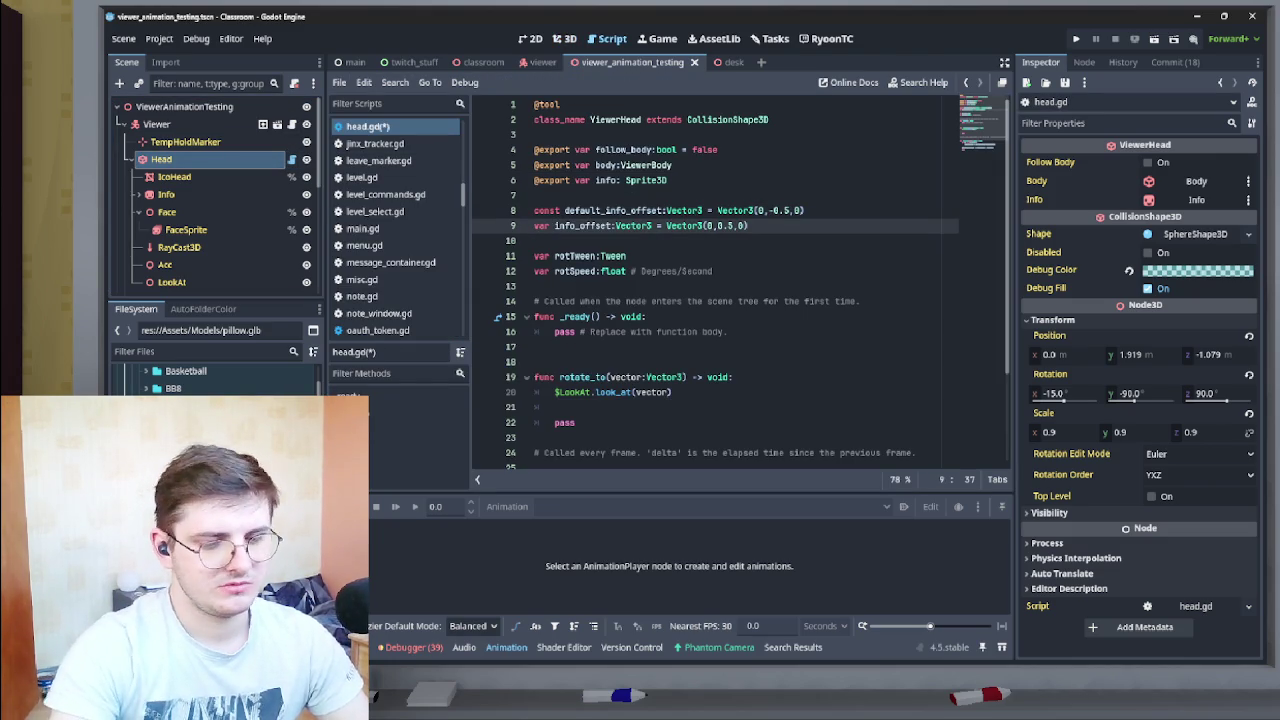
type("-")
left_click(668, 180)
key("ctrl+s")
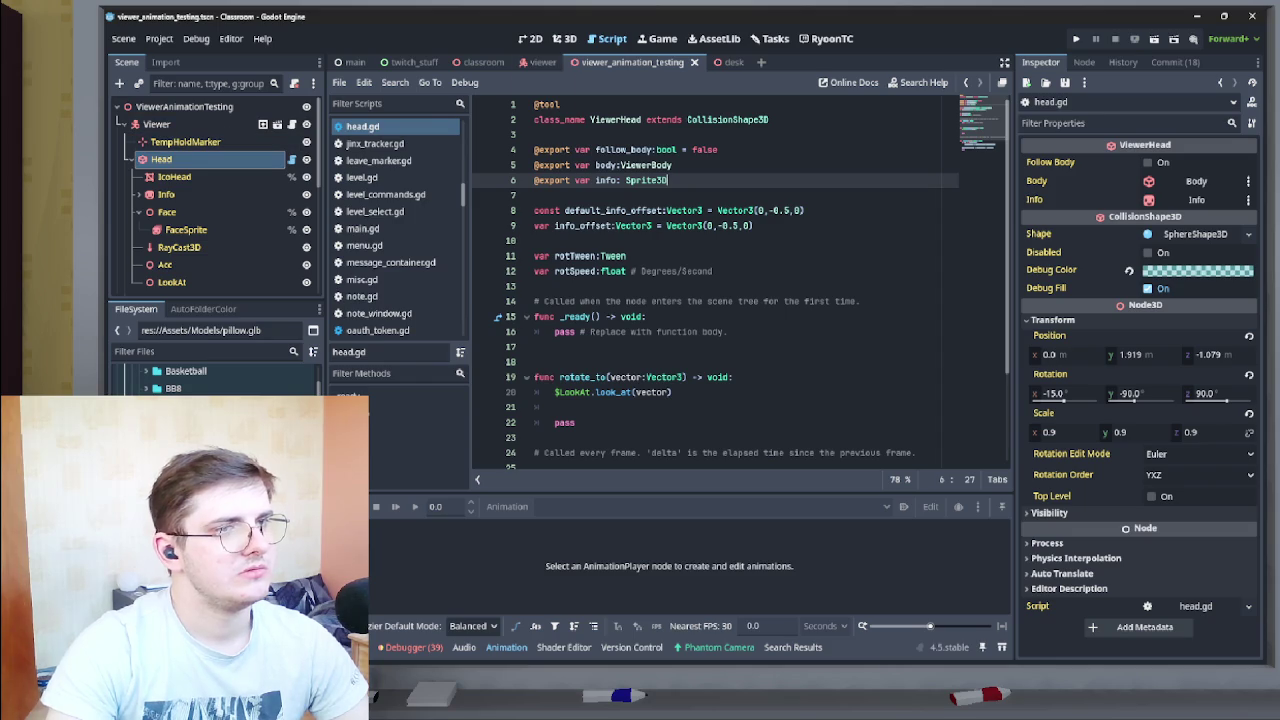
Check the Username label position in 3D, inspecting the Info sprite and Head node
left_click(565, 38)
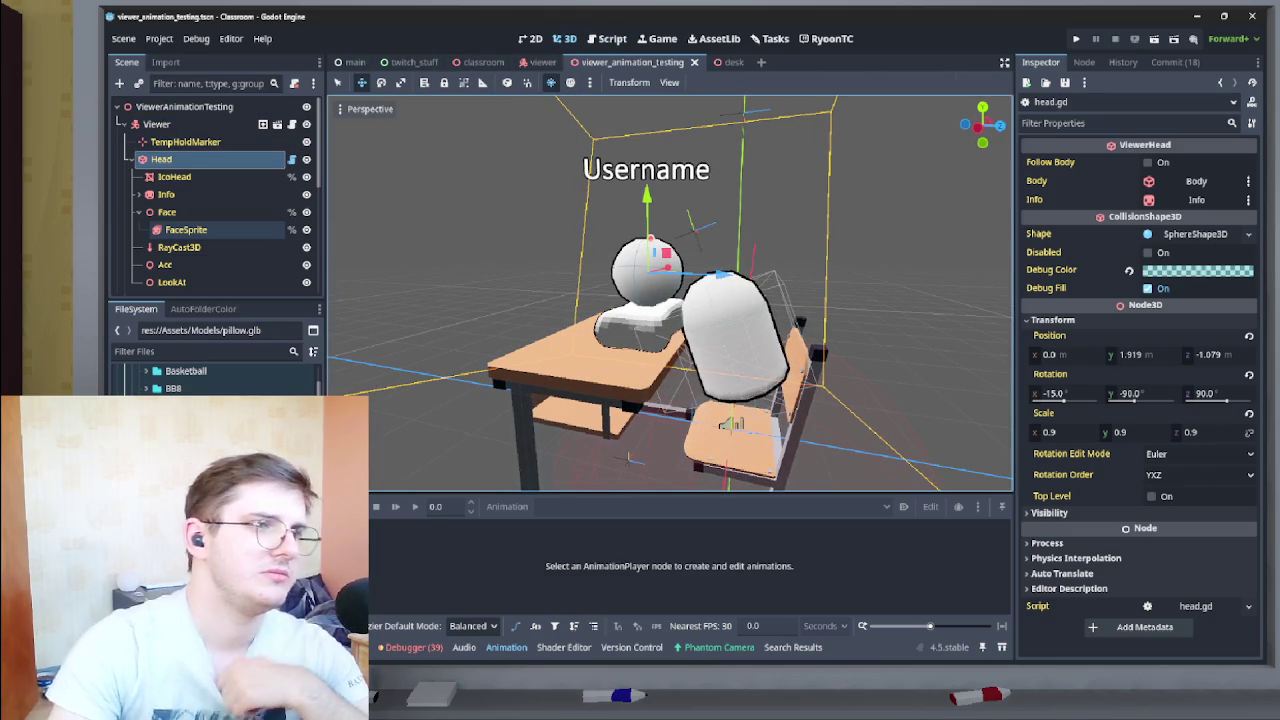
left_click(175, 194)
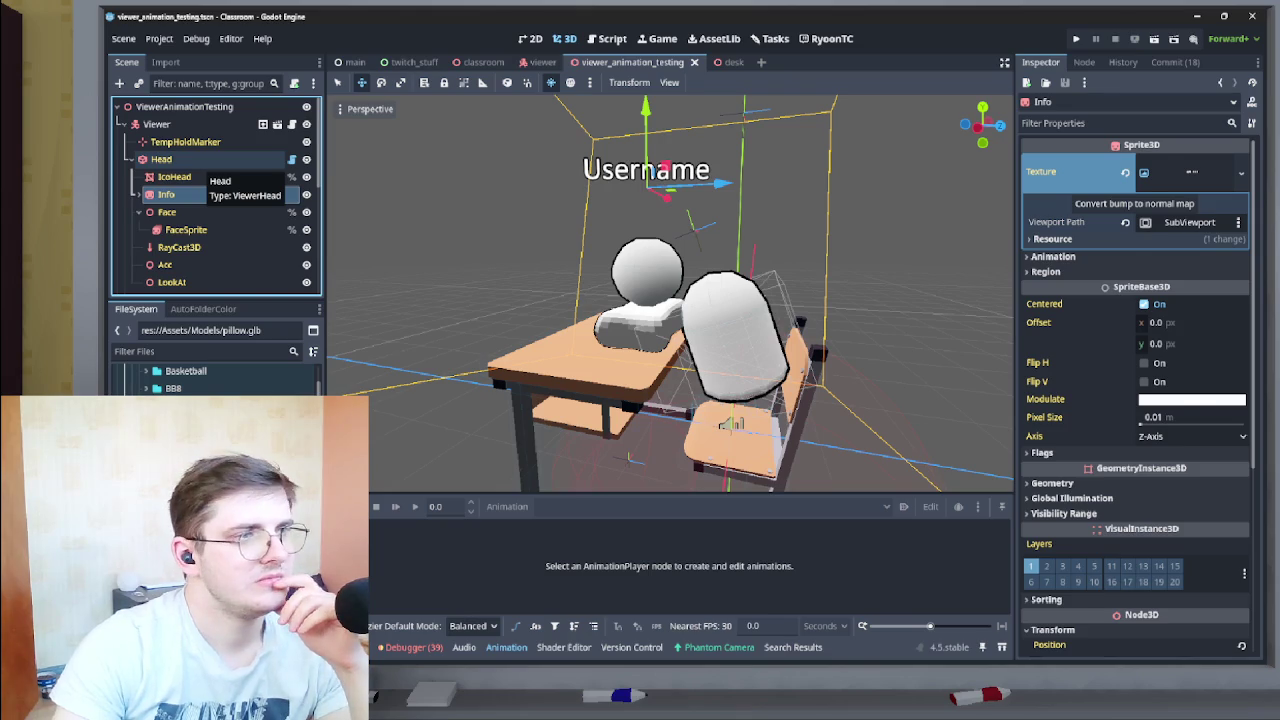
left_click(198, 160)
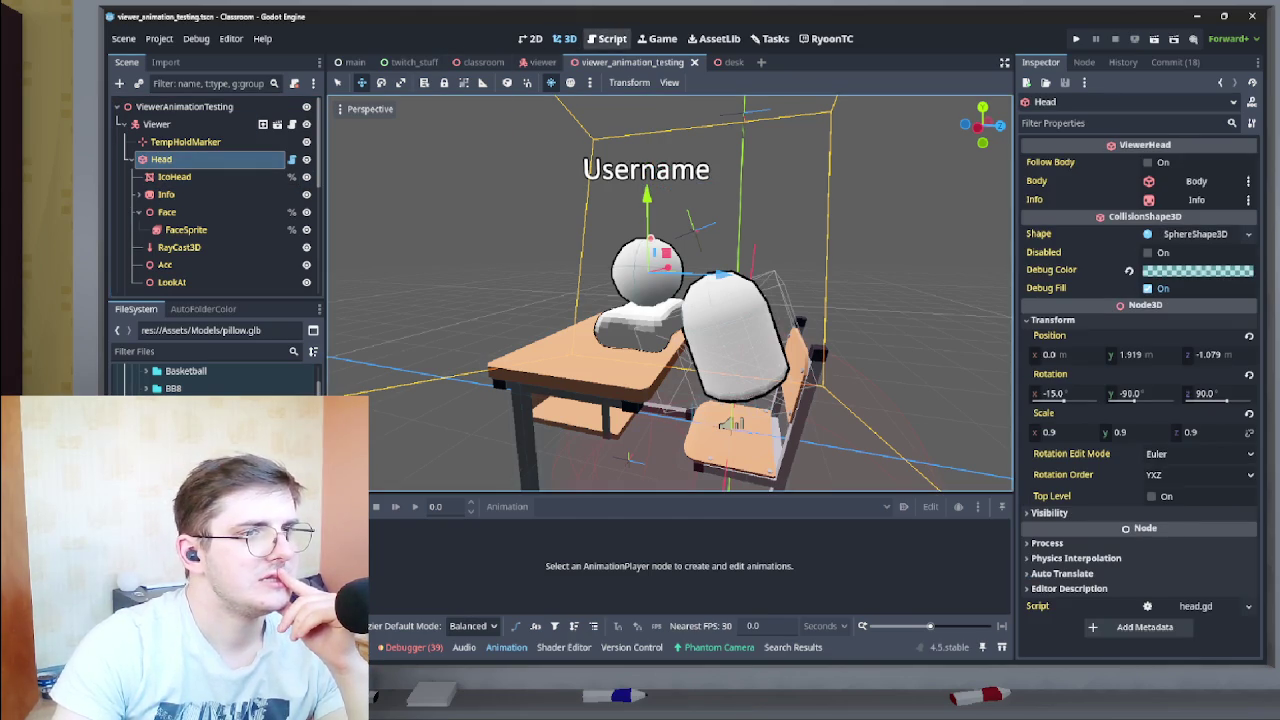
left_click(612, 38)
scroll(715, 280, "down", 3)
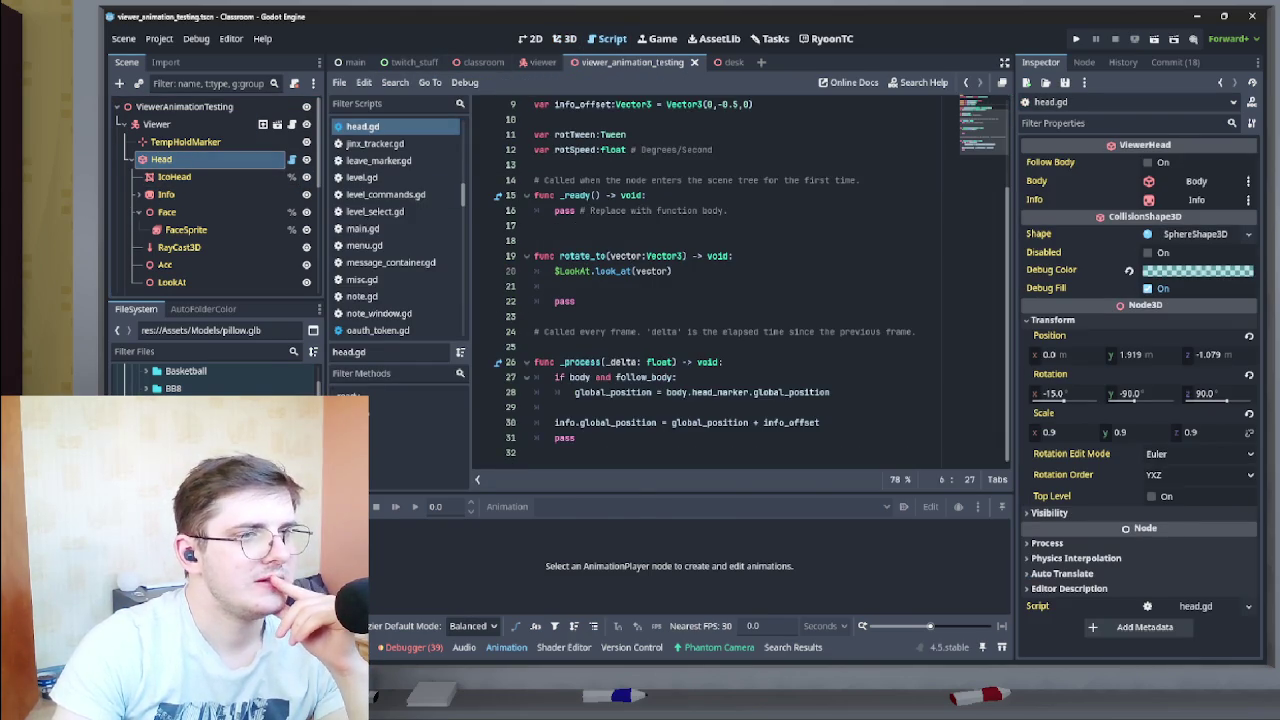
scroll(395, 230, "down", 1)
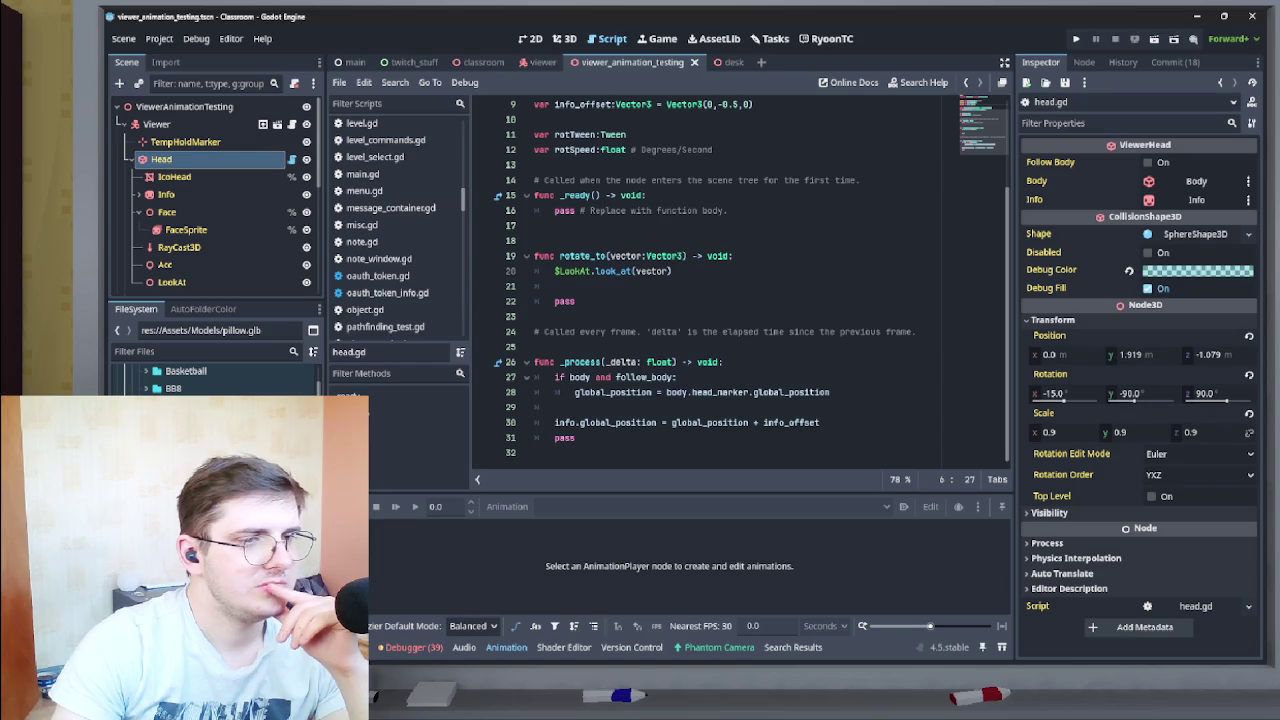
scroll(715, 280, "up", 3)
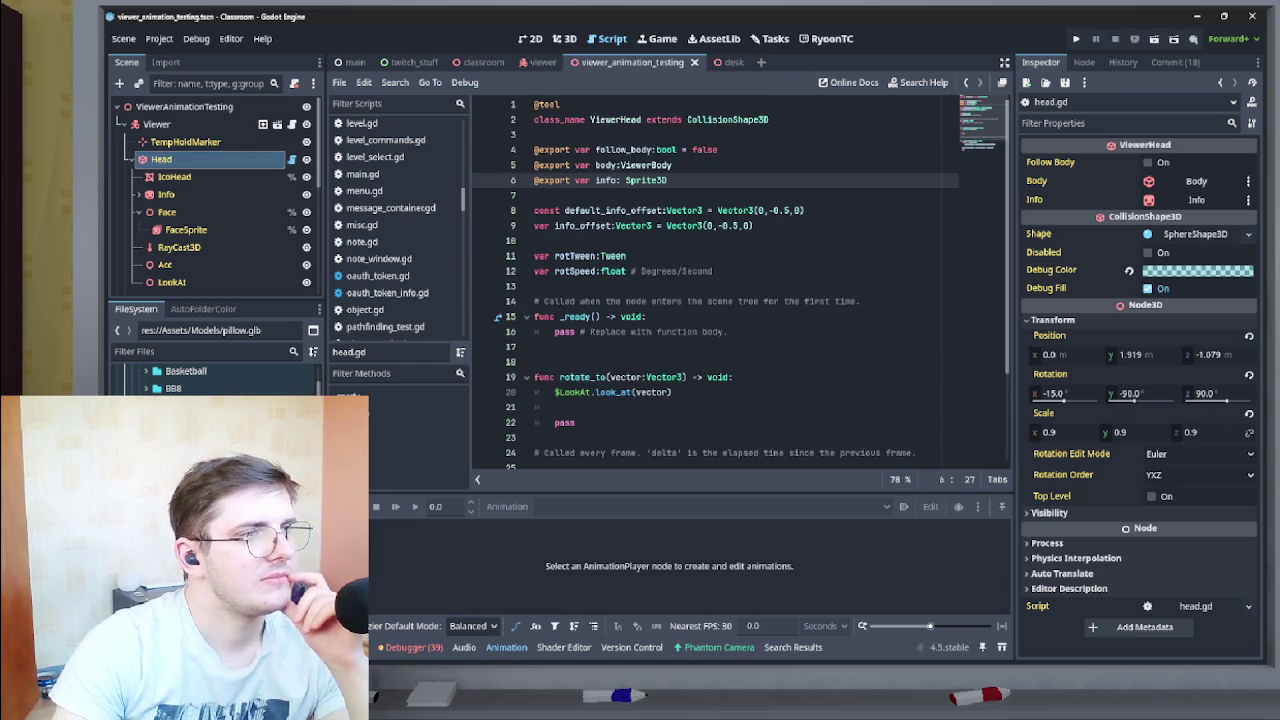
left_click(565, 38)
left_click(159, 38)
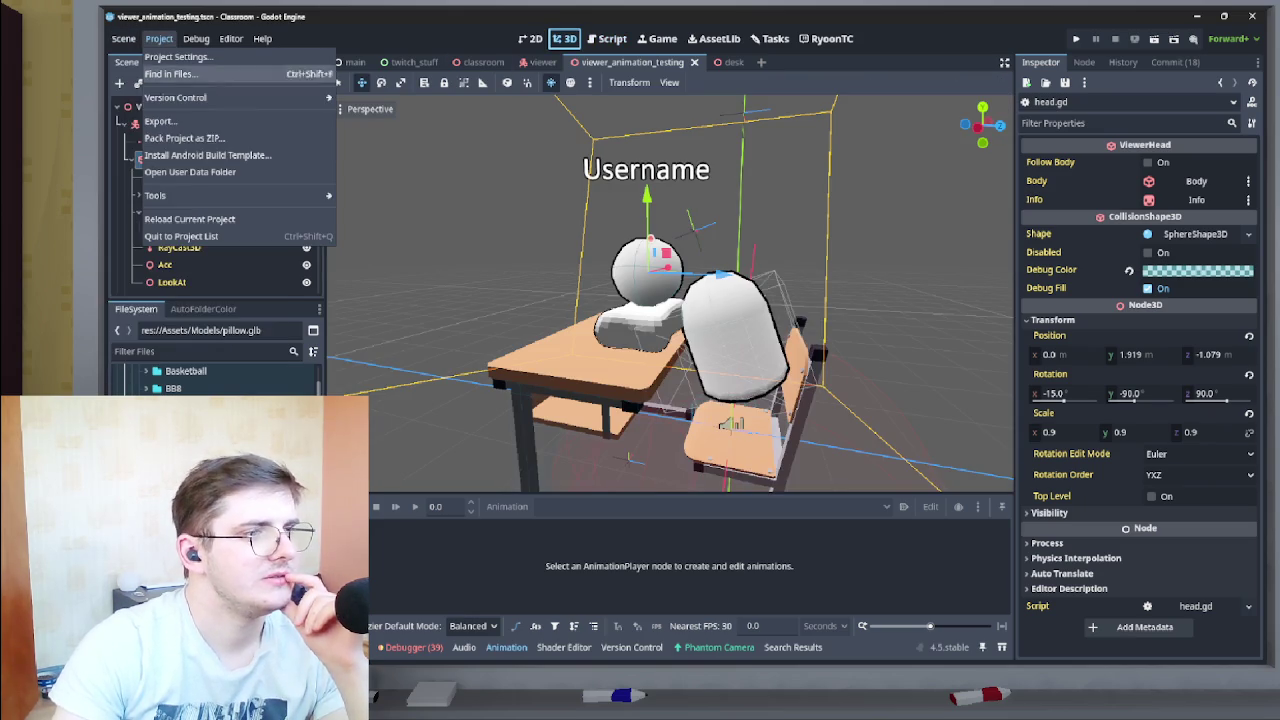
Reload the saved scene, try moving and tilting the Head, then undo back to Y 2.775
mouse_move(123, 38)
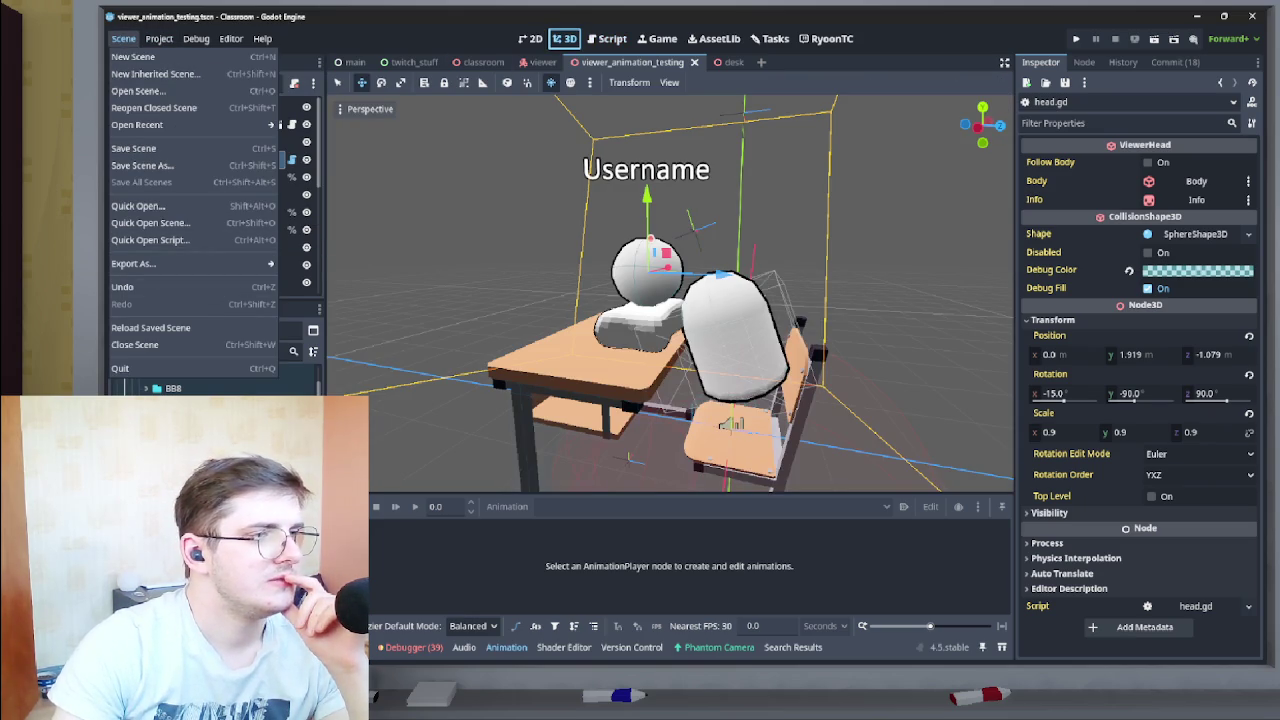
left_click(150, 327)
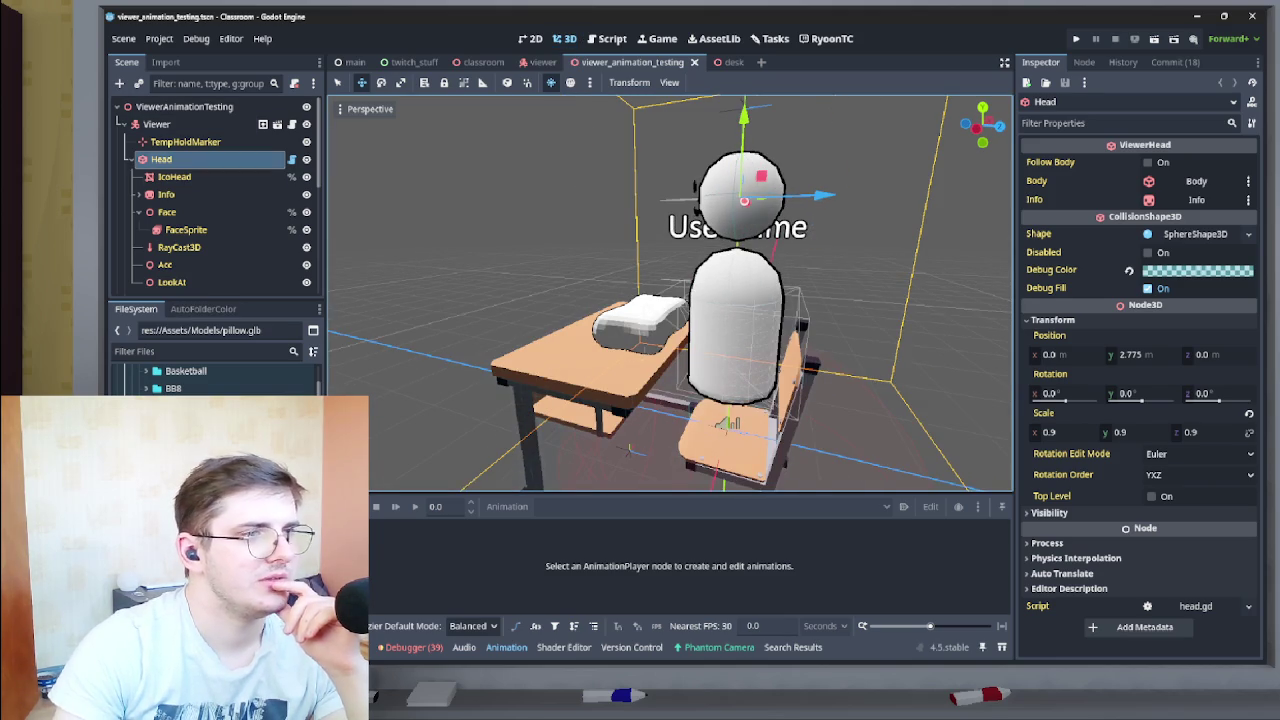
left_click_drag(820, 195, 765, 197)
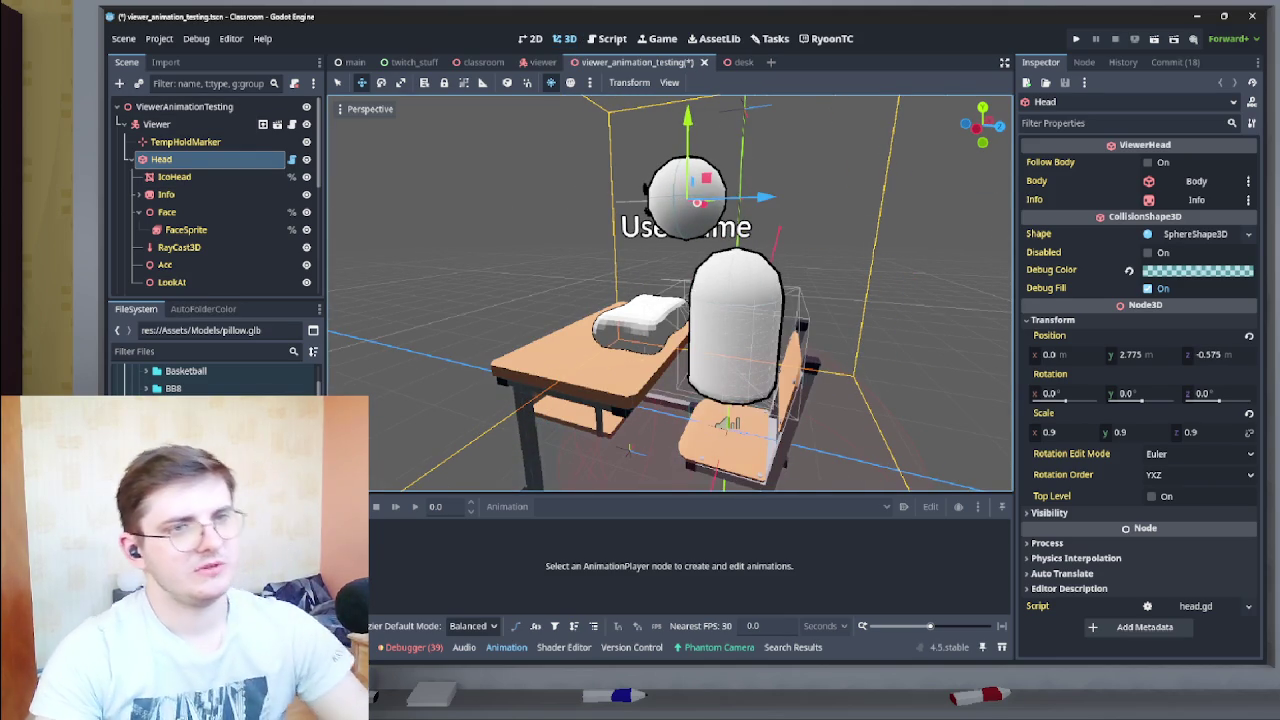
key("e")
mouse_move(690, 145)
left_mouse_down()
mouse_move(740, 160)
mouse_move(675, 143)
left_mouse_up()
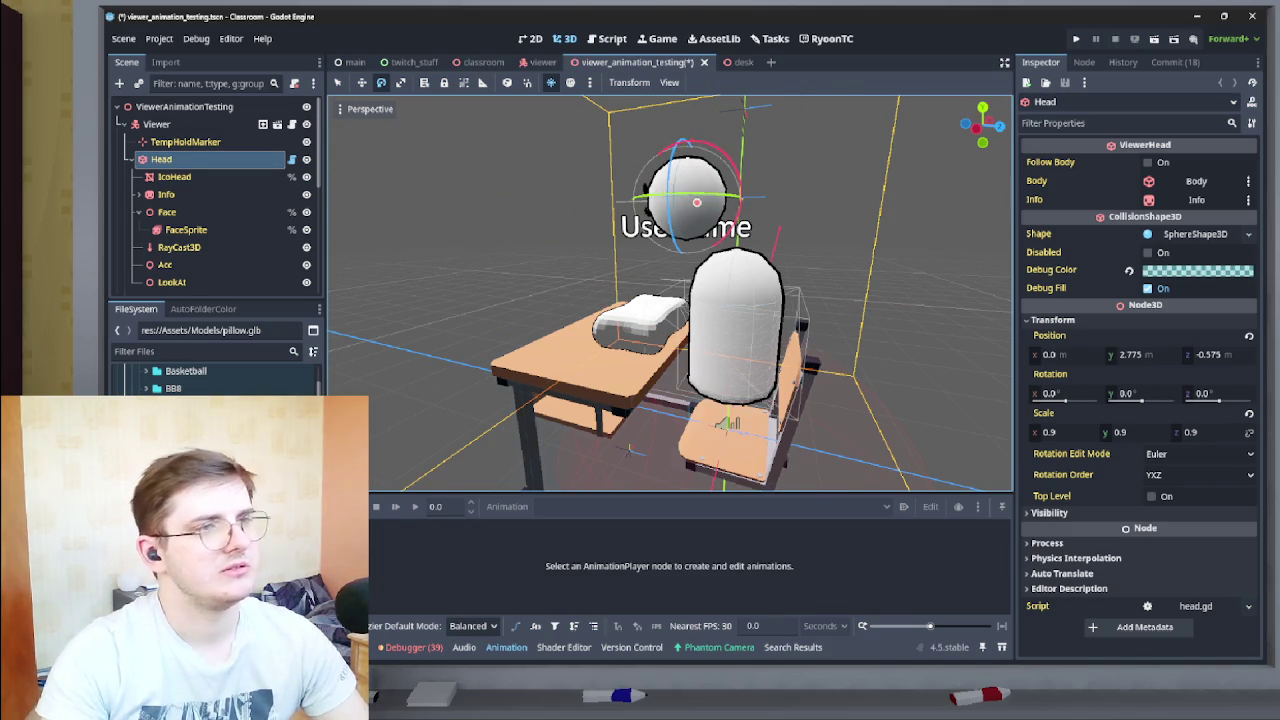
key("ctrl+z")
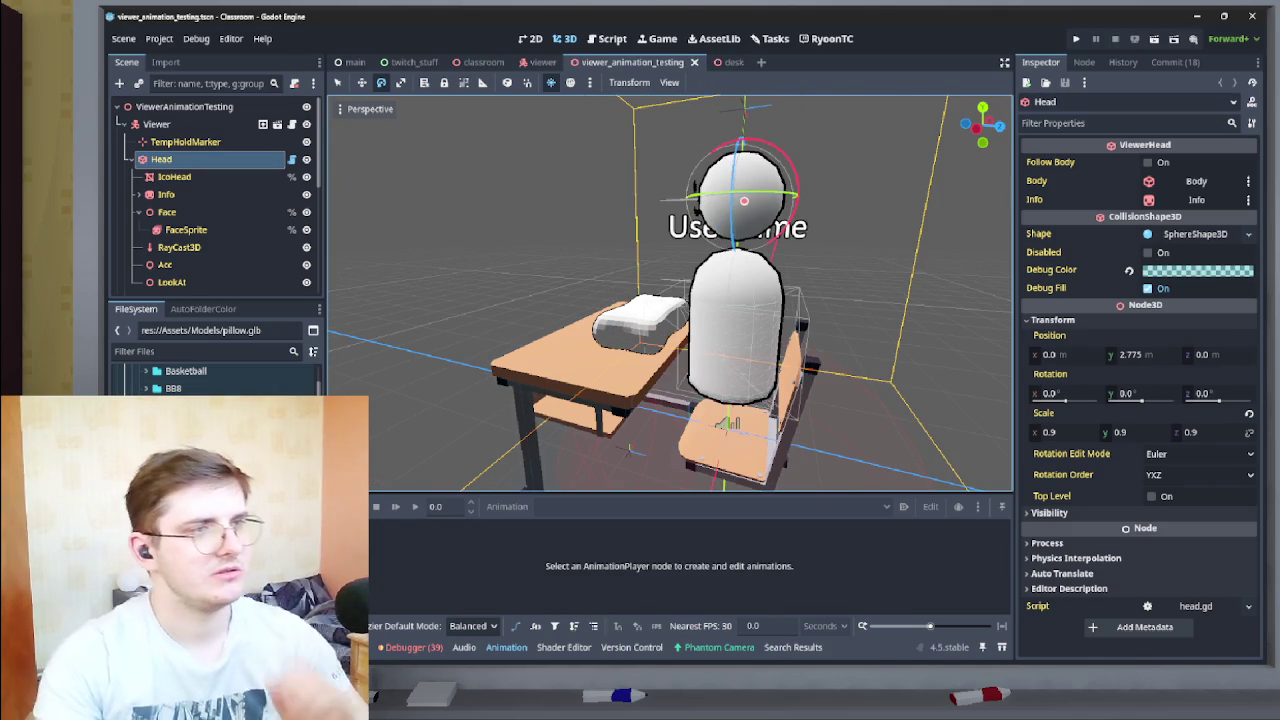
left_click(291, 159)
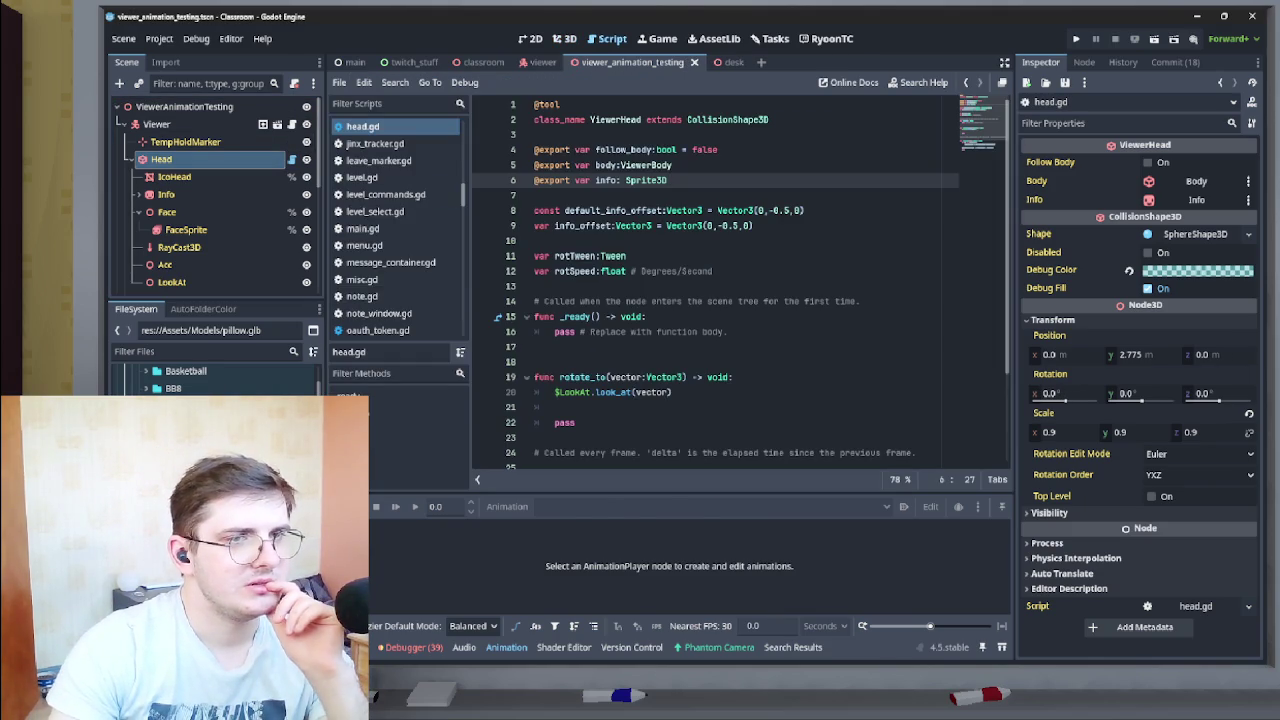
Set default_info_offset and info_offset back to Vector3(0,1,0) and save head.gd
left_click(773, 210)
key("BackSpace")
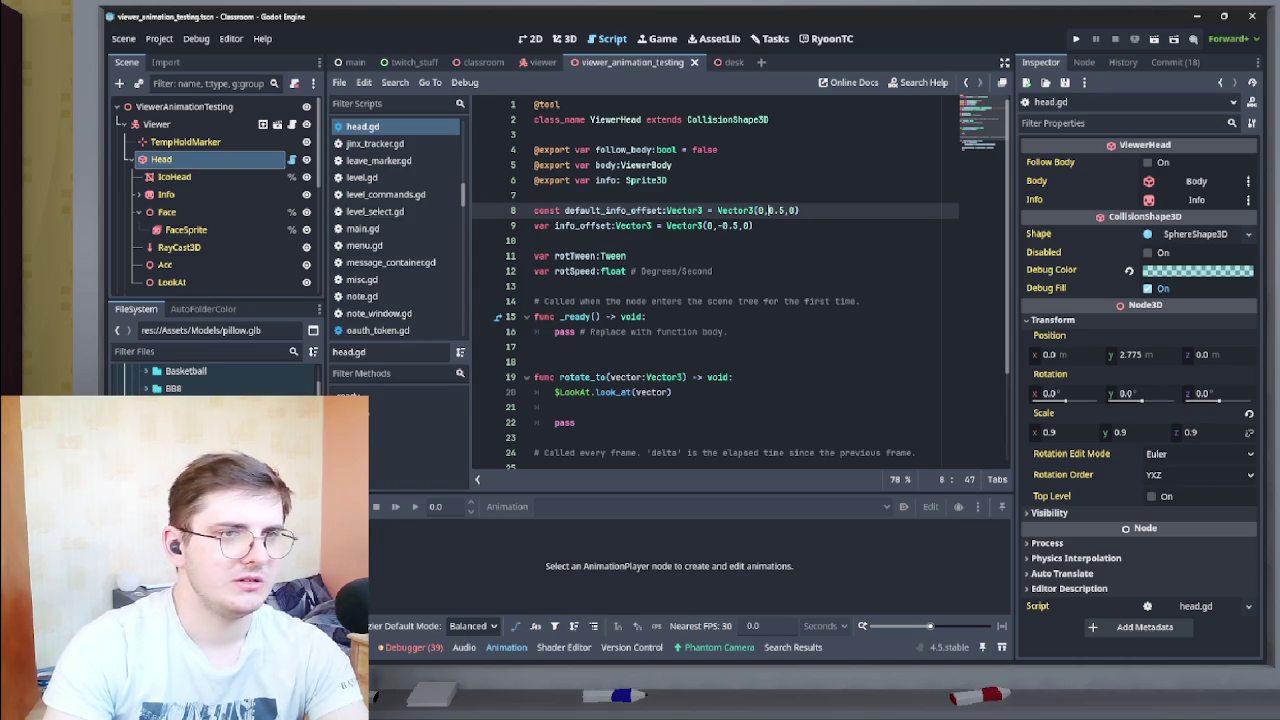
left_click(722, 225)
key("shift+Right")
key("shift+Right")
key("shift+Right")
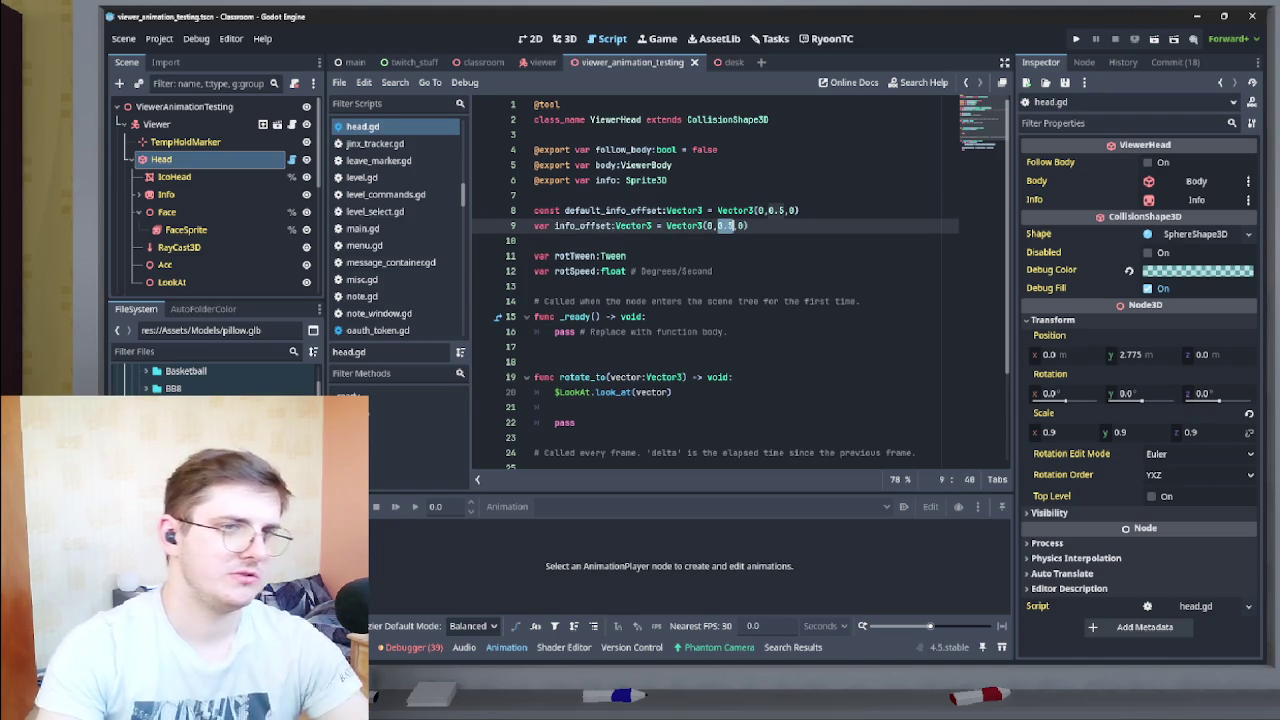
type("1")
double_click(775, 210)
type("1")
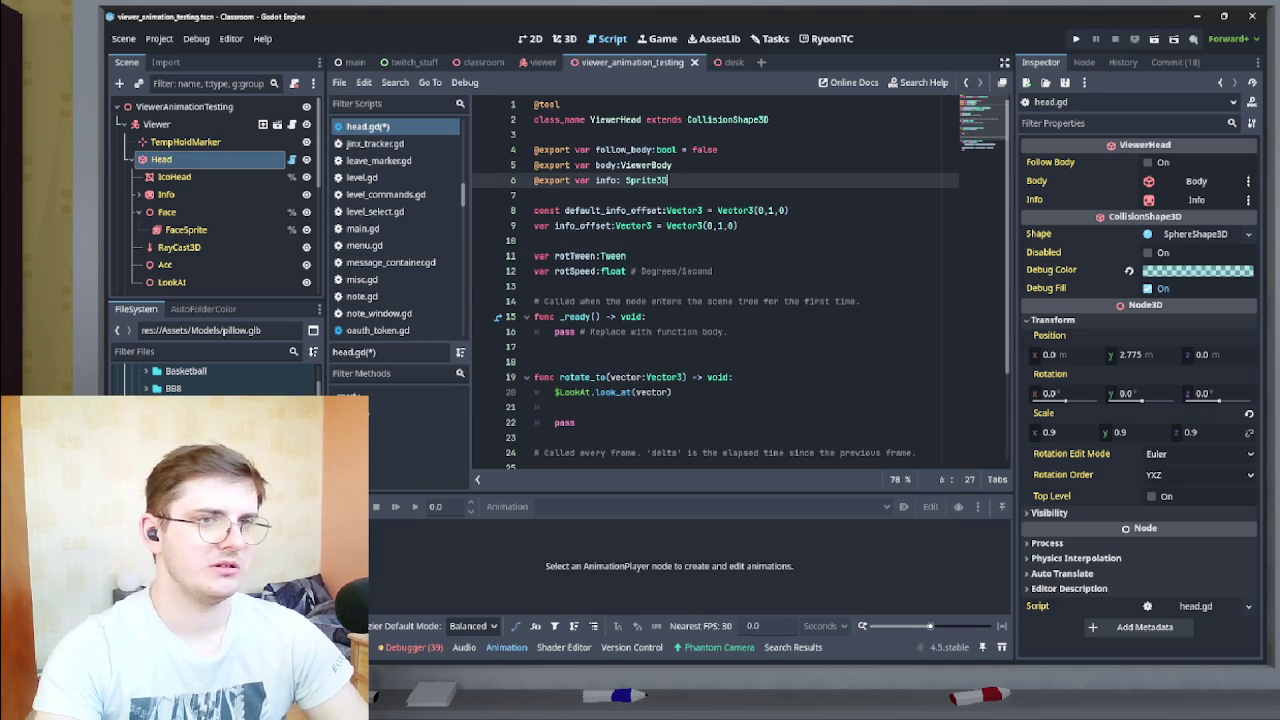
left_click(668, 180)
key("ctrl+s")
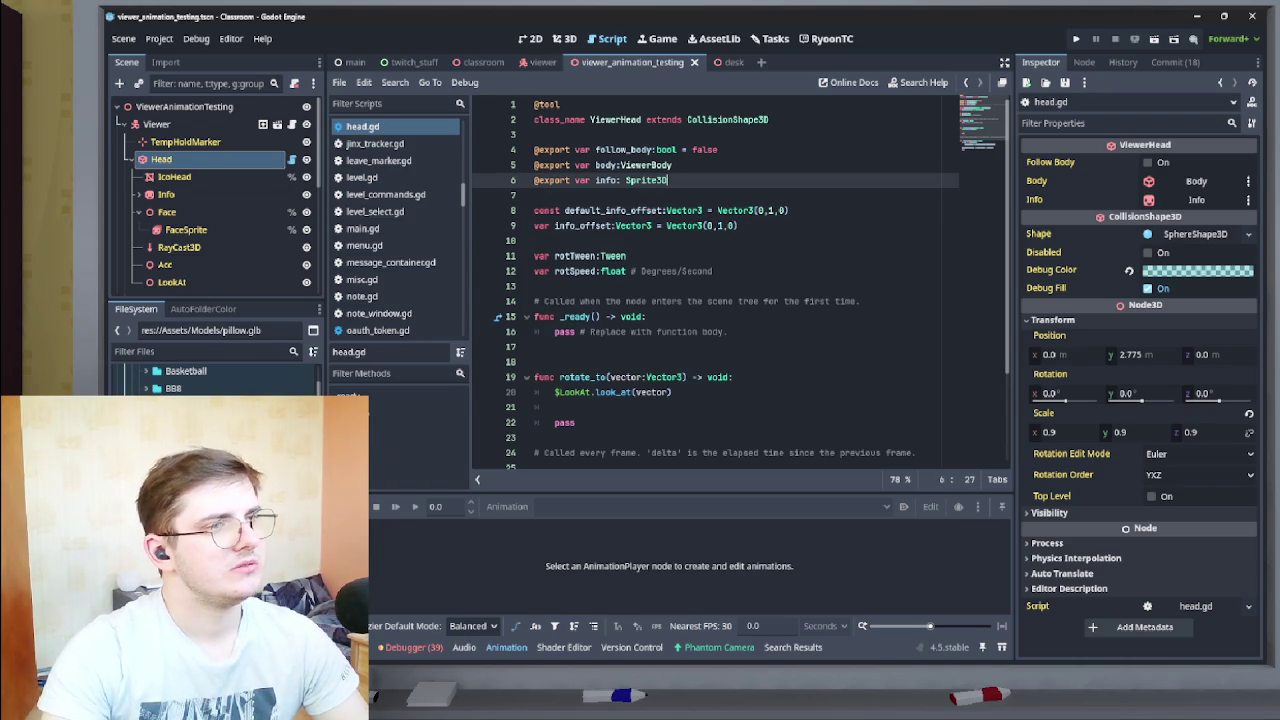
Check the Username label position in 3D, then return to line 9 of head.gd
left_click(565, 38)
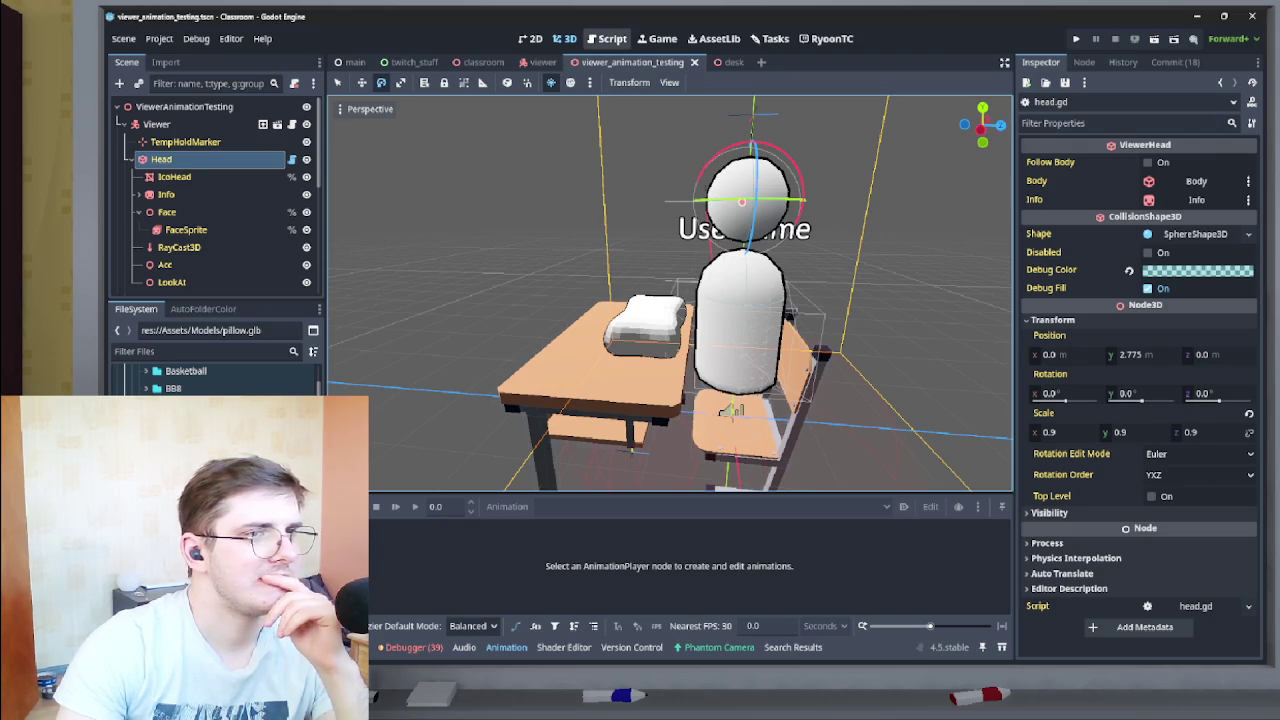
left_click(607, 38)
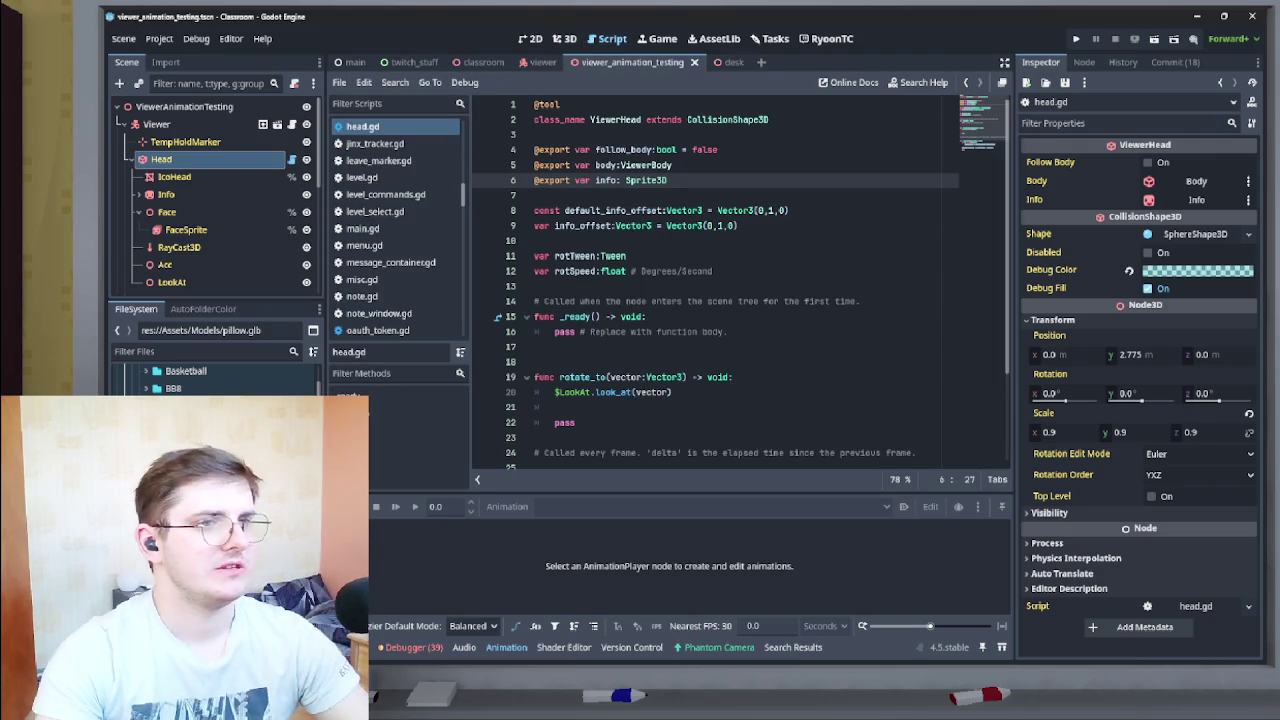
left_click(534, 225)
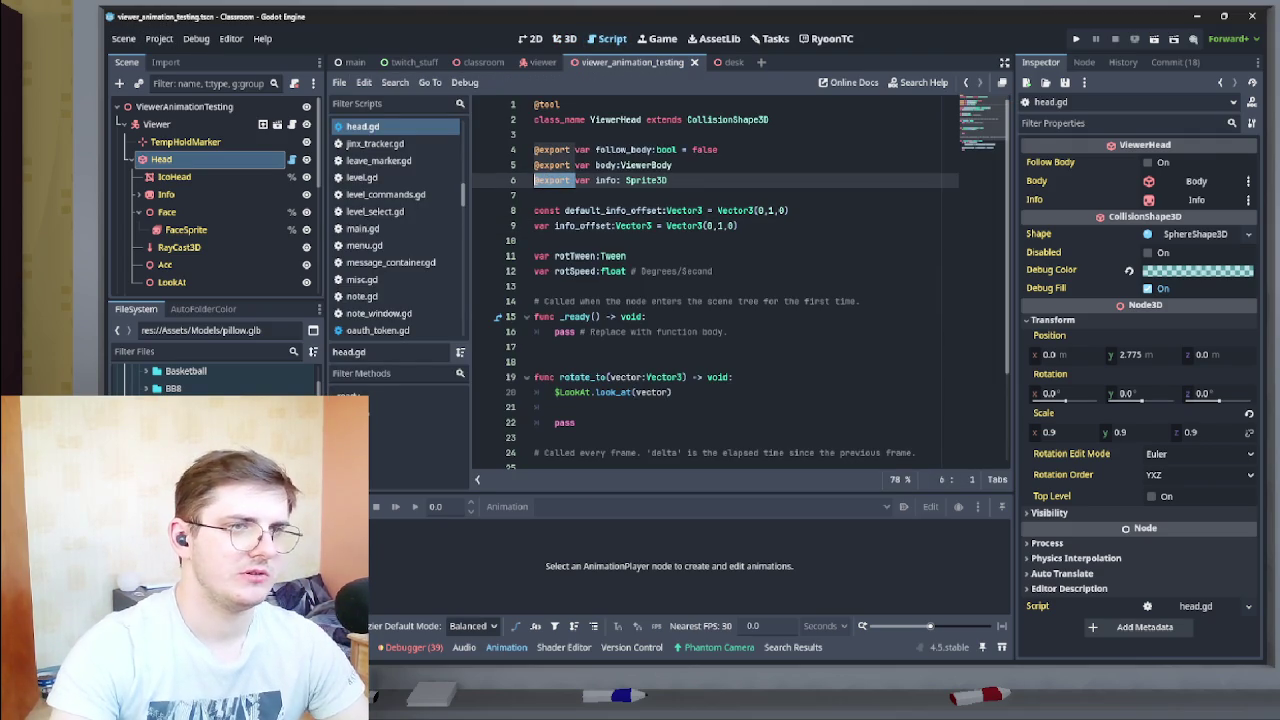
type("@export")
key("ctrl+s")
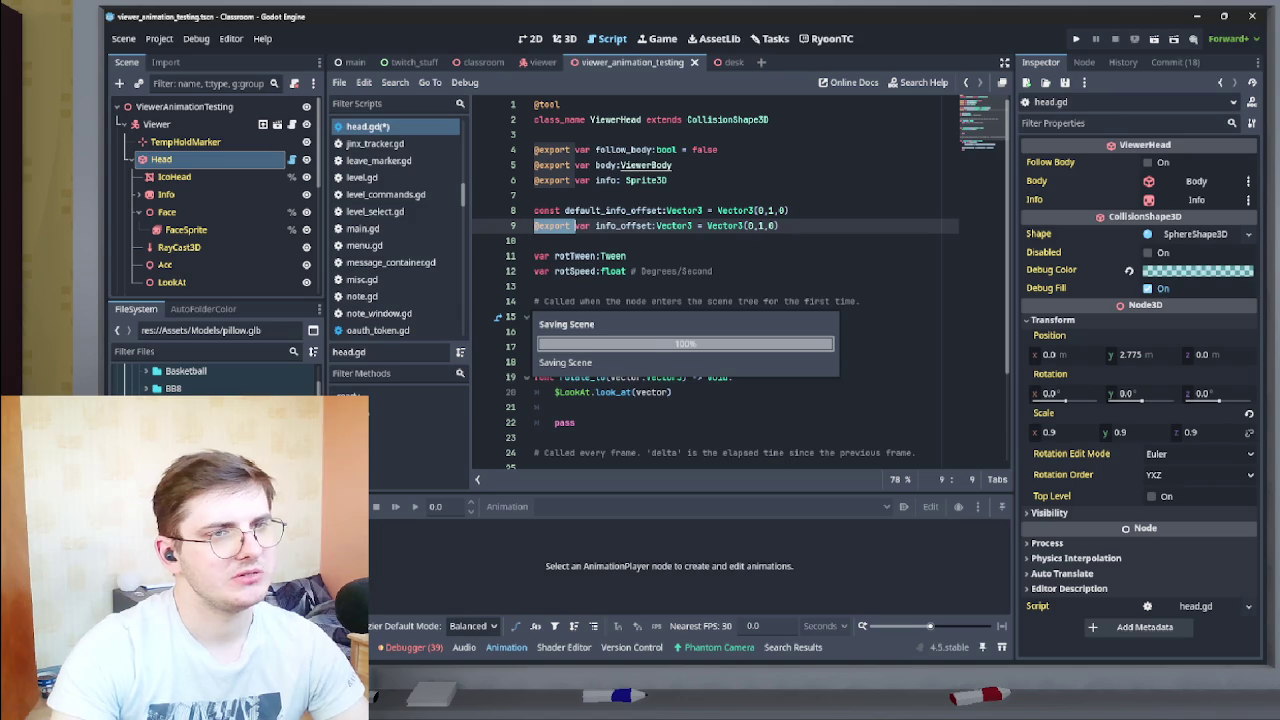
left_click(565, 38)
left_click(161, 159)
Try Info Offset y values of 1.0 and then 0.5 in the Inspector
left_click(1135, 236)
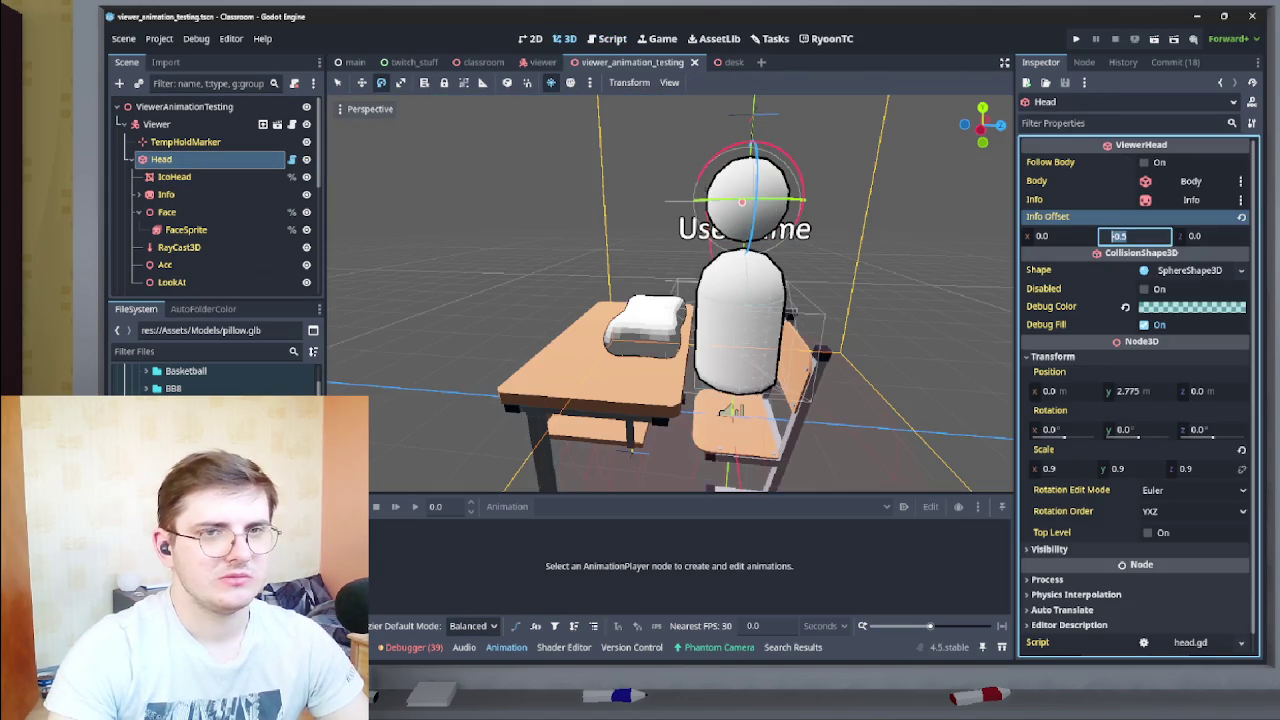
type("1")
key("Return")
scroll(670, 290, "down", 3)
scroll(670, 290, "up", 3)
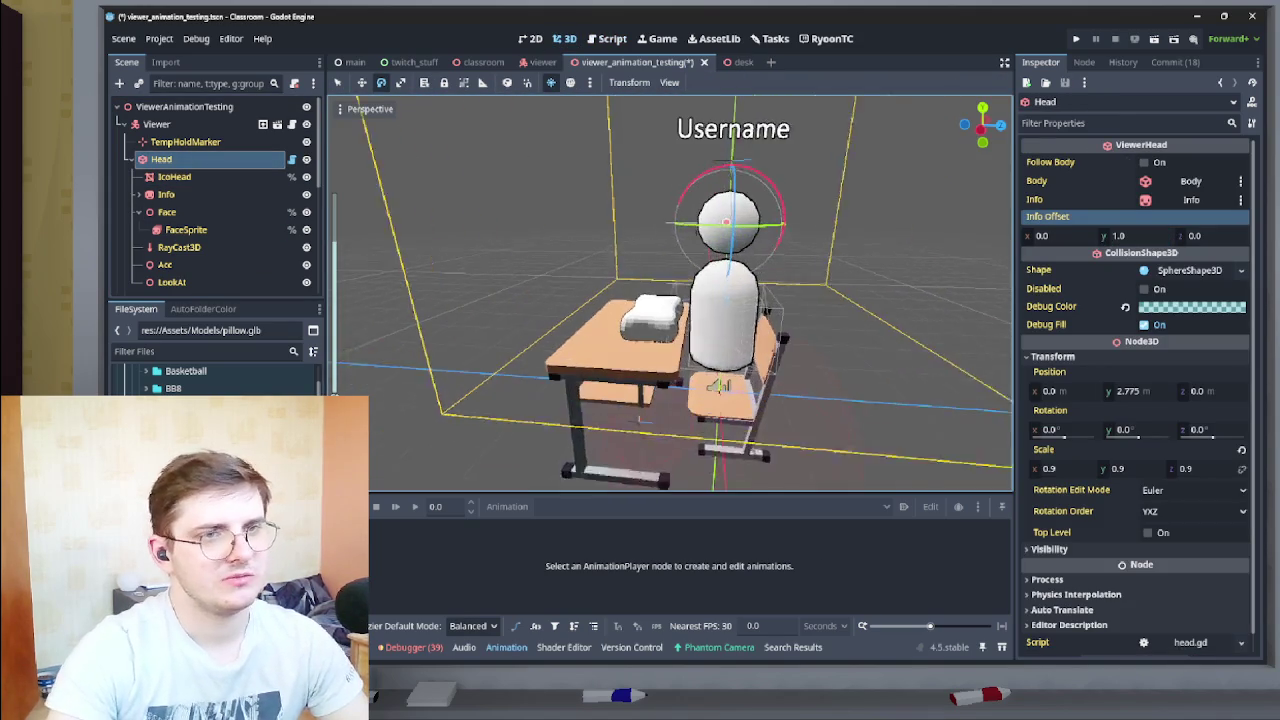
left_click(1135, 236)
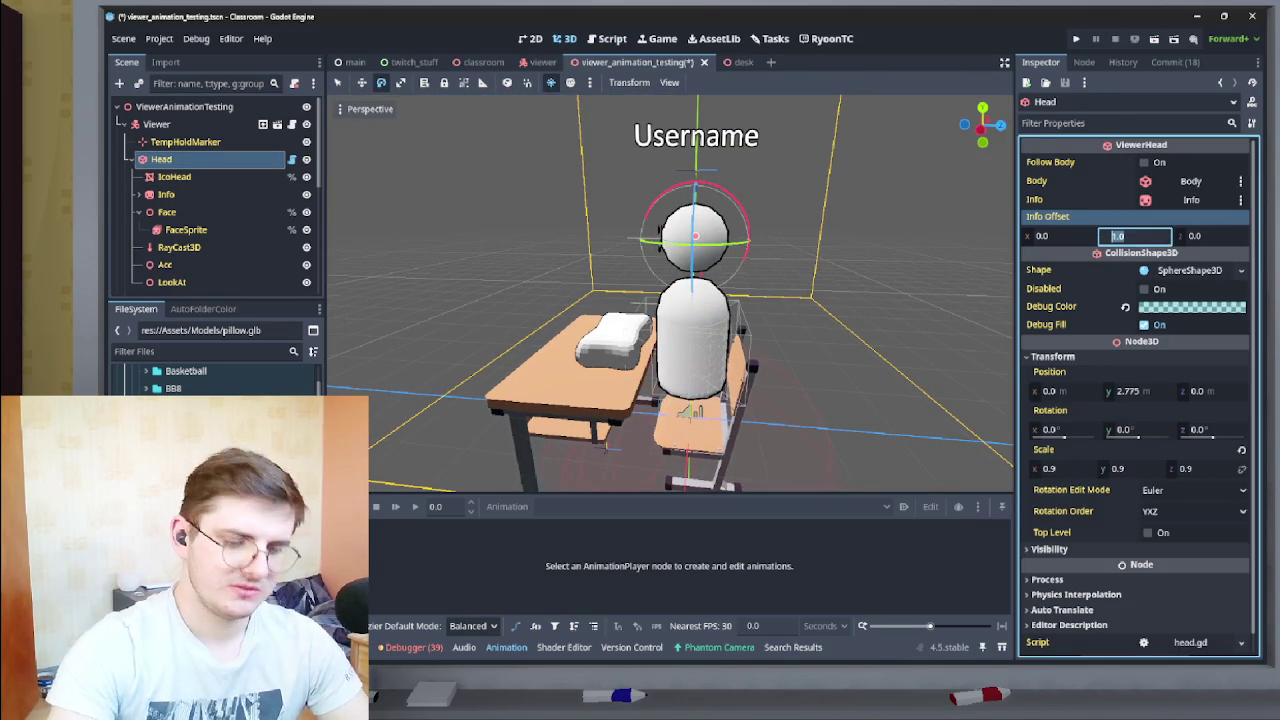
type("0.5")
key("Return")
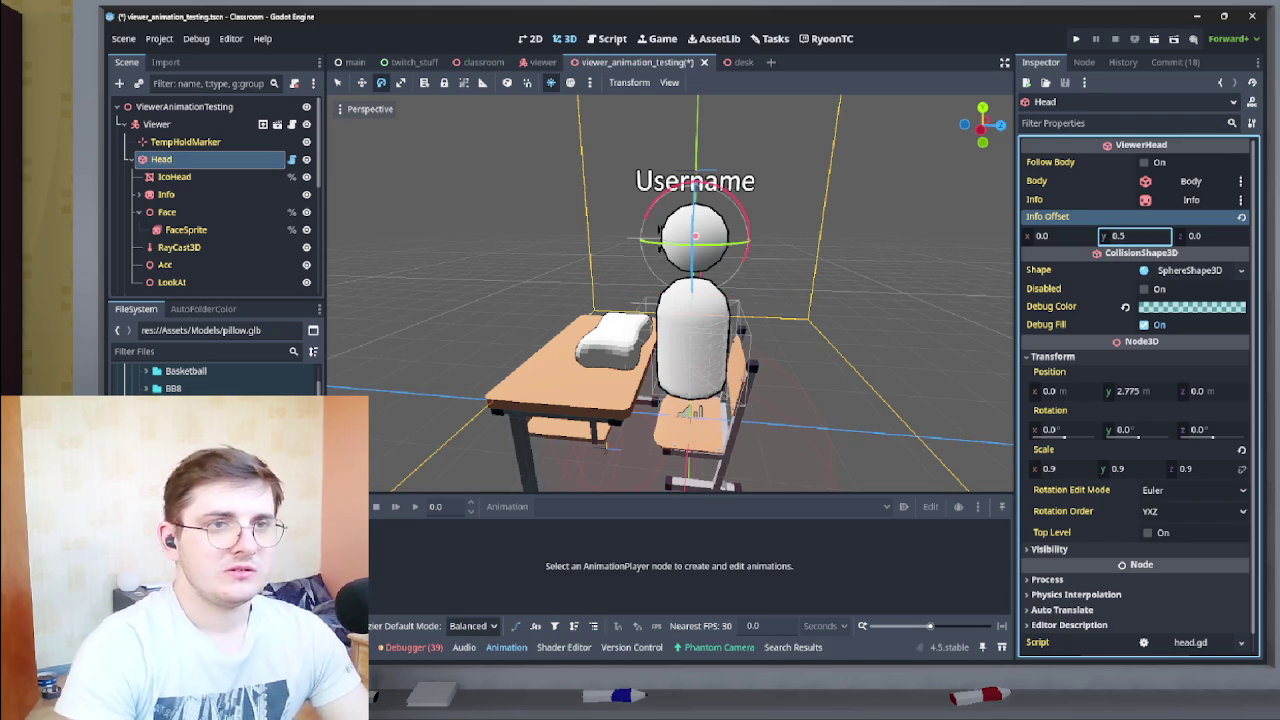
scroll(670, 290, "up", 2)
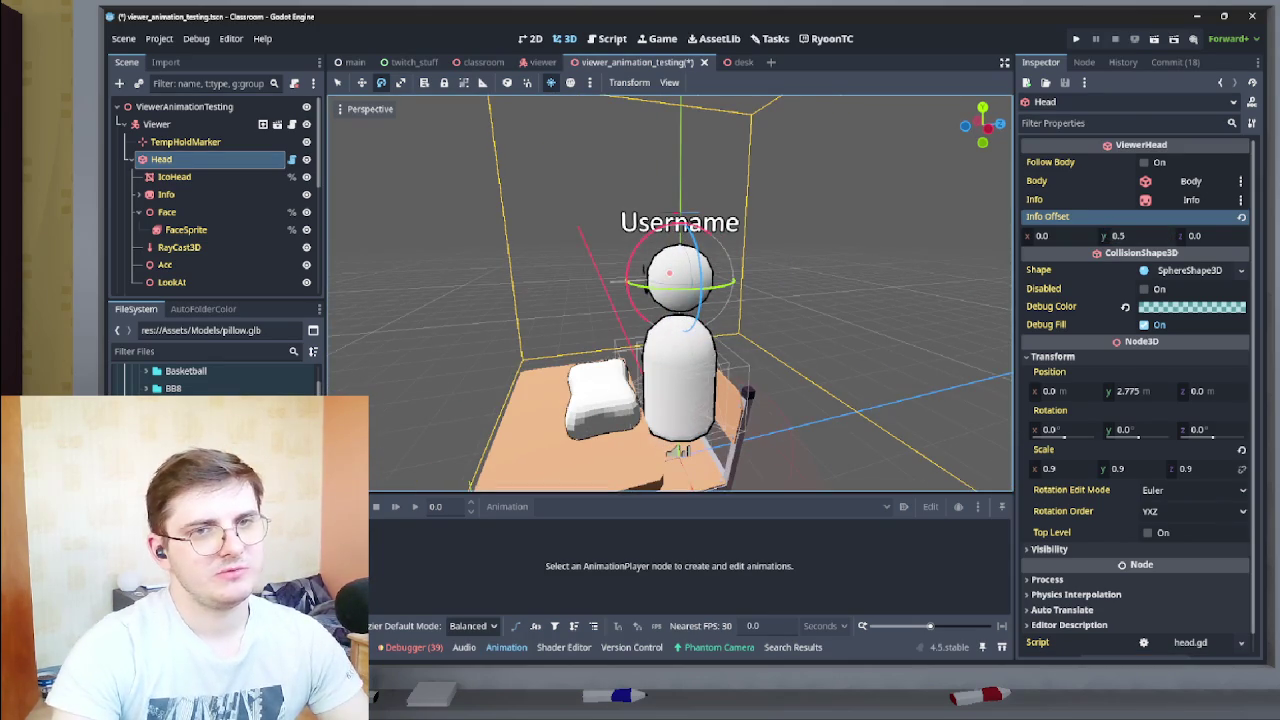
Try Info Offset y values of 0.75, 0.7 and 0.6 in the Inspector
left_click(1135, 236)
type("0.75")
key("Return")
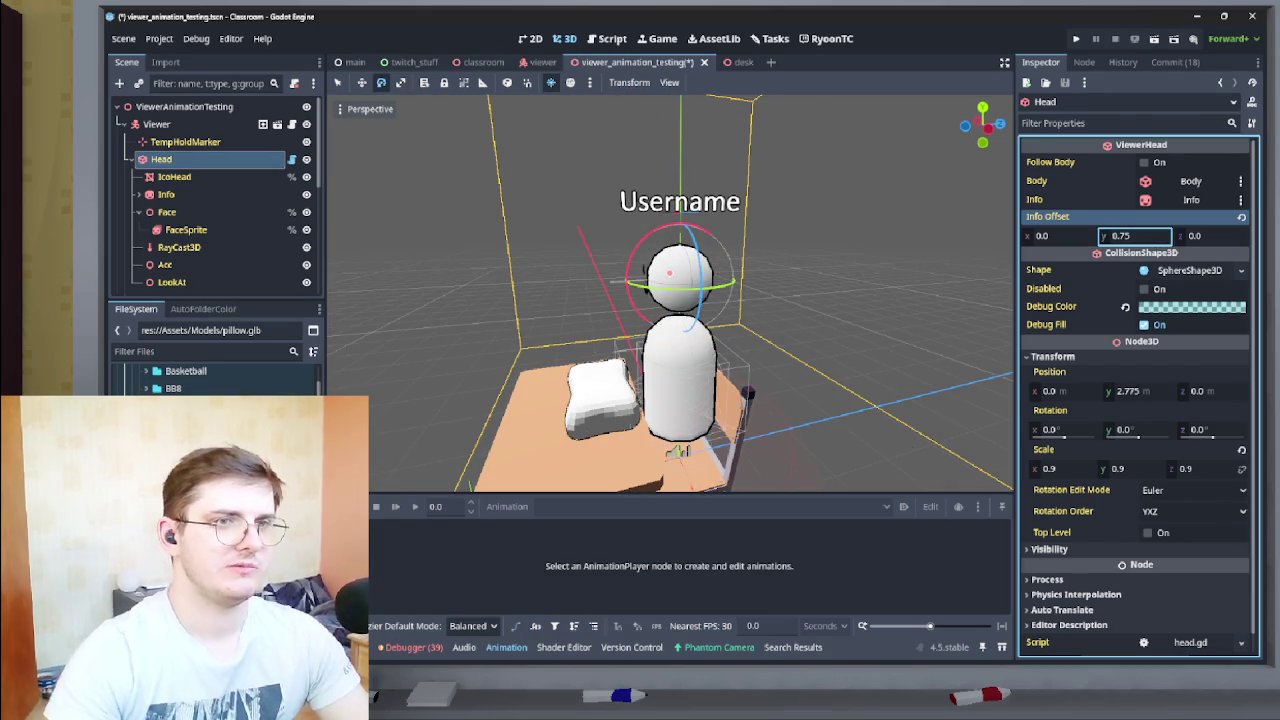
key("BackSpace")
key("Return")
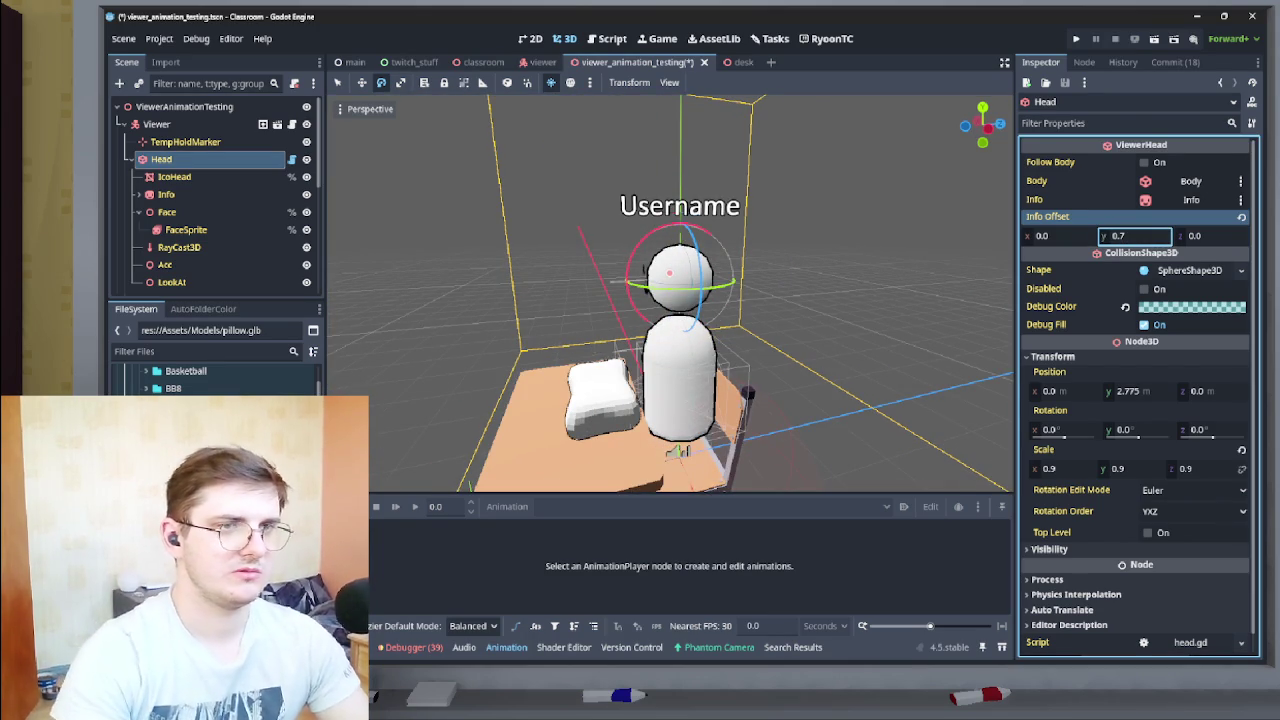
key("ctrl+a")
type("0.6")
key("Return")
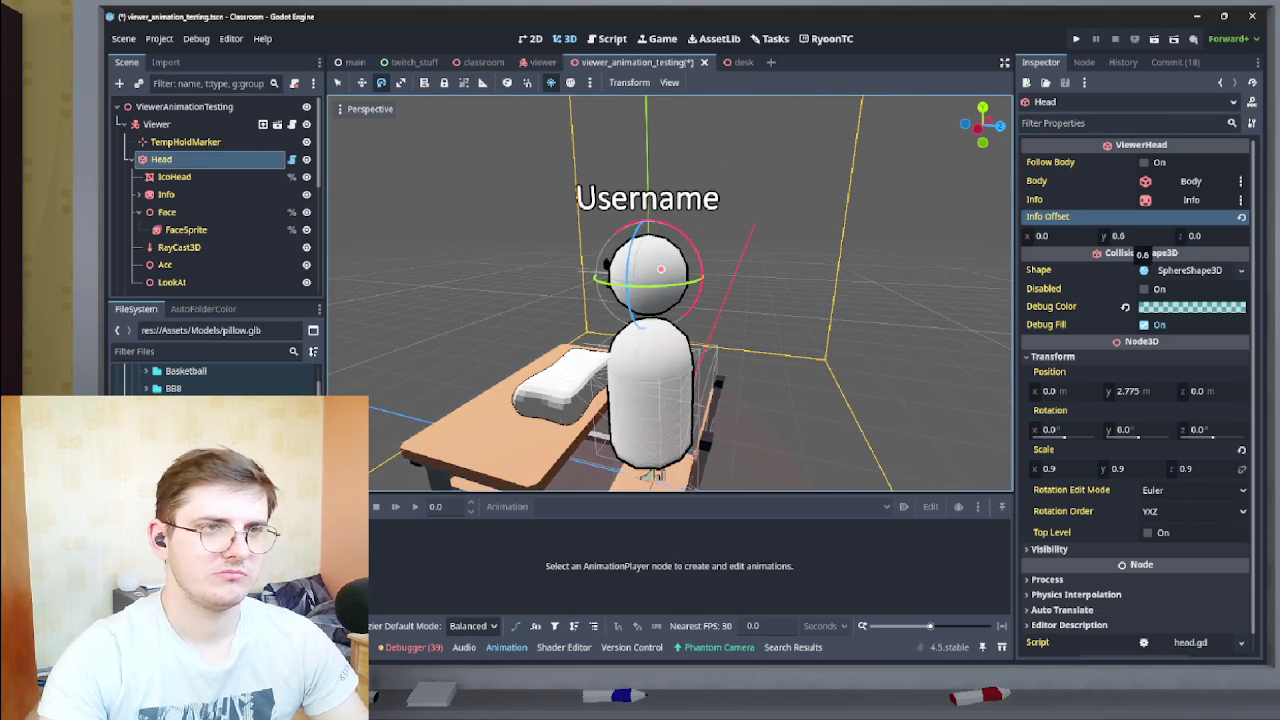
scroll(210, 270, "down", 3)
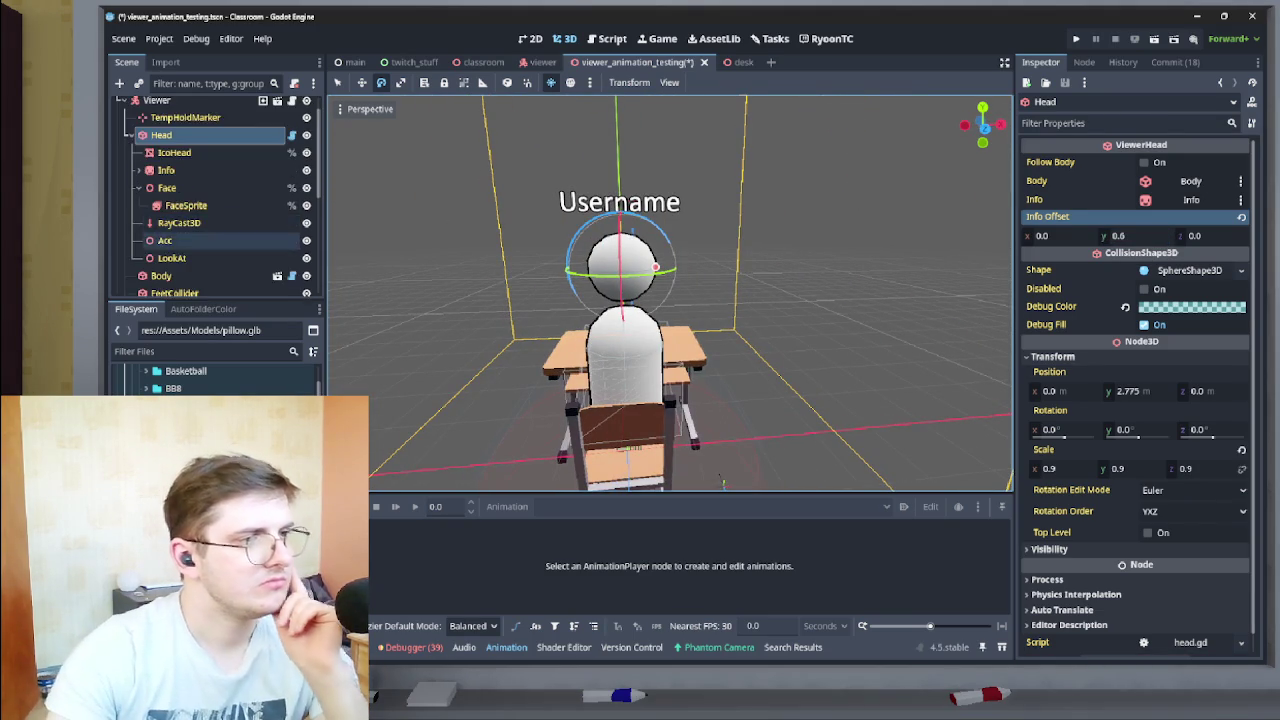
scroll(210, 270, "up", 2)
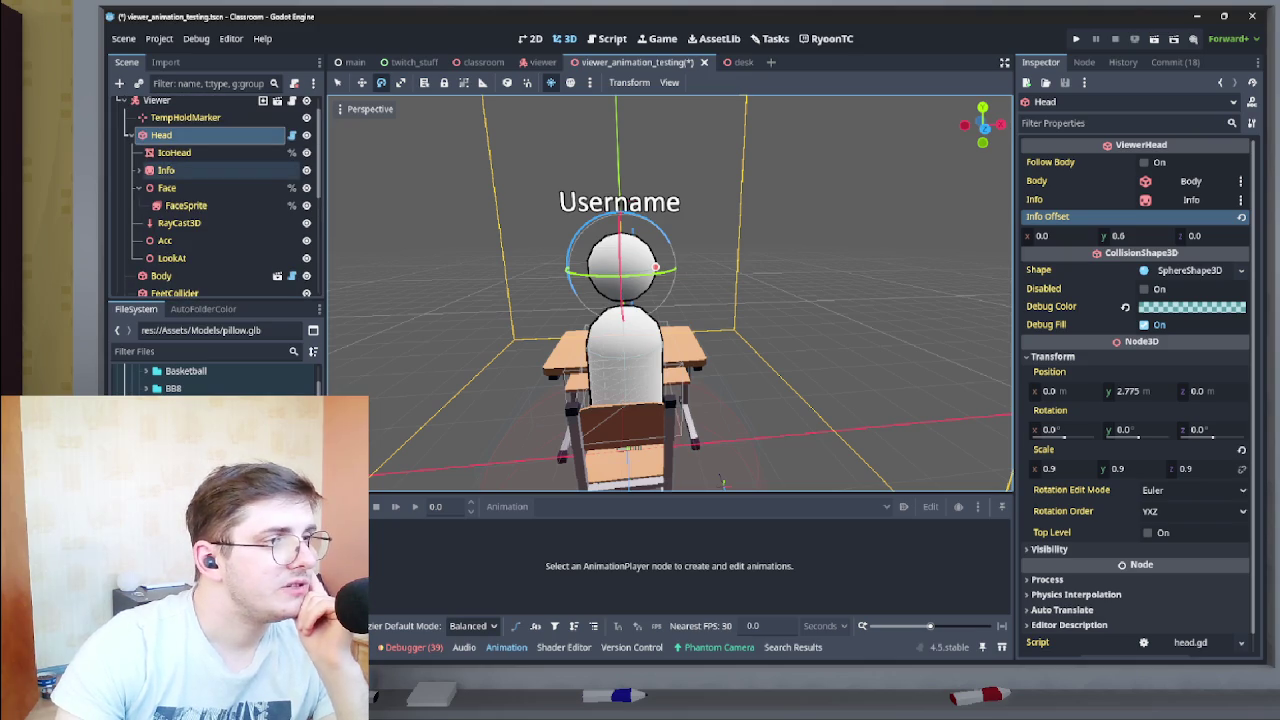
Expand the Info node, set Info Offset y to 0.8 and save the scene
left_click(137, 170)
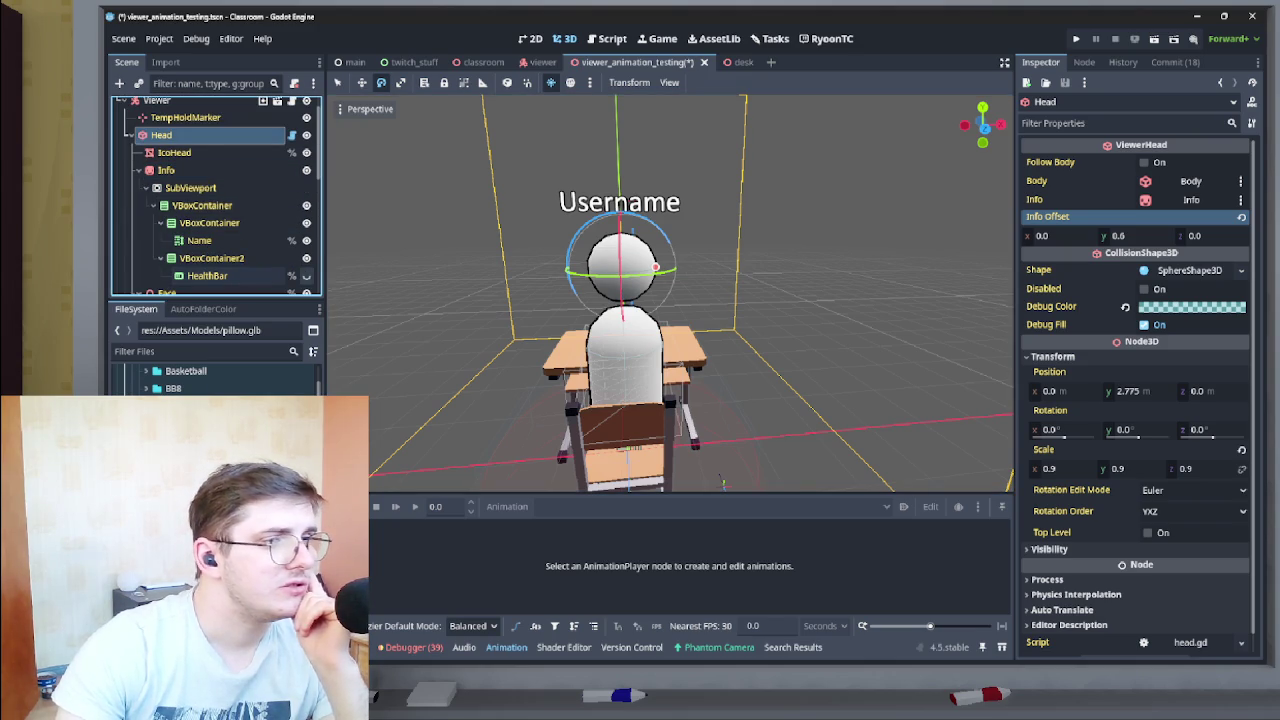
left_click_drag(700, 300, 570, 300)
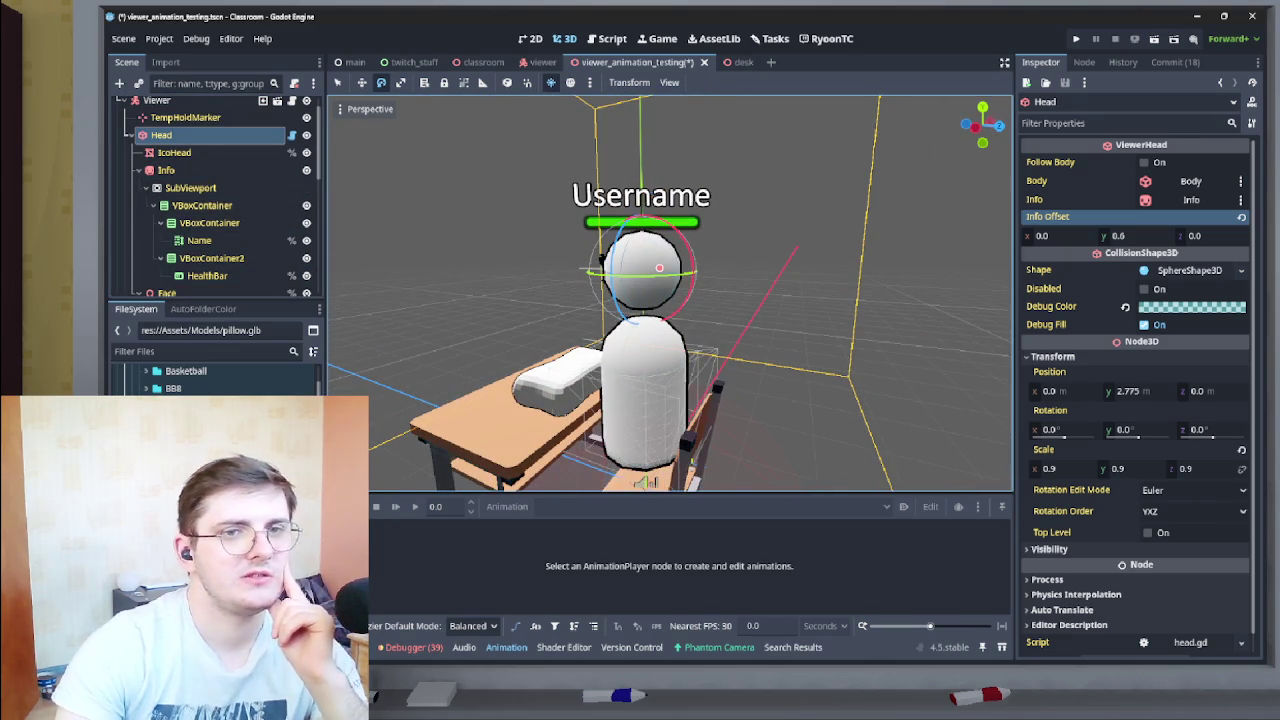
left_click(1125, 235)
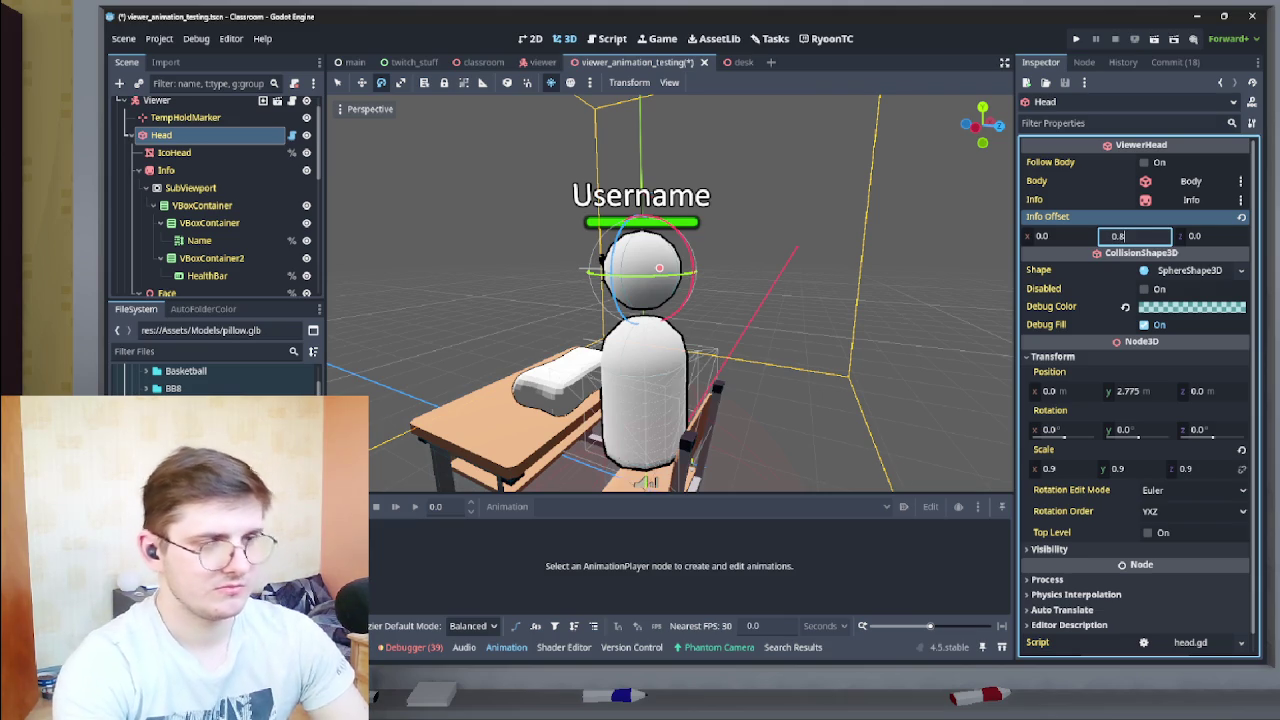
key("Return")
mouse_move(646, 483)
left_mouse_down()
mouse_move(770, 483)
mouse_move(686, 484)
left_mouse_up()
key("ctrl+s")
Test an Info Offset y of 1.5, revert it to 0.8 and save
left_click(1130, 235)
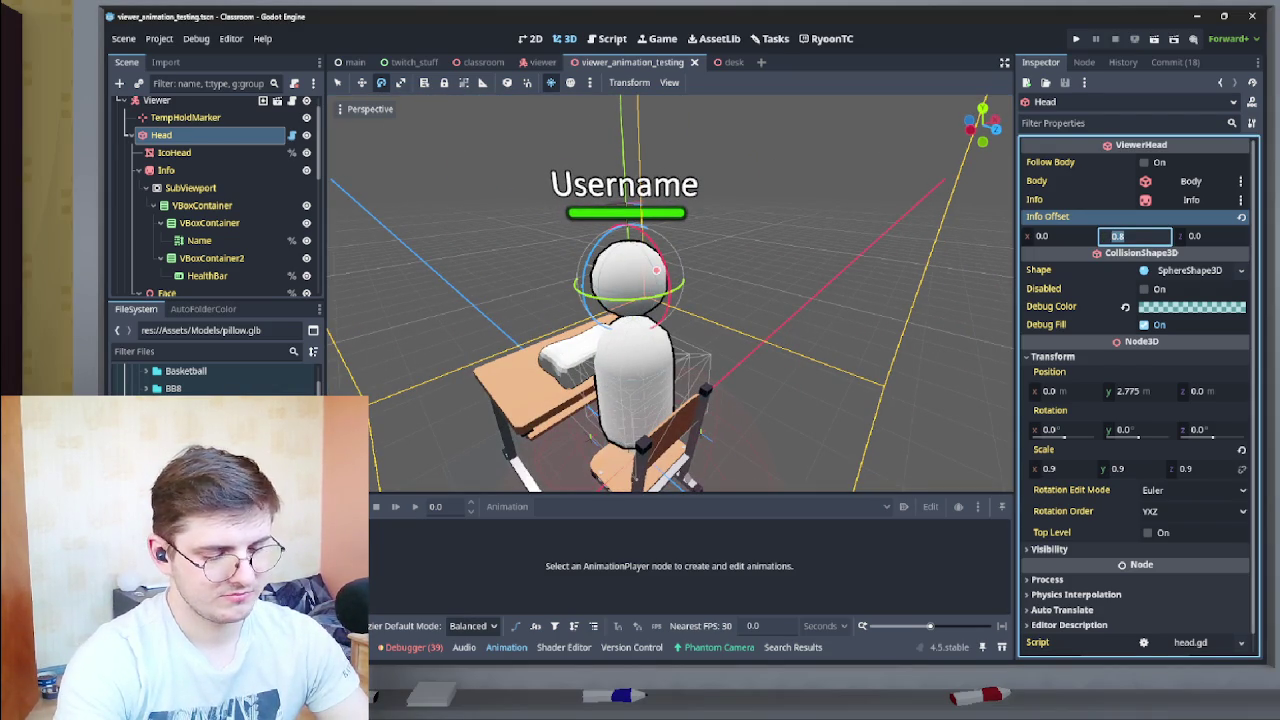
type("1.5")
key("Return")
left_click_drag(686, 484, 616, 484)
type("0")
key("Return")
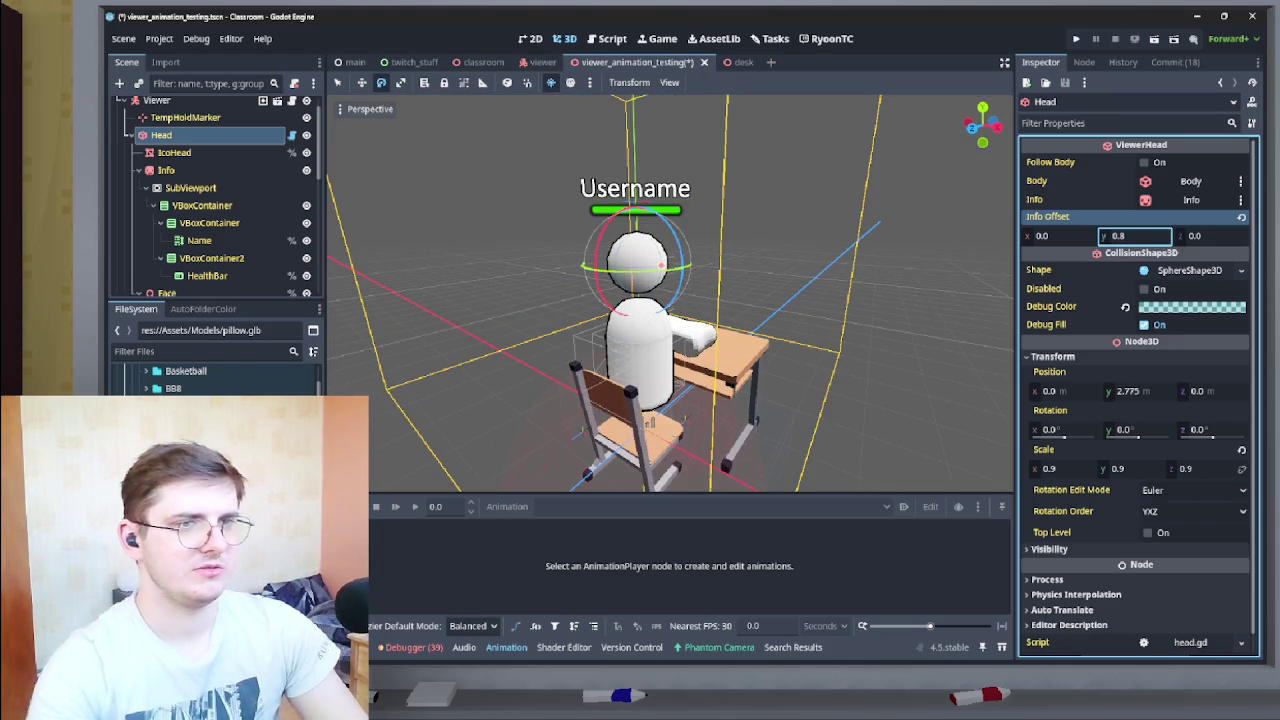
key("ctrl+s")
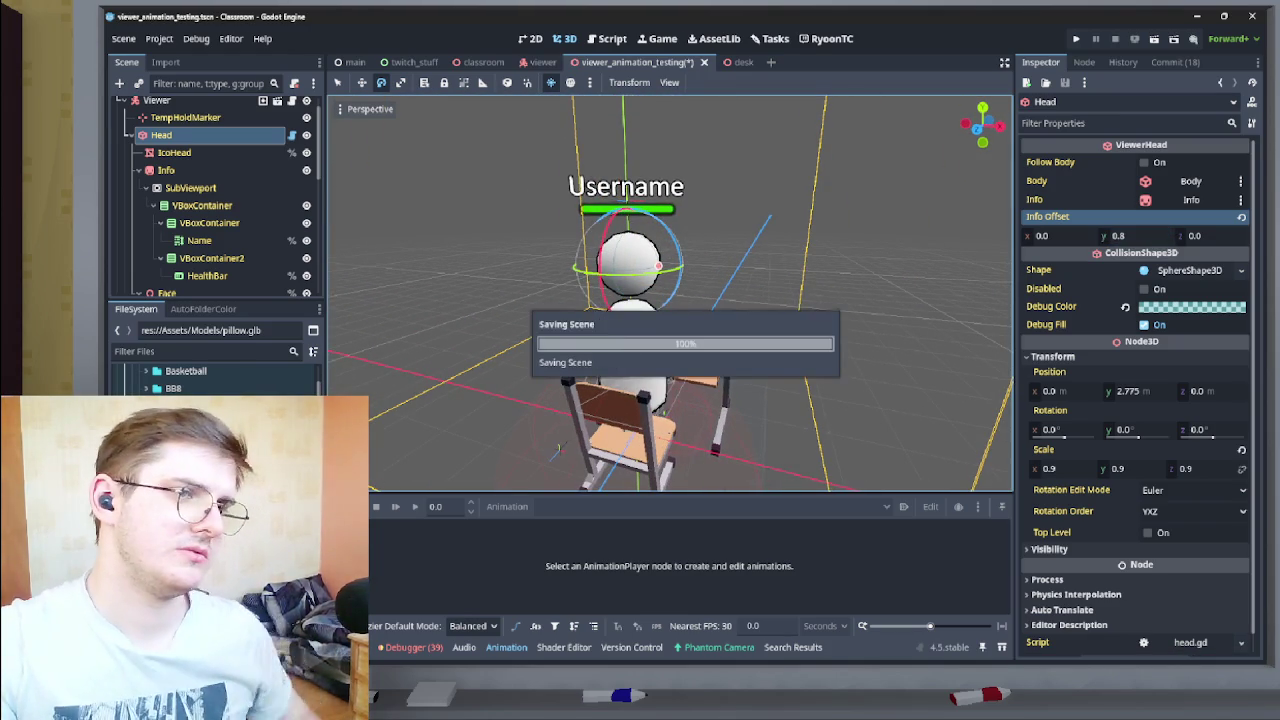
Set Info Offset y to 0.854, save, collapse the Info node and select AnimationTree
left_click(1135, 235)
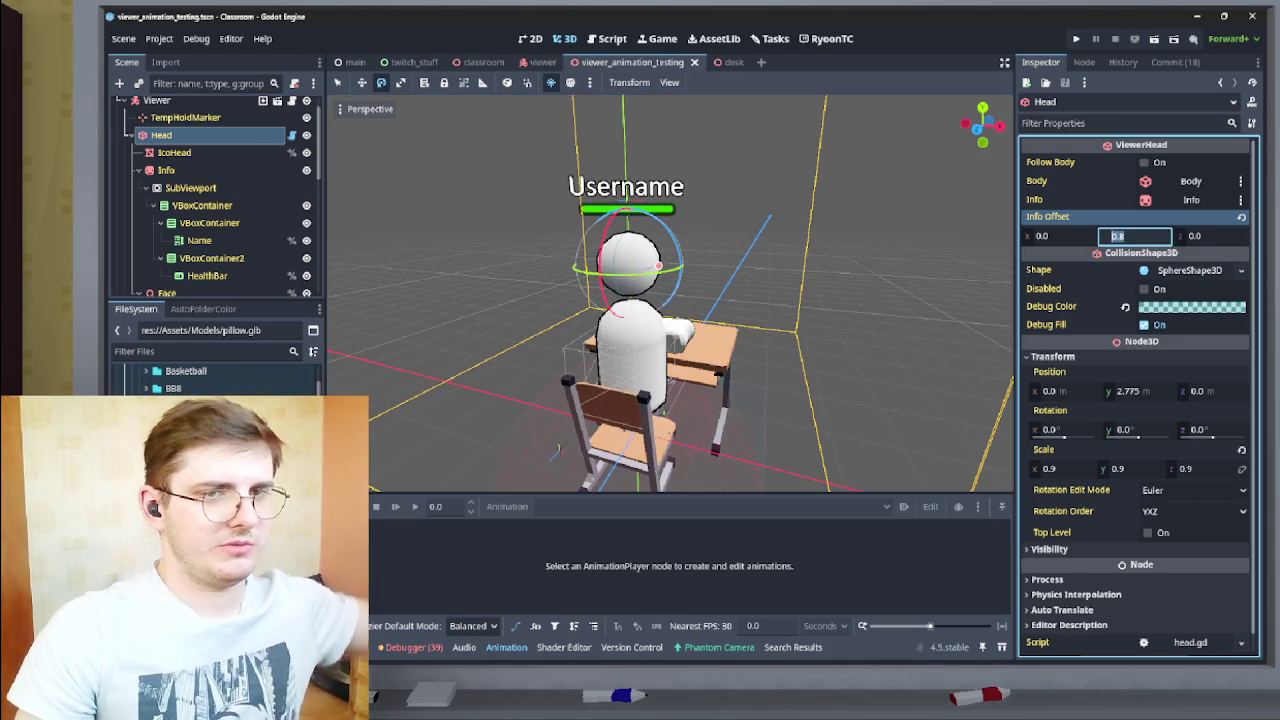
key("Return")
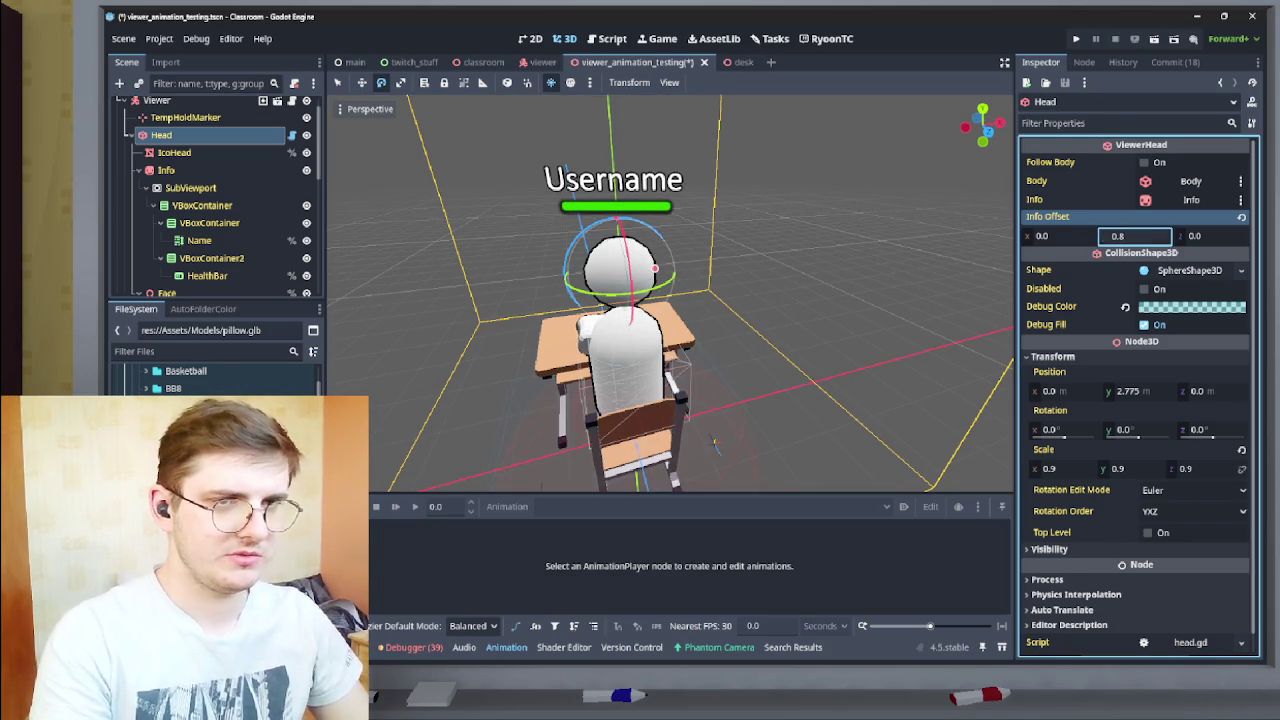
key("ctrl+s")
scroll(626, 428, "down", 3)
left_click_drag(626, 428, 686, 438)
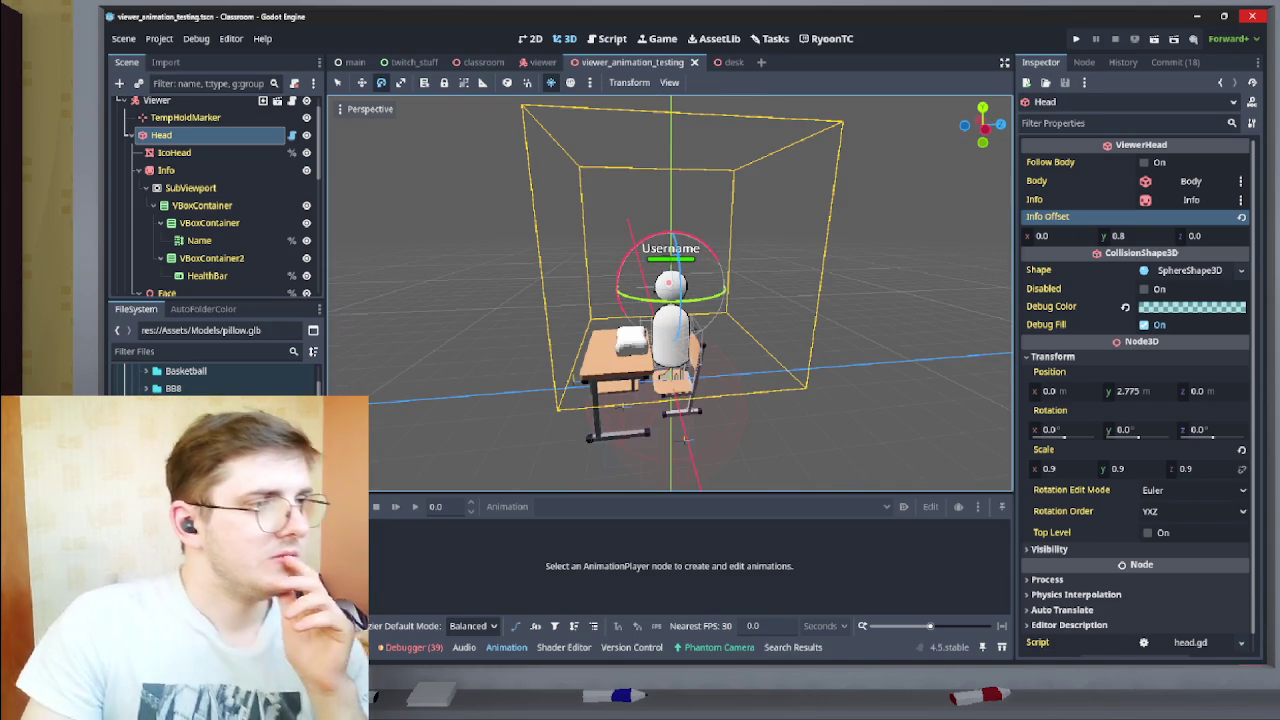
left_click(137, 170)
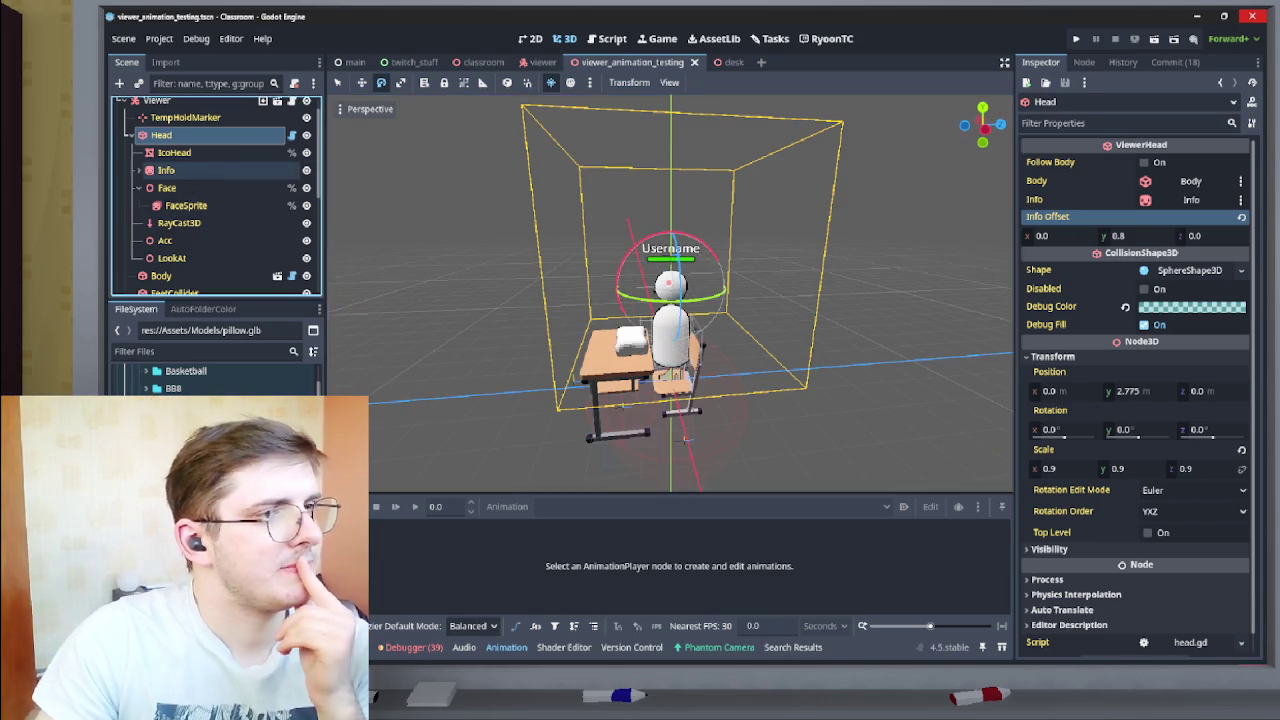
scroll(210, 112, "up", 1)
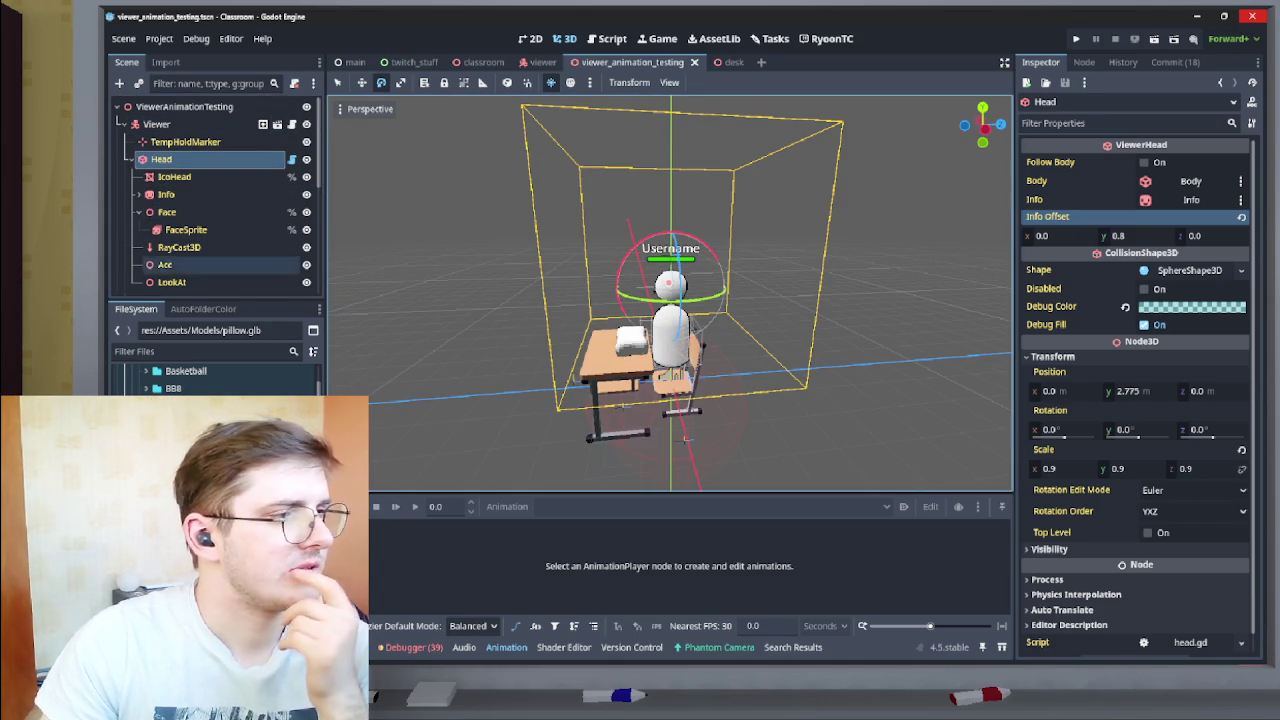
scroll(230, 264, "down", 10)
left_click(180, 267)
Select the AnimationPlayer and pick the lurk_sitting animation for editing
left_click(183, 250)
left_click(710, 506)
left_click(565, 521)
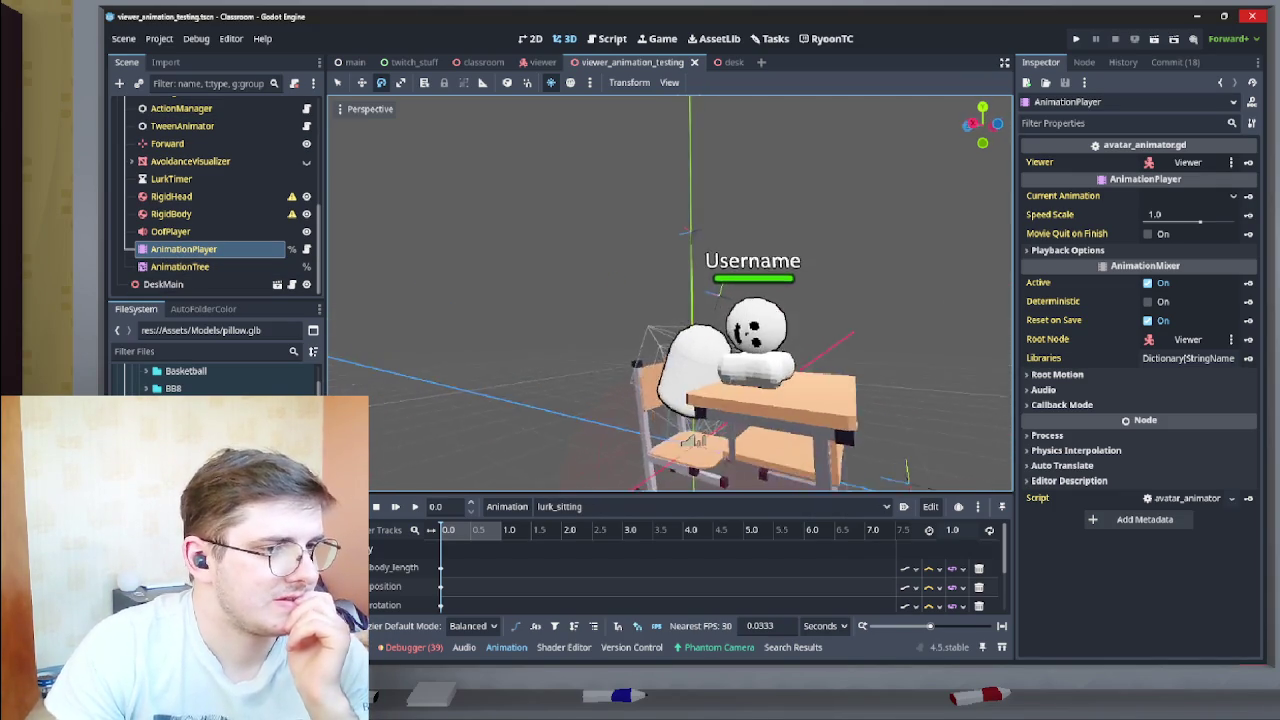
Inspect the slumped-over-desk pose from the front and select two tracks' start keyframes
left_click_drag(700, 350, 550, 367)
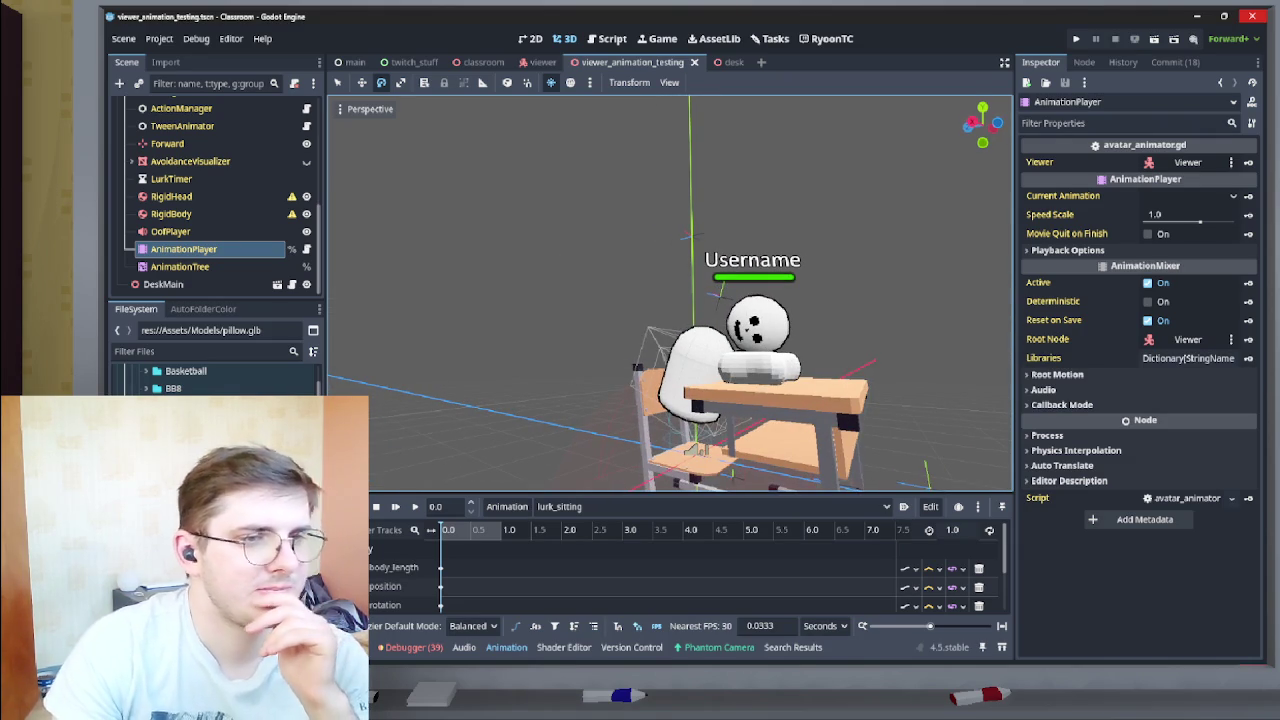
left_click_drag(550, 367, 455, 374)
scroll(215, 197, "up", 2)
scroll(215, 197, "down", 2)
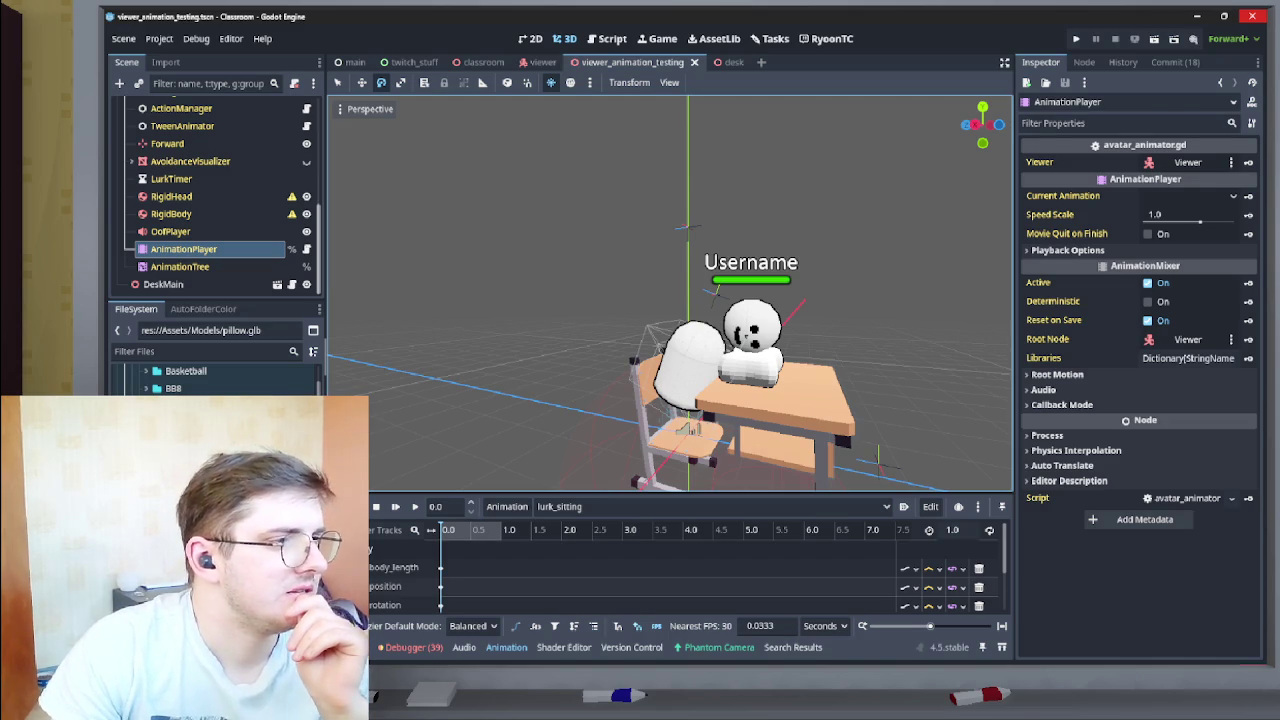
scroll(680, 575, "down", 2)
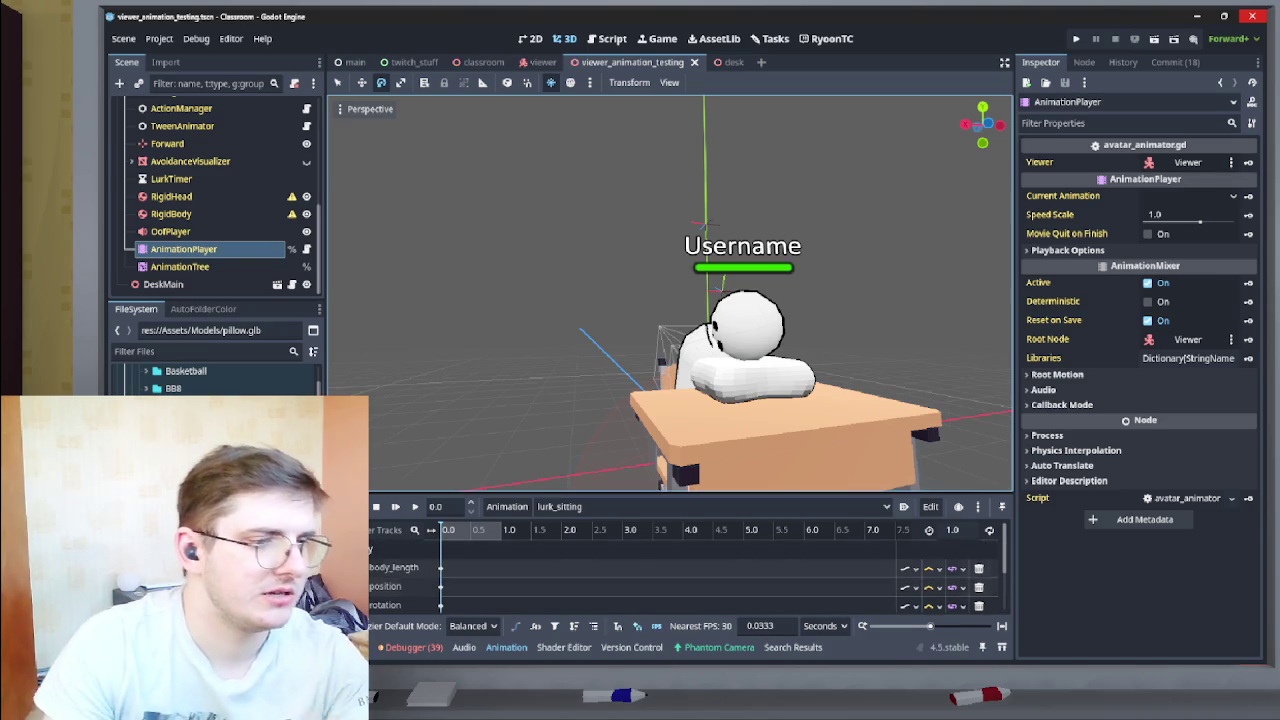
left_click(440, 583)
left_click(440, 602, "shift")
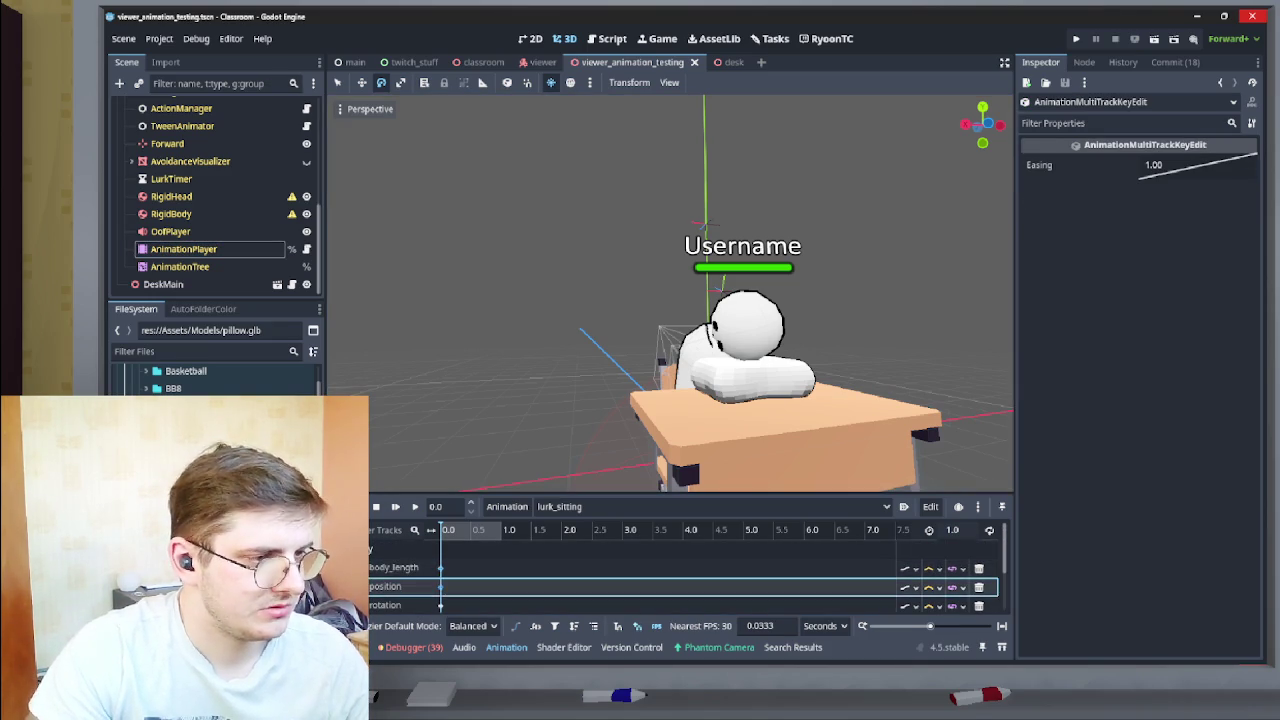
Duplicate the body_length, position and rotation start keys at 1.0 seconds
left_click(440, 546)
left_click(509, 529)
key("ctrl+d")
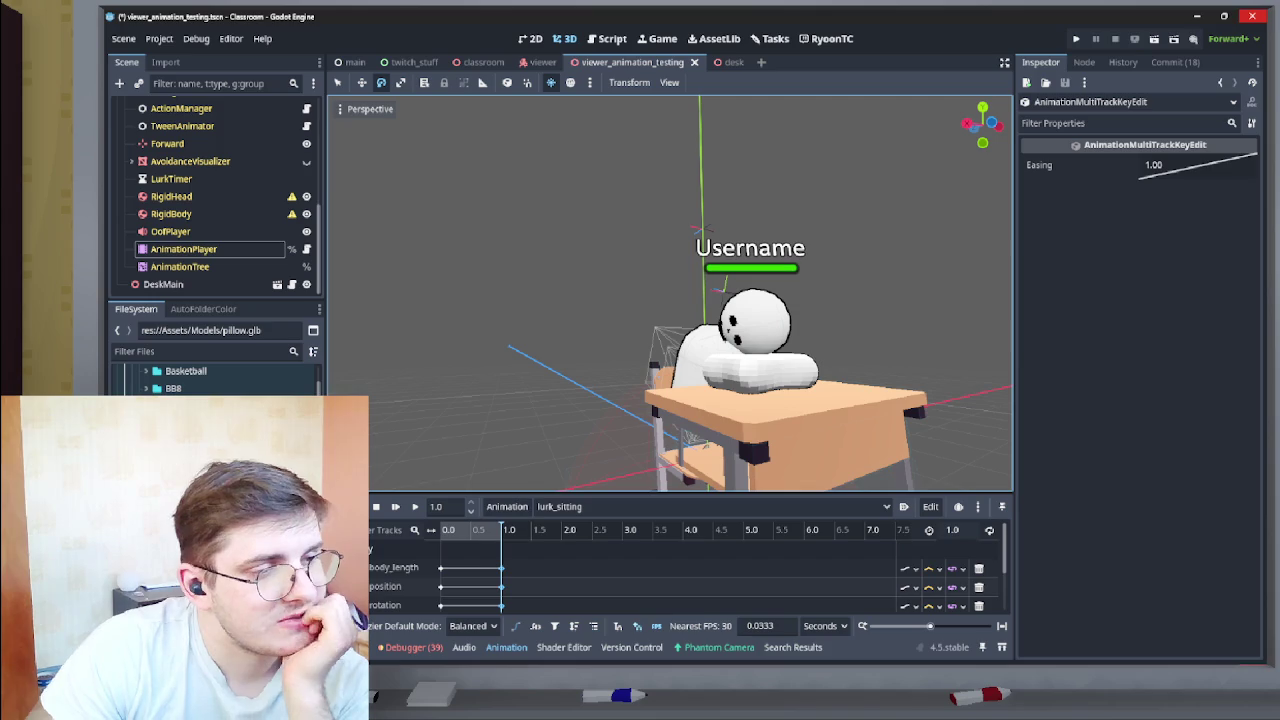
Set the lurk_sitting length to 2.0 s, move the end keys to 2.0, and preview
left_click(952, 530)
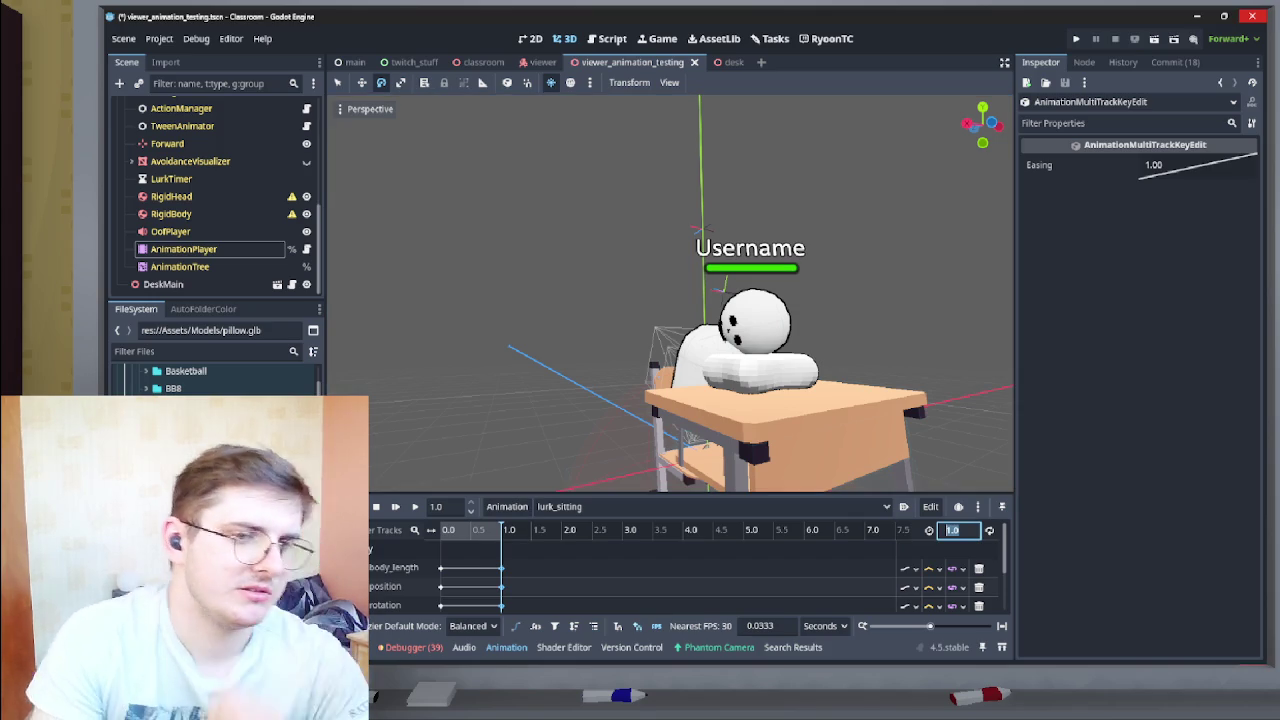
type("2")
key("Return")
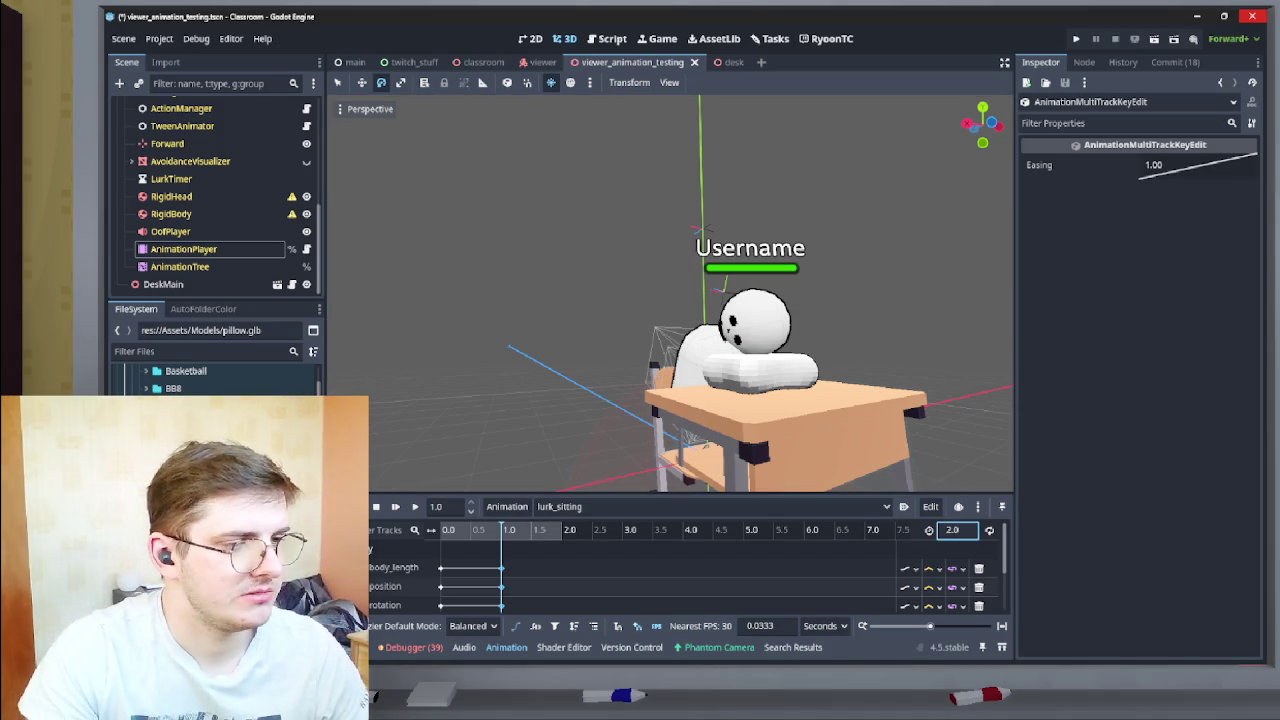
left_click_drag(501, 567, 565, 567)
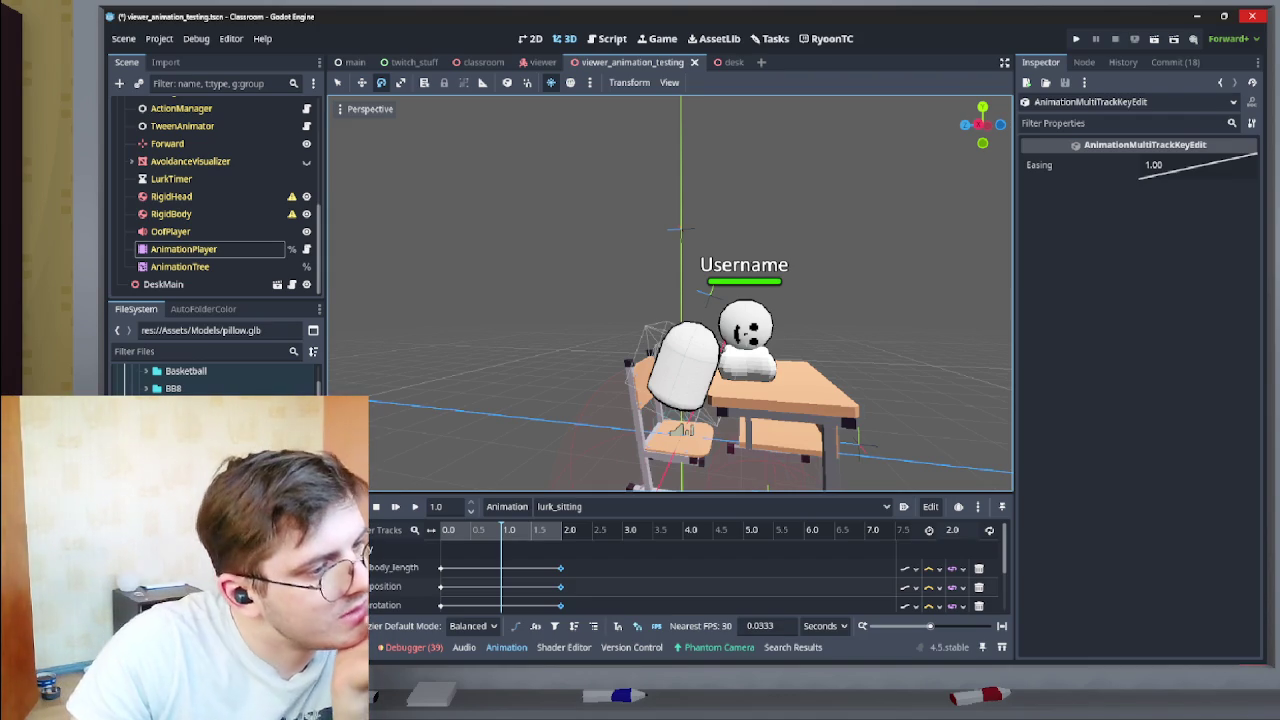
left_click(483, 529)
mouse_move(483, 529)
left_mouse_down()
mouse_move(563, 529)
mouse_move(441, 529)
mouse_move(563, 529)
left_mouse_up()
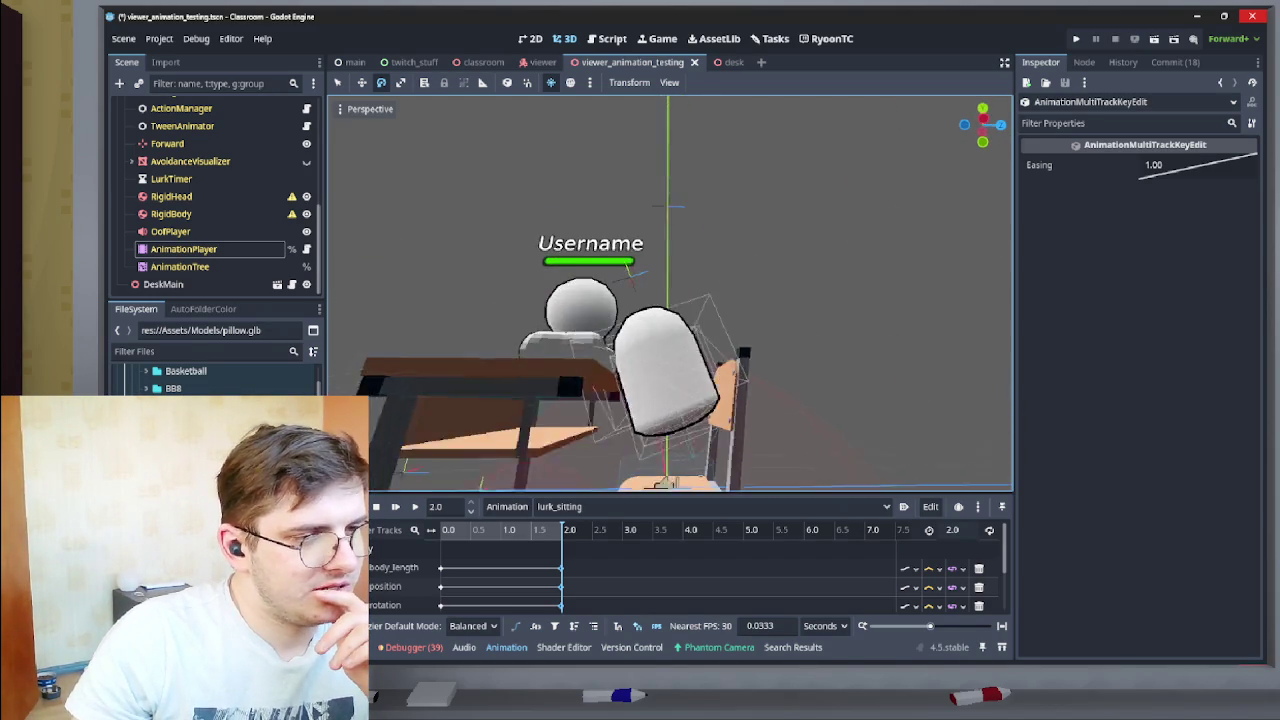
Create a new animation named lurk_standing, then switch to the classroom scene
left_click(507, 506)
left_click(510, 527)
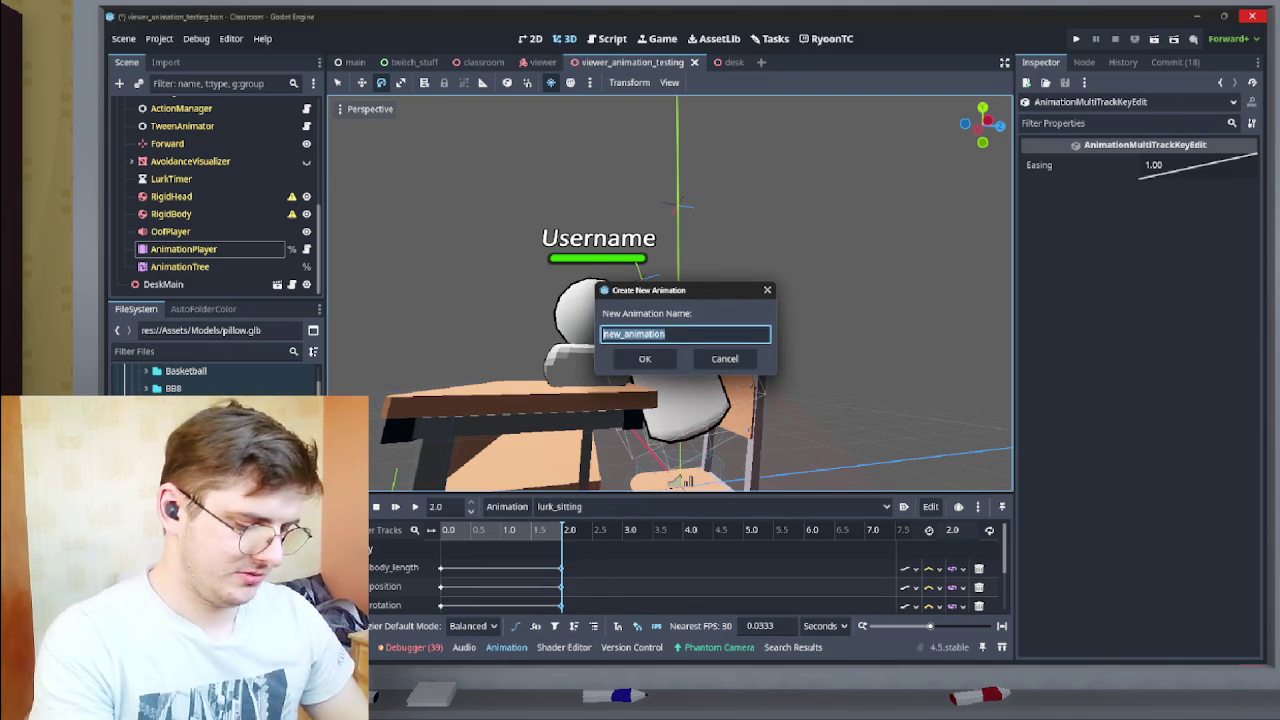
type("lurk_standing")
key("Return")
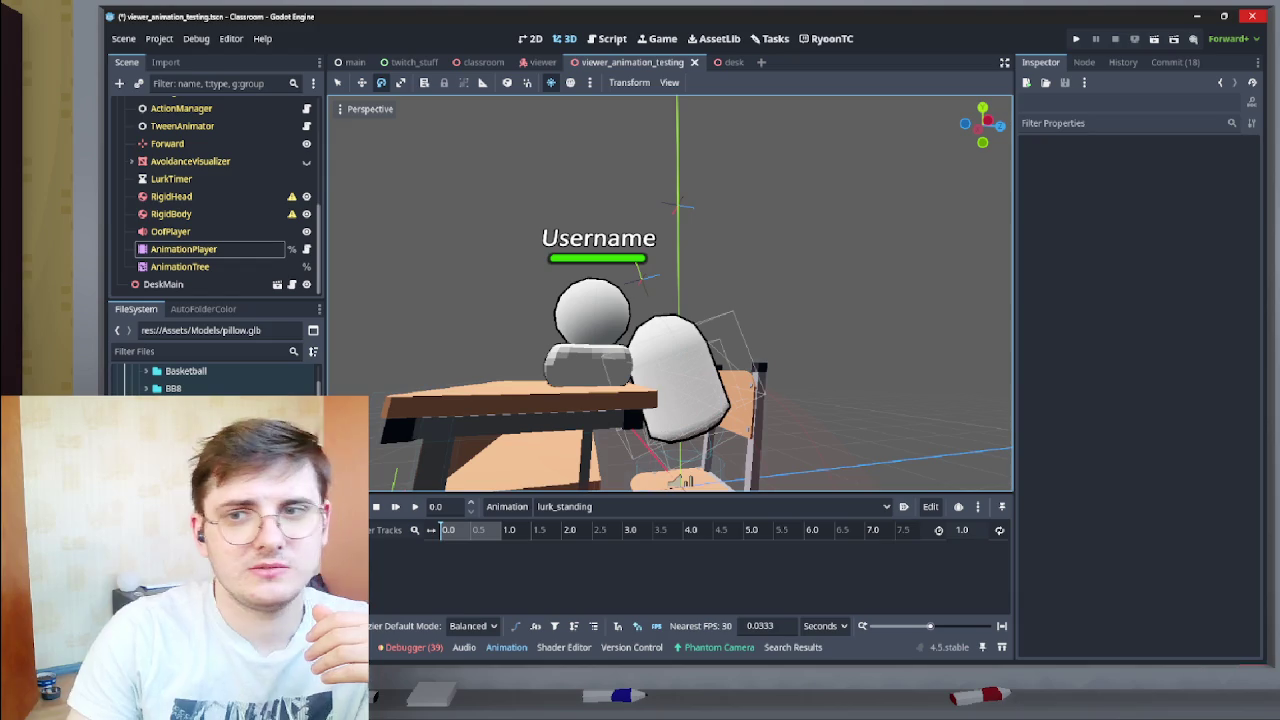
left_click(483, 62)
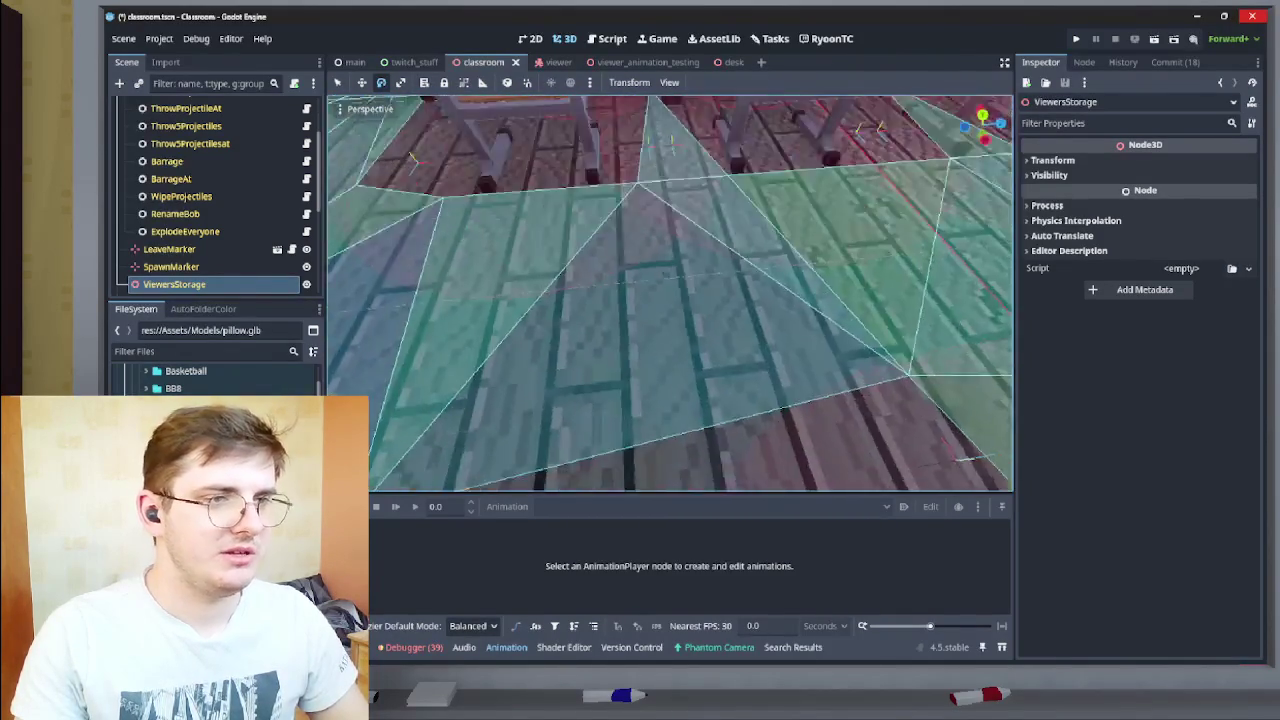
Orbit the classroom view to look over the desk rows and their pillows
left_click_drag(670, 290, 530, 290)
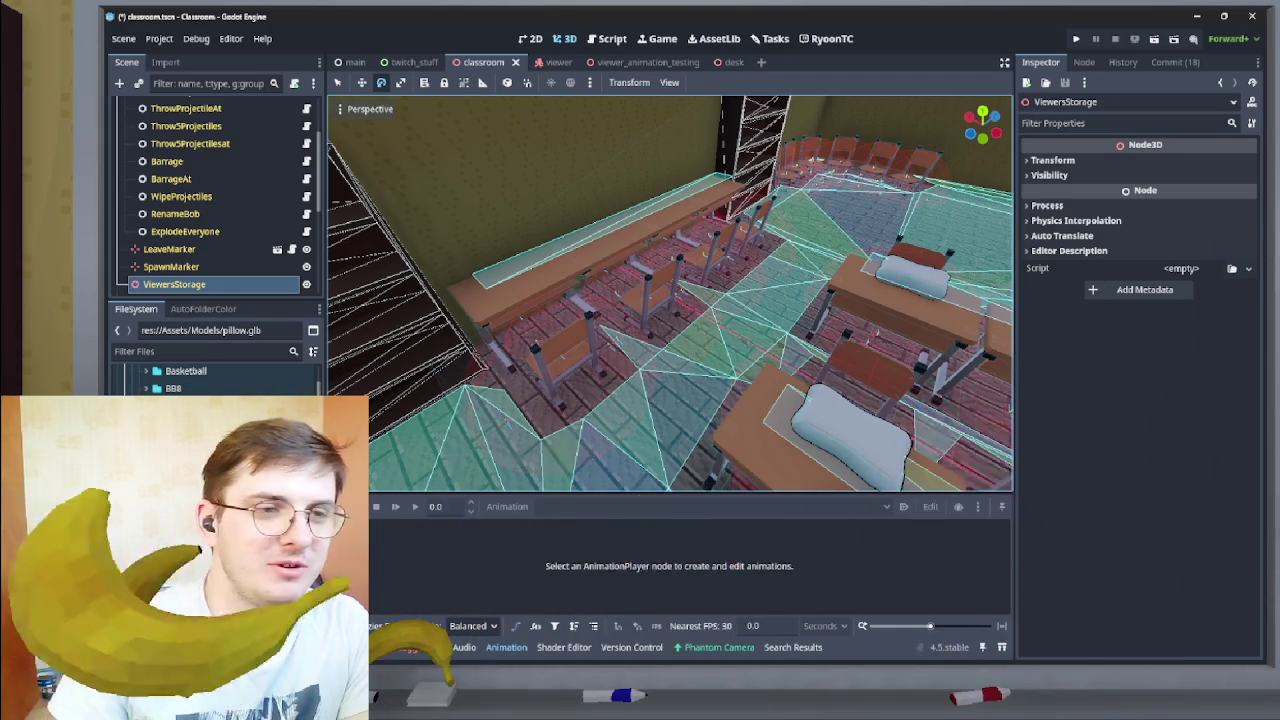
mouse_move(670, 290)
left_mouse_down()
mouse_move(640, 260)
mouse_move(680, 280)
mouse_move(610, 270)
mouse_move(570, 290)
mouse_move(590, 300)
mouse_move(650, 280)
mouse_move(675, 285)
mouse_move(650, 300)
mouse_move(680, 295)
mouse_move(640, 280)
mouse_move(670, 290)
left_mouse_up()
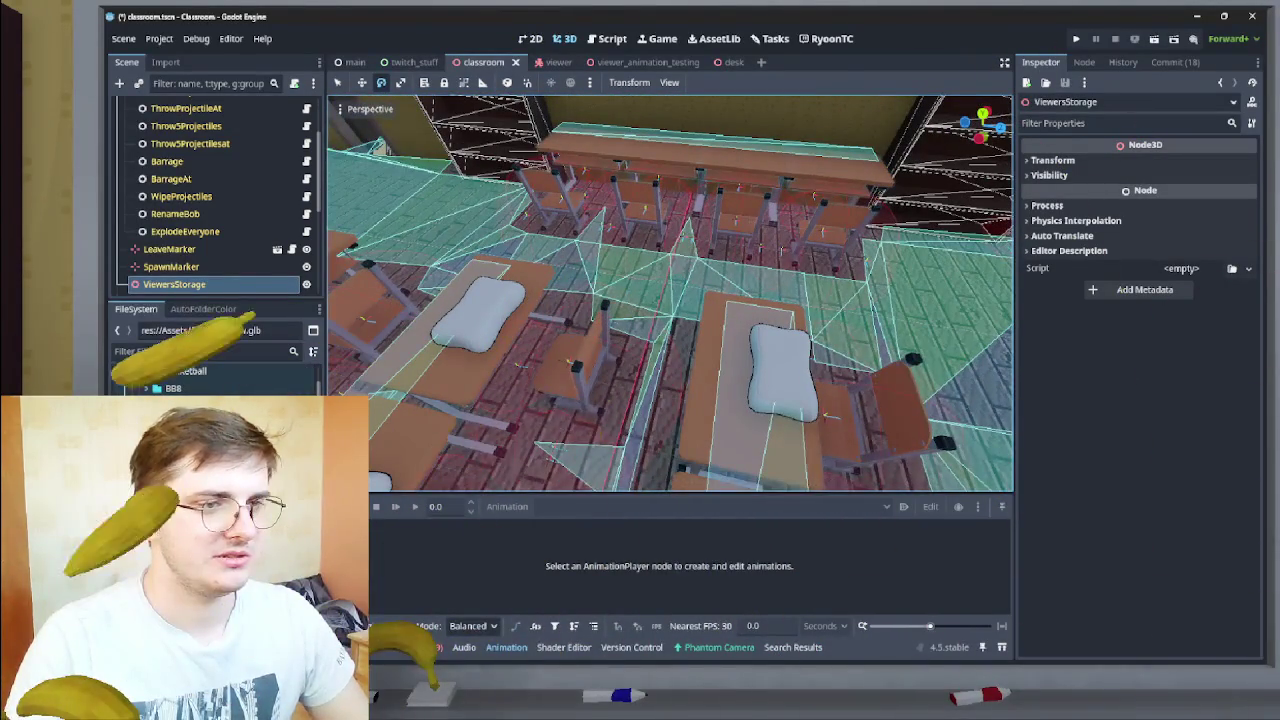
Switch the 3D editor from rotation mode to the plain Select tool with Q
scroll(215, 200, "down", 1)
scroll(215, 200, "down", 2)
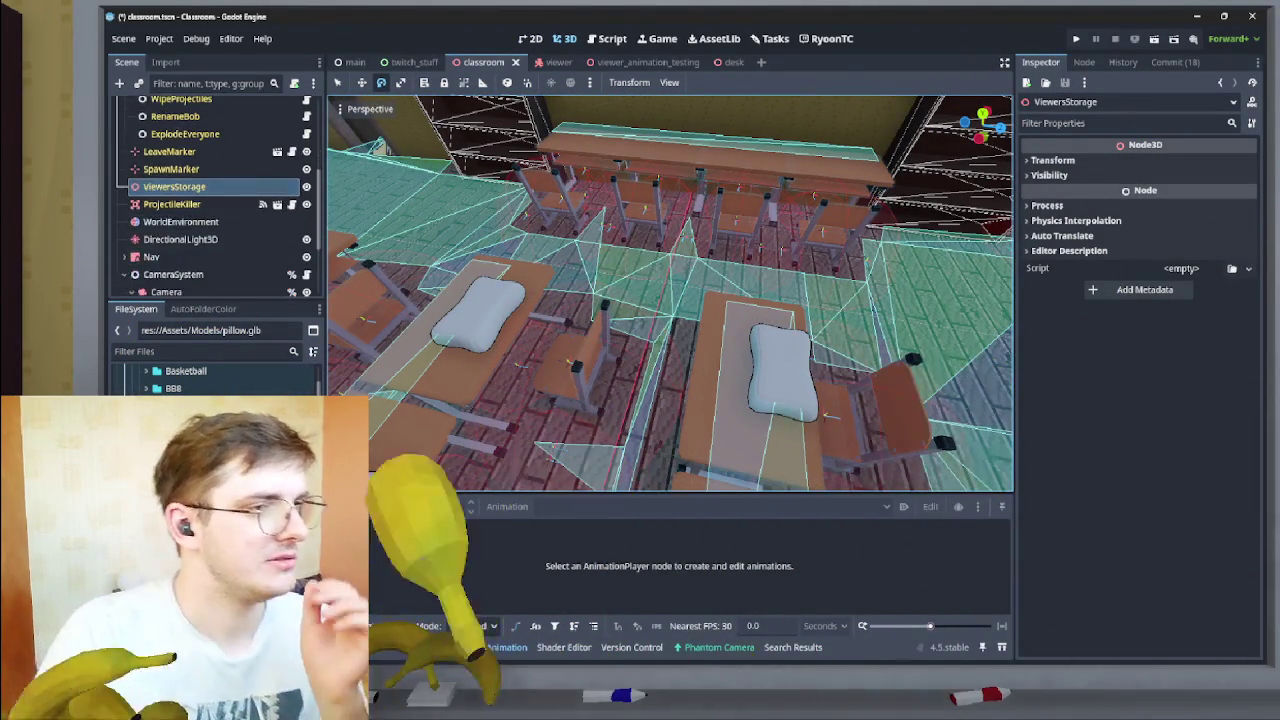
scroll(215, 200, "down", 1)
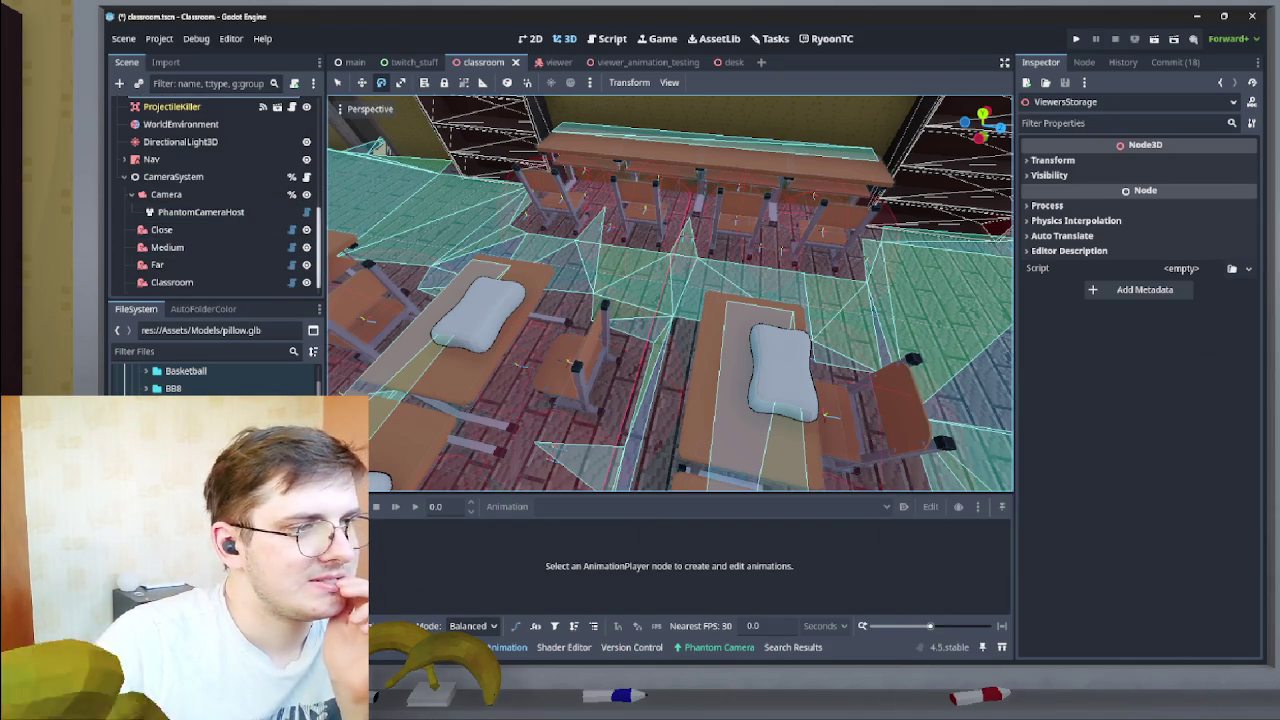
scroll(215, 200, "up", 1)
scroll(215, 200, "up", 3)
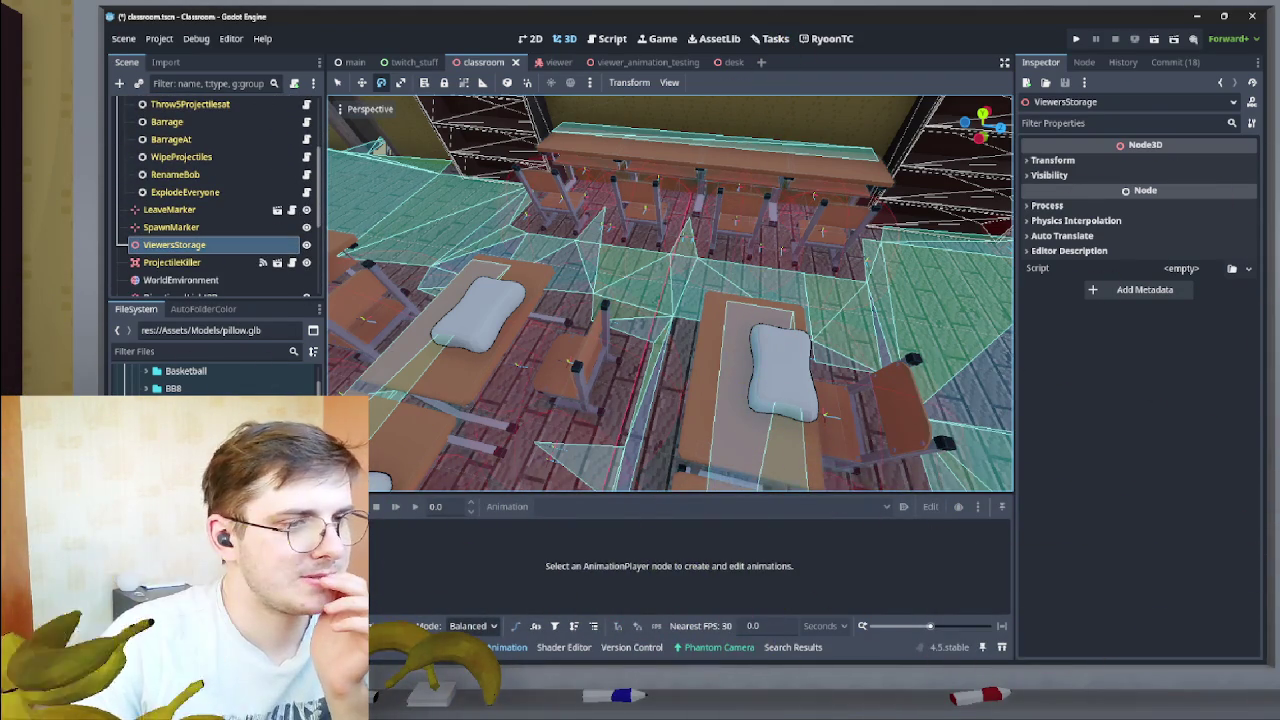
key("q")
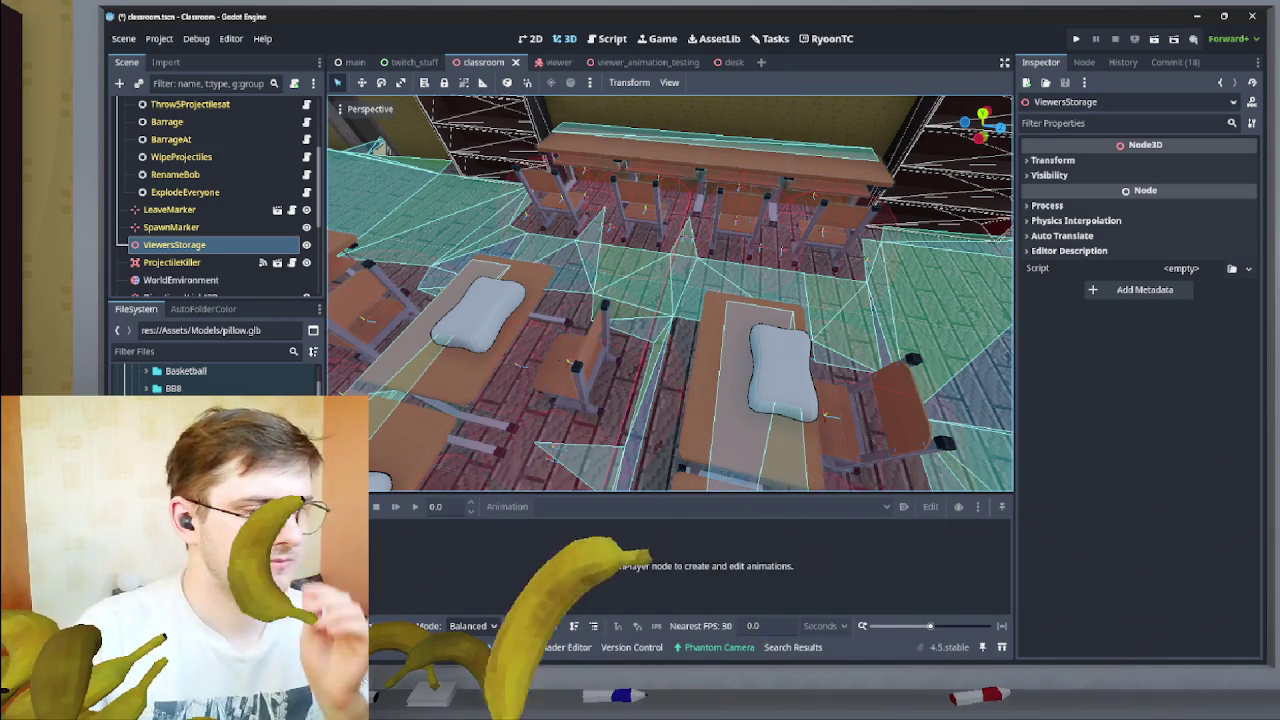
Bring the pillowed classroom desks into view and focus the FileSystem filter field
left_click_drag(670, 290, 725, 312)
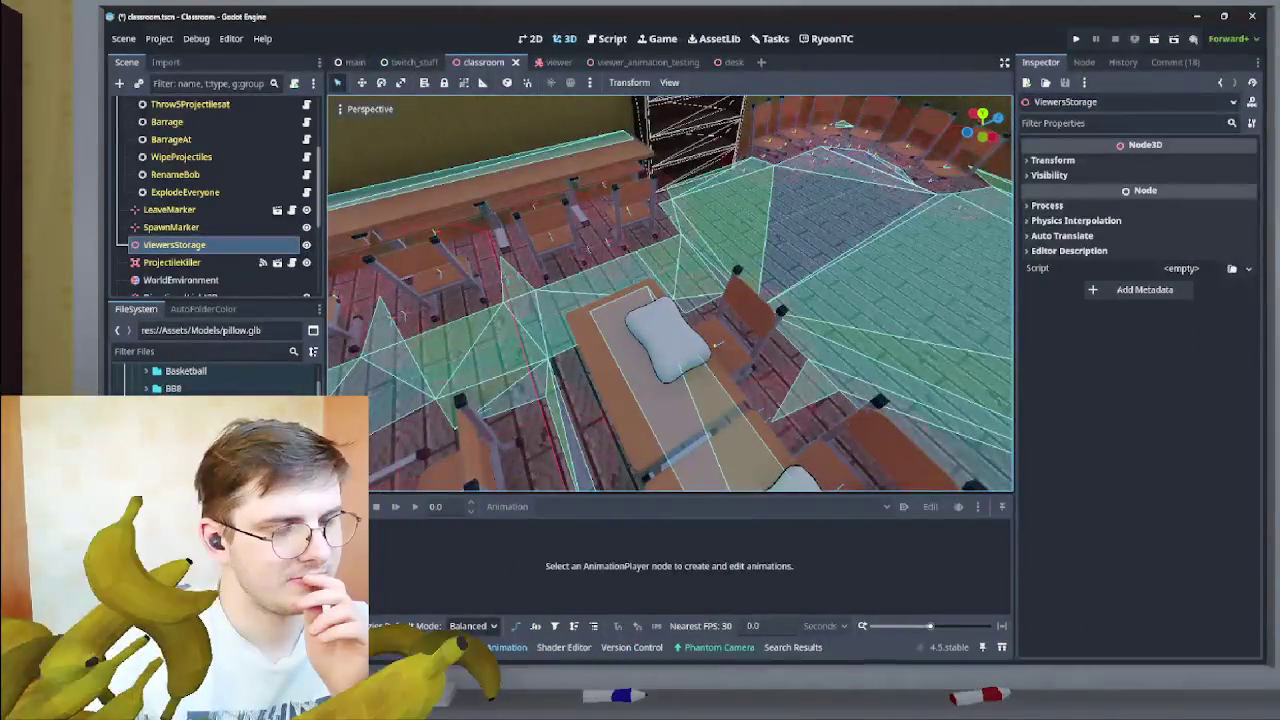
scroll(215, 200, "up", 5)
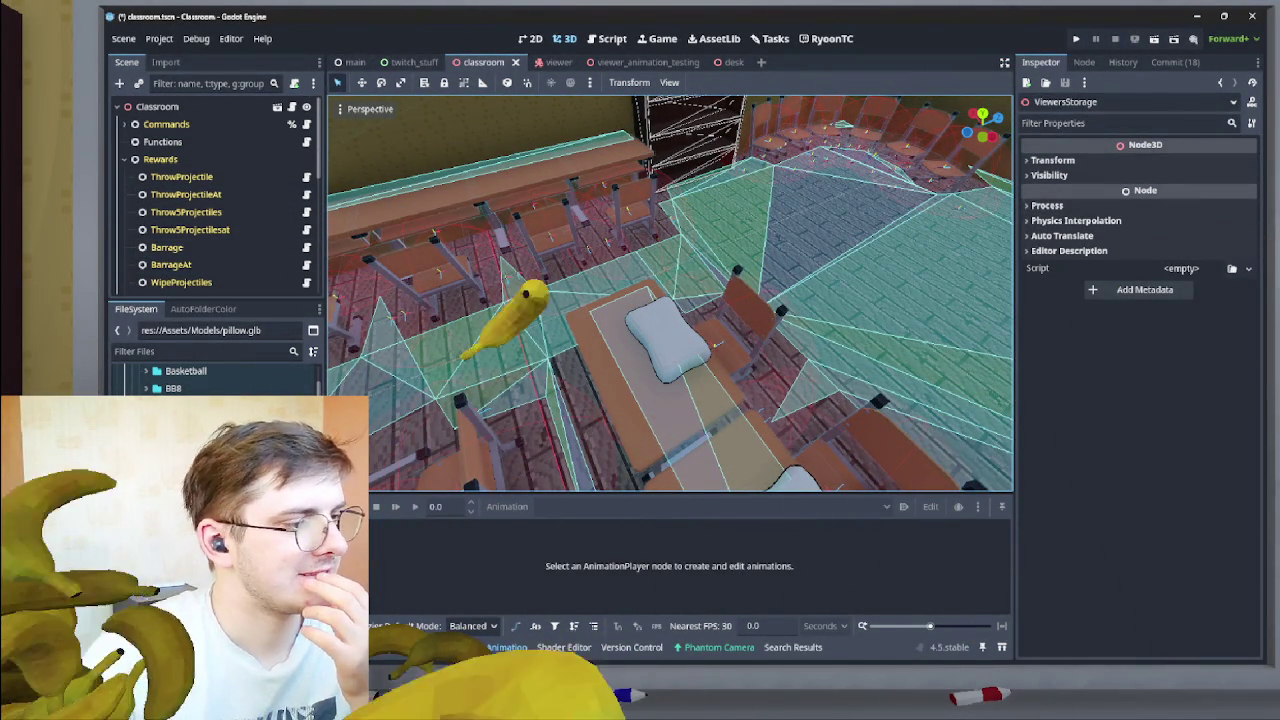
left_click(200, 351)
Filter FileSystem for 'desk', drop desk.tscn into the classroom, and hide the eight DeskMesh desks
type("desk")
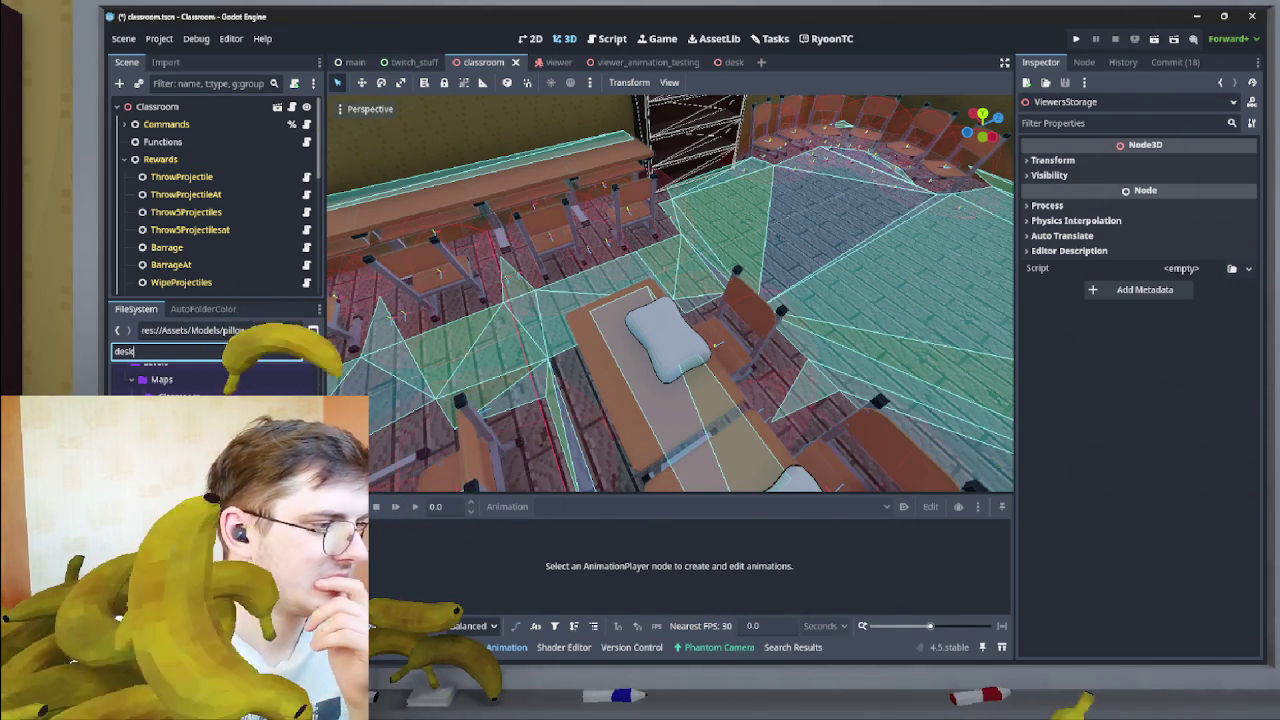
mouse_move(180, 420)
left_mouse_down()
mouse_move(730, 380)
mouse_move(771, 195)
mouse_move(757, 205)
left_mouse_up()
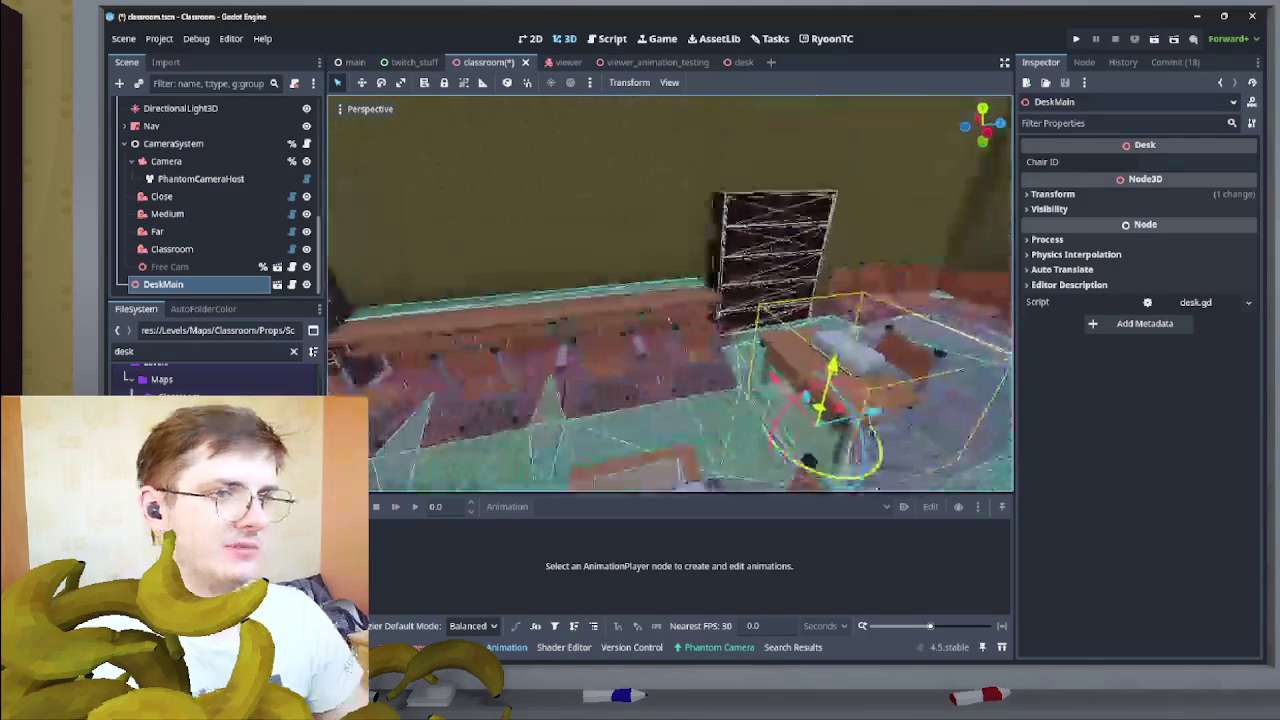
left_click(850, 320)
left_click(740, 290, "shift")
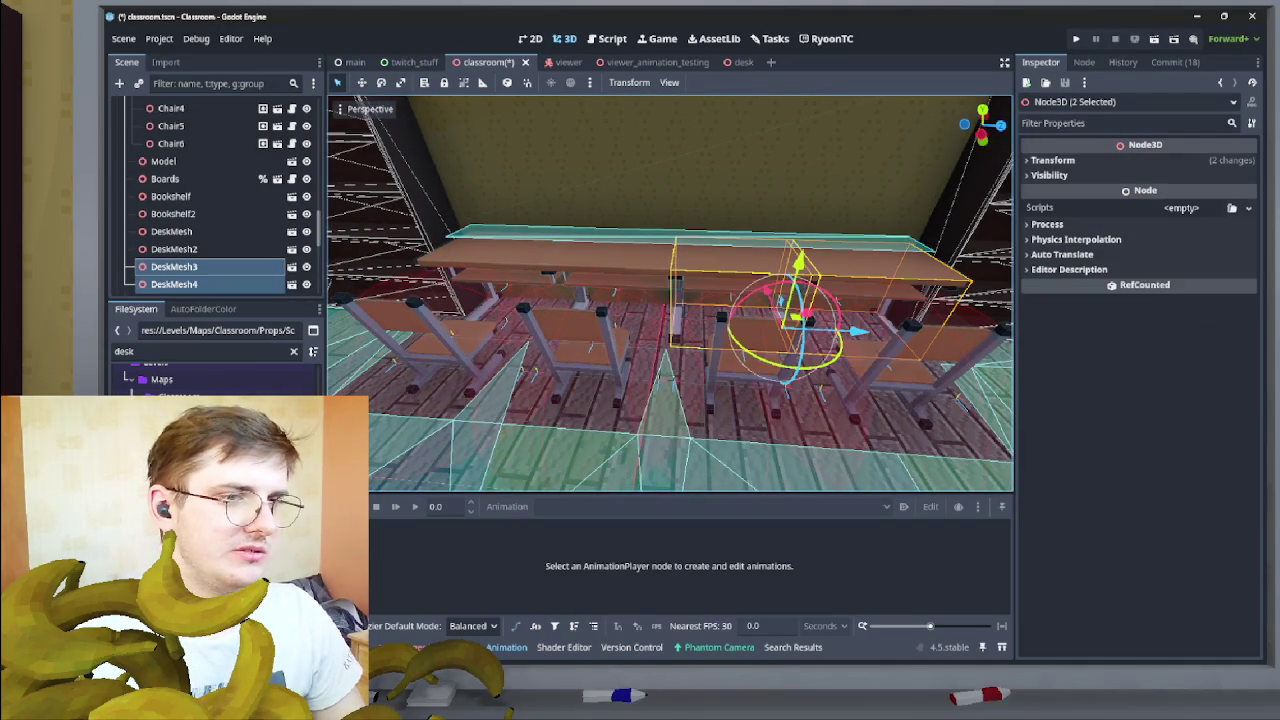
left_click(615, 290, "shift")
left_click(490, 295, "shift")
left_click(400, 305, "shift")
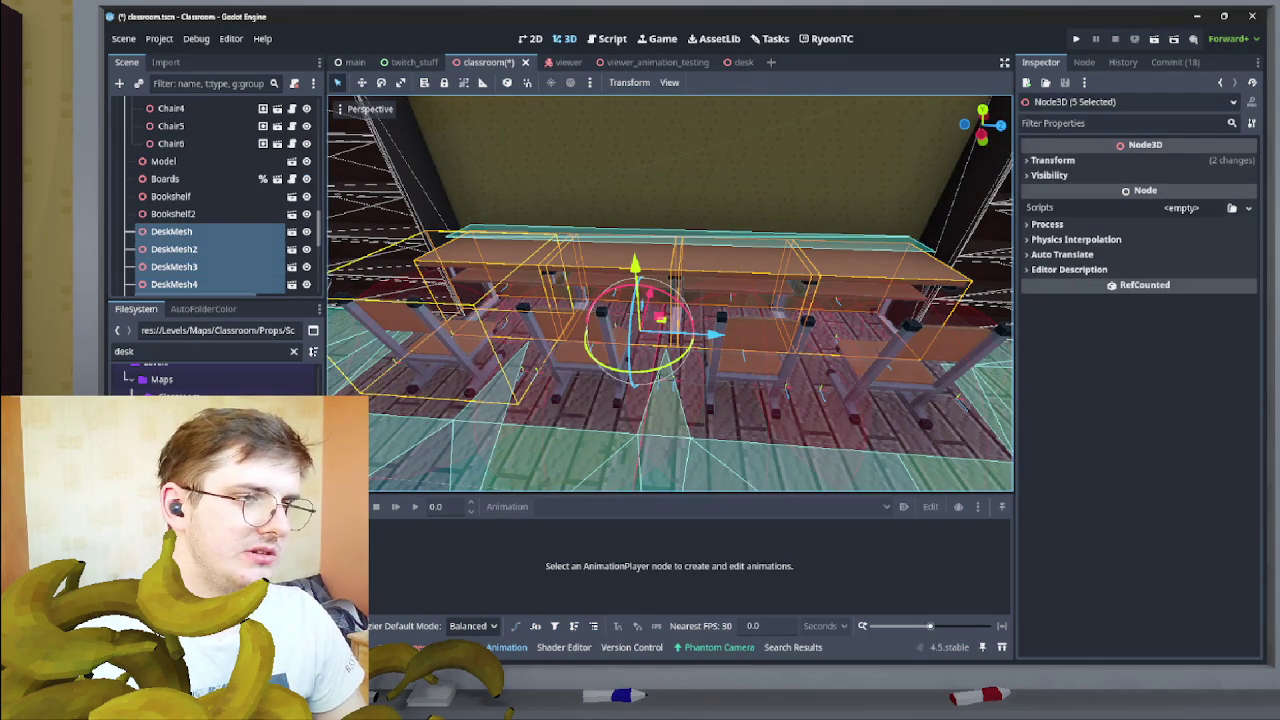
left_click(560, 300, "shift")
left_click(780, 330, "shift")
left_click(910, 380, "shift")
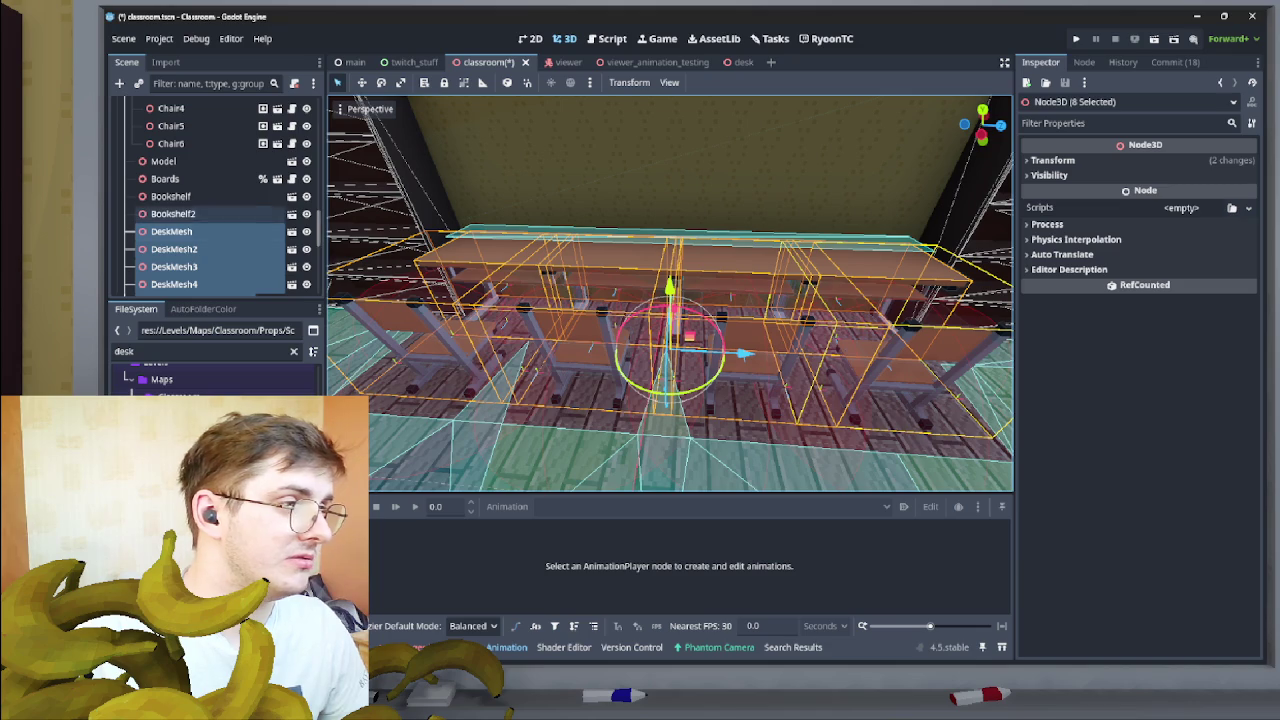
left_click(306, 231)
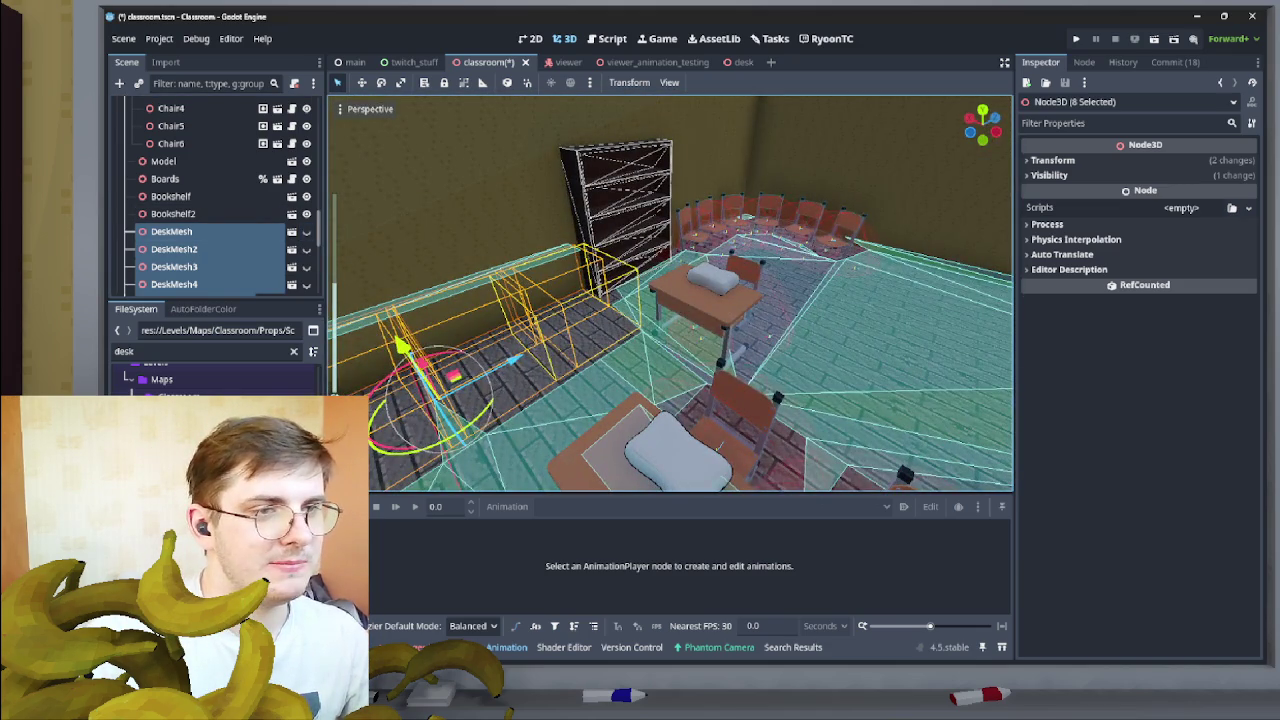
Position the new DeskMain desk among the remaining desks, checking it from Top view
left_click(716, 300)
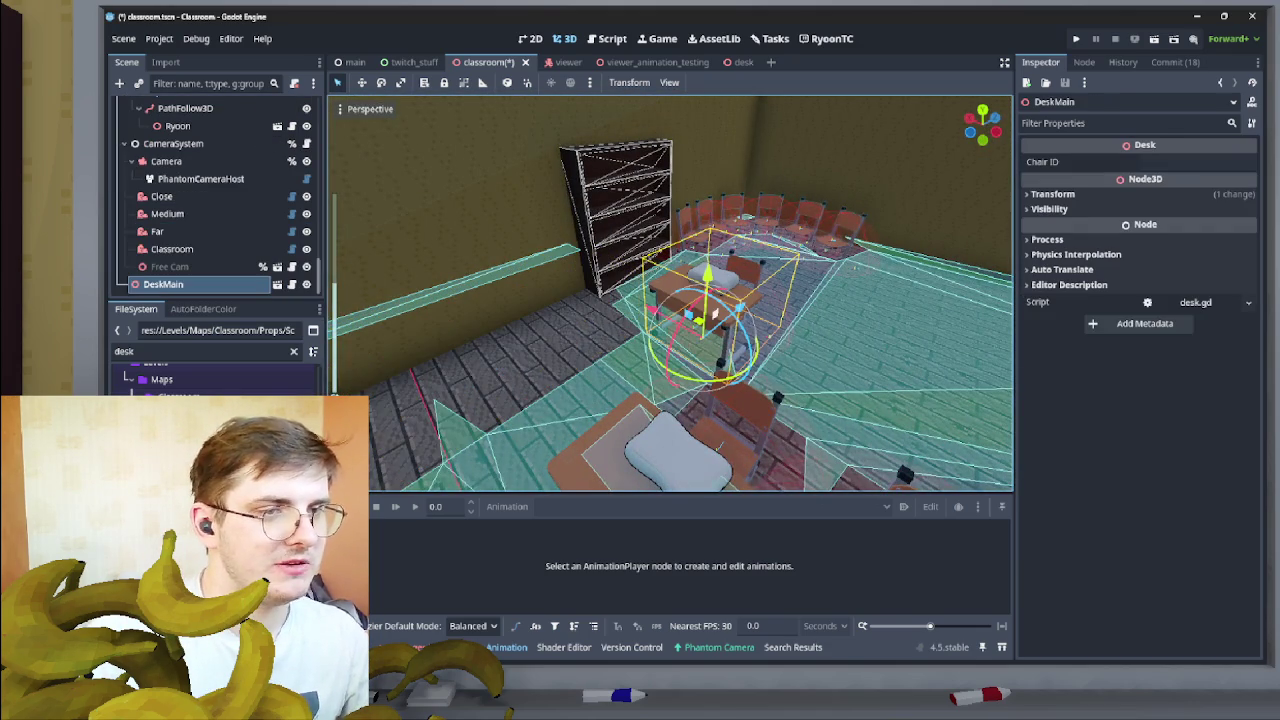
left_click_drag(700, 300, 580, 300)
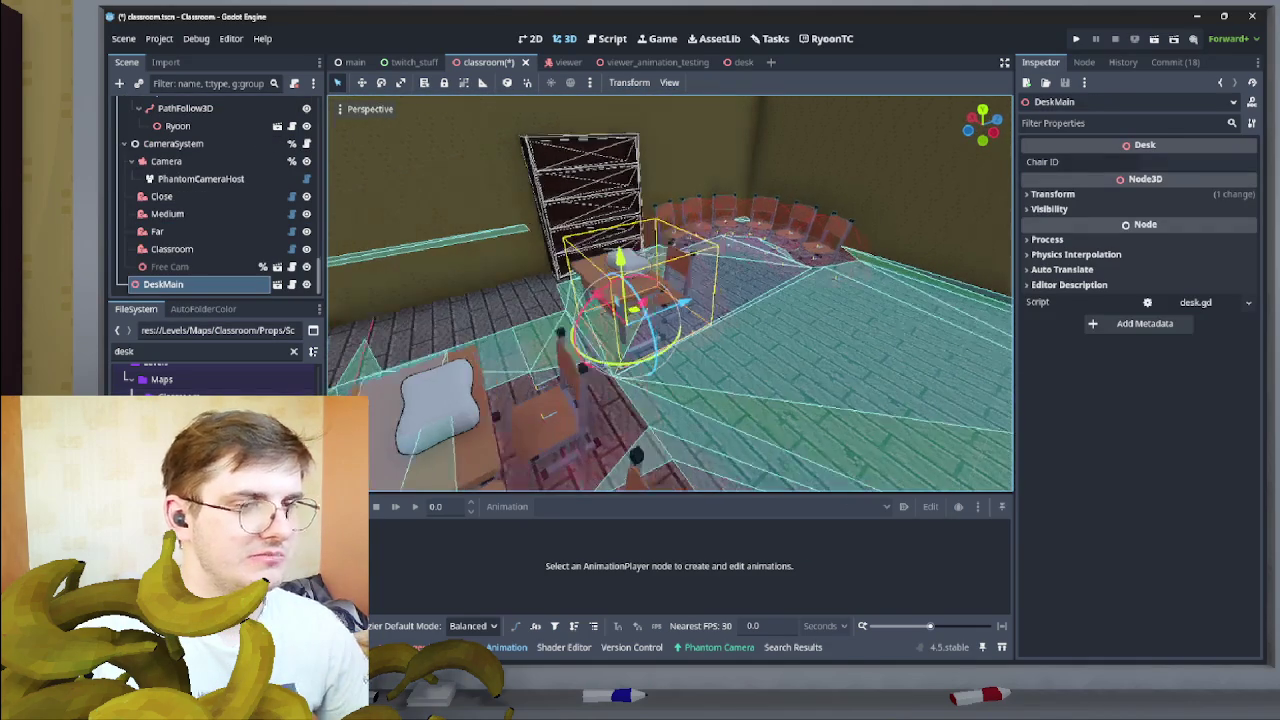
left_click_drag(650, 330, 618, 330)
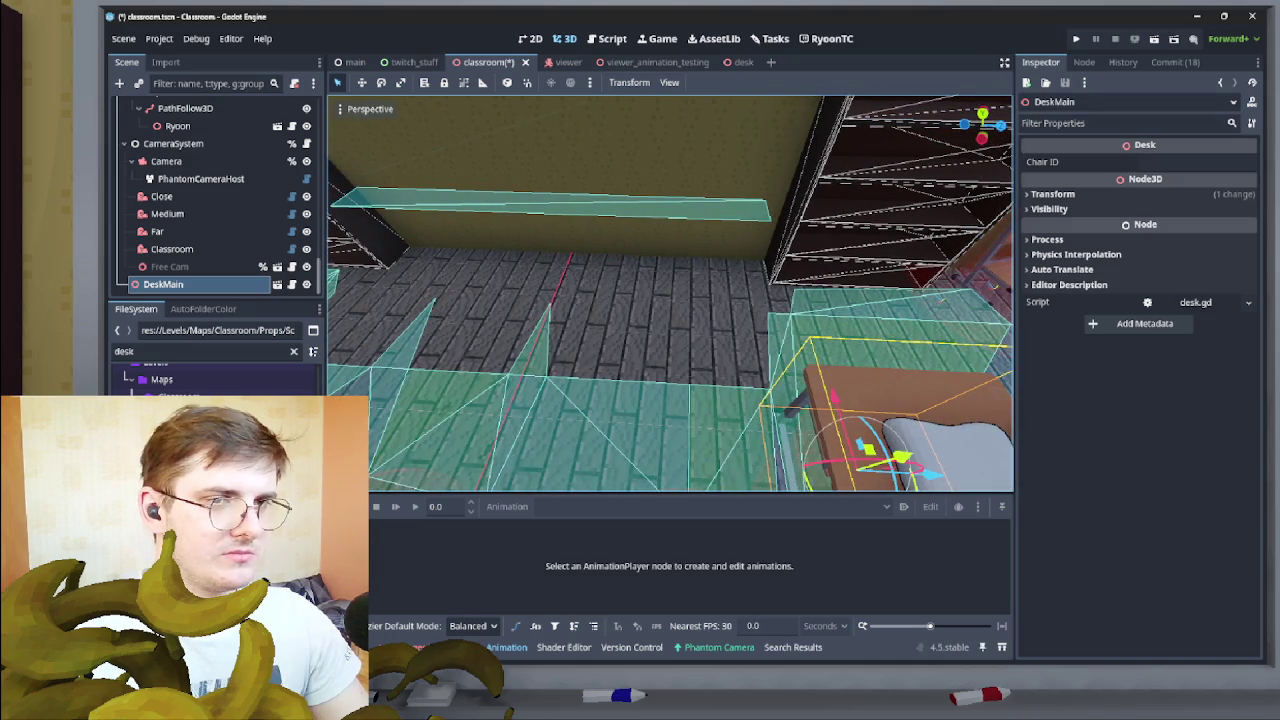
left_click(983, 115)
left_click(500, 280)
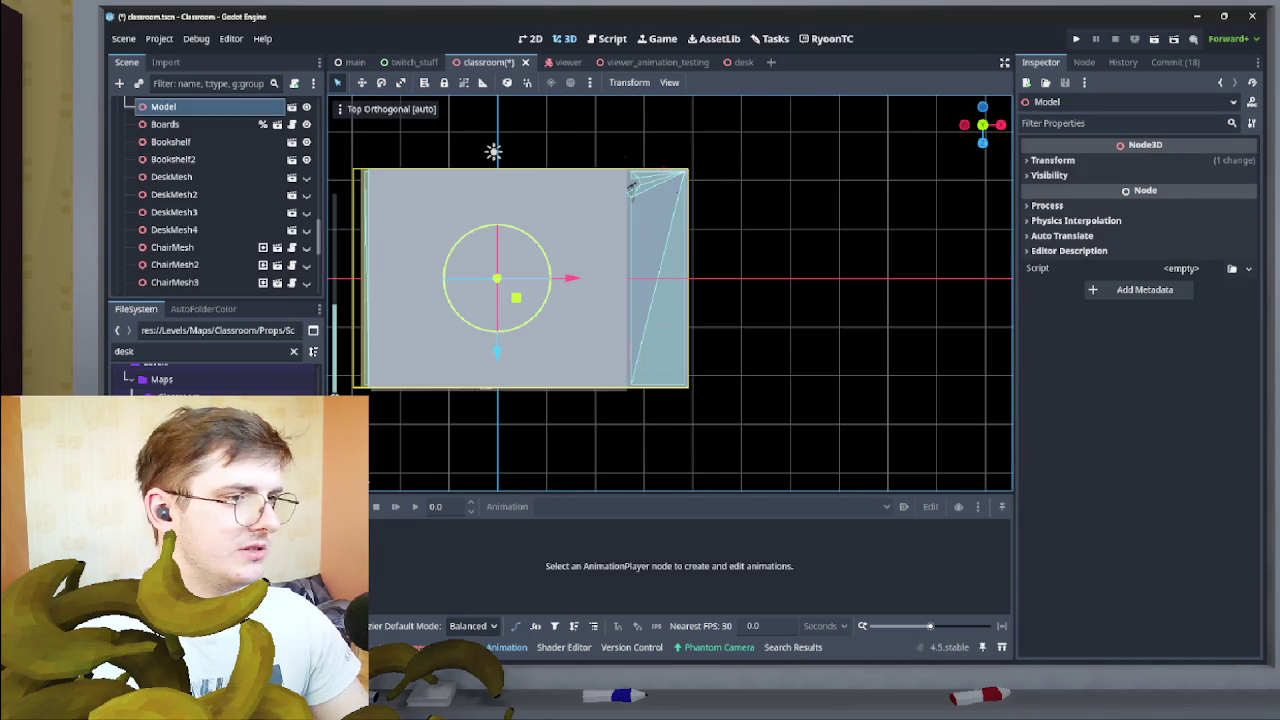
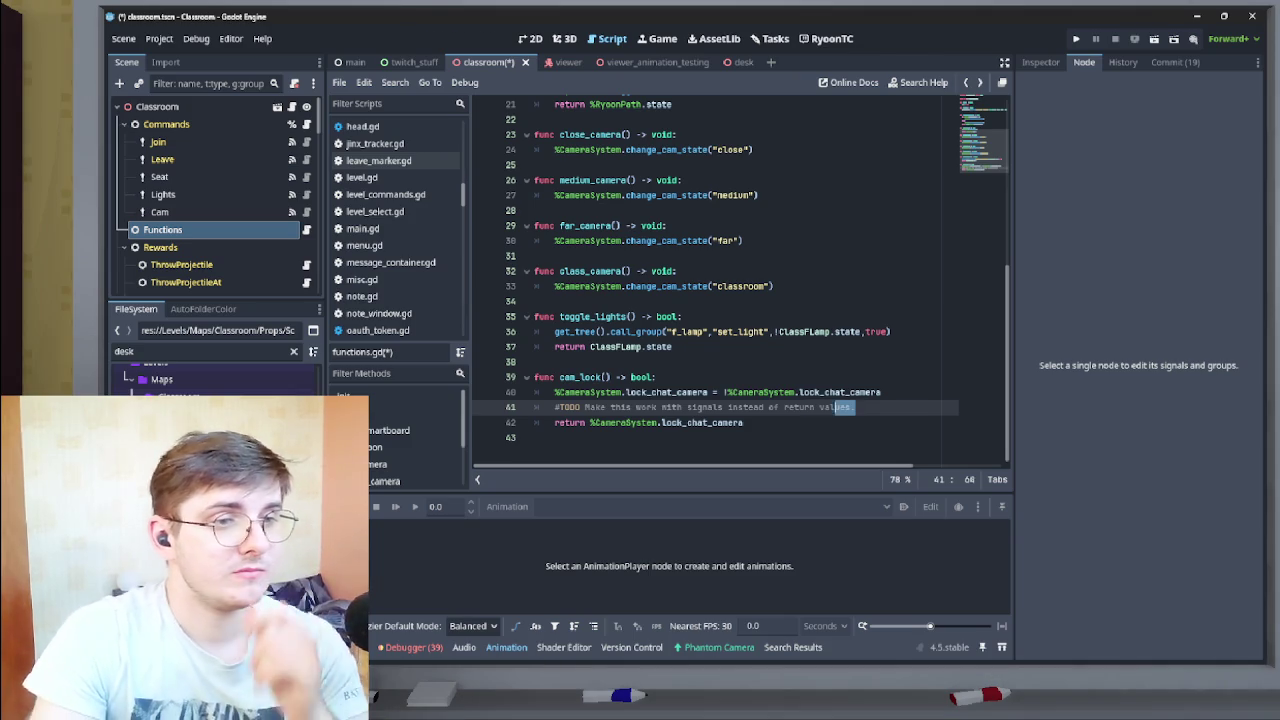
Paste the signals TODO comment above toggle_lights' return and clear cam_lock's lock_chat_camera line
key("shift+Home")
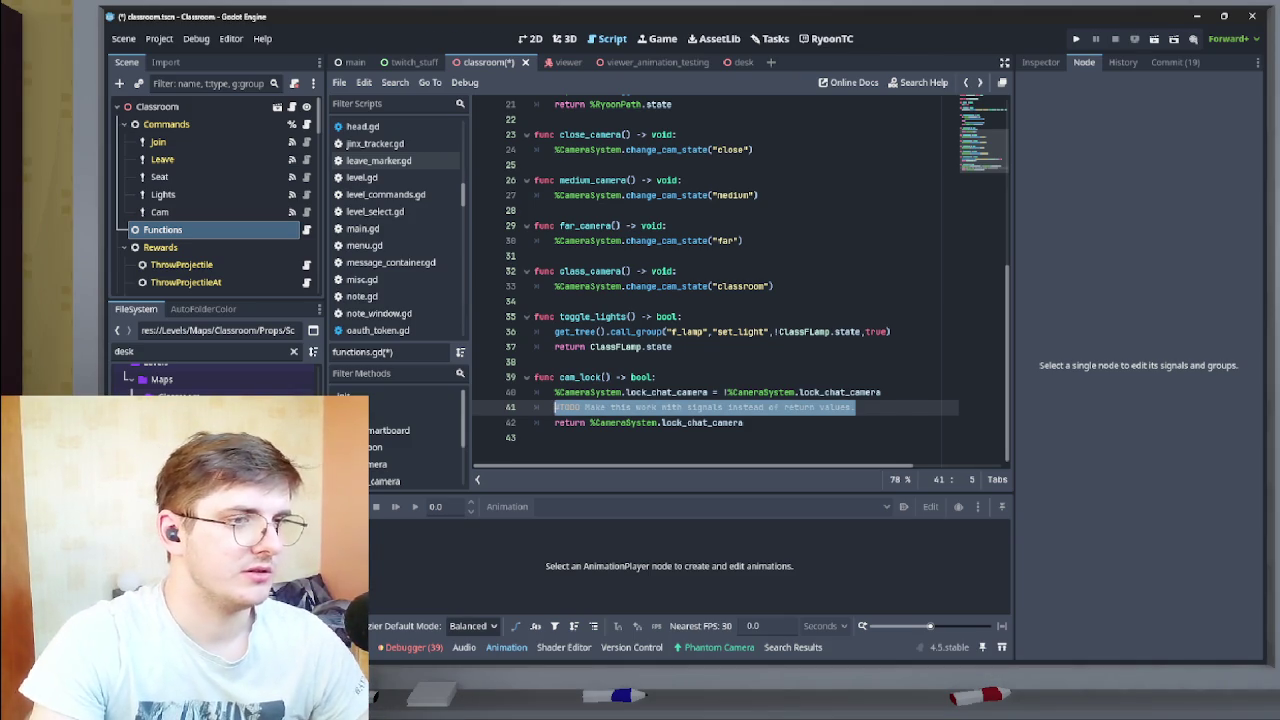
left_click(555, 347)
key("Return")
key("Up")
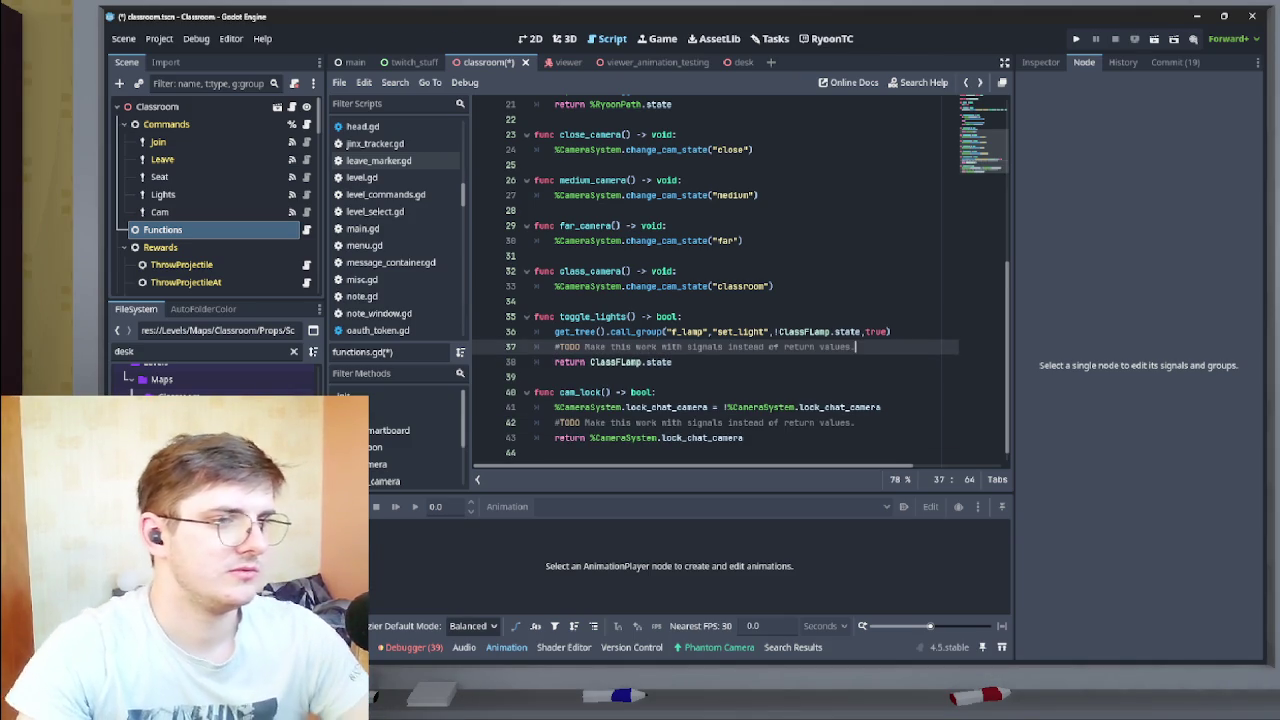
key("ctrl+v")
left_click(555, 453)
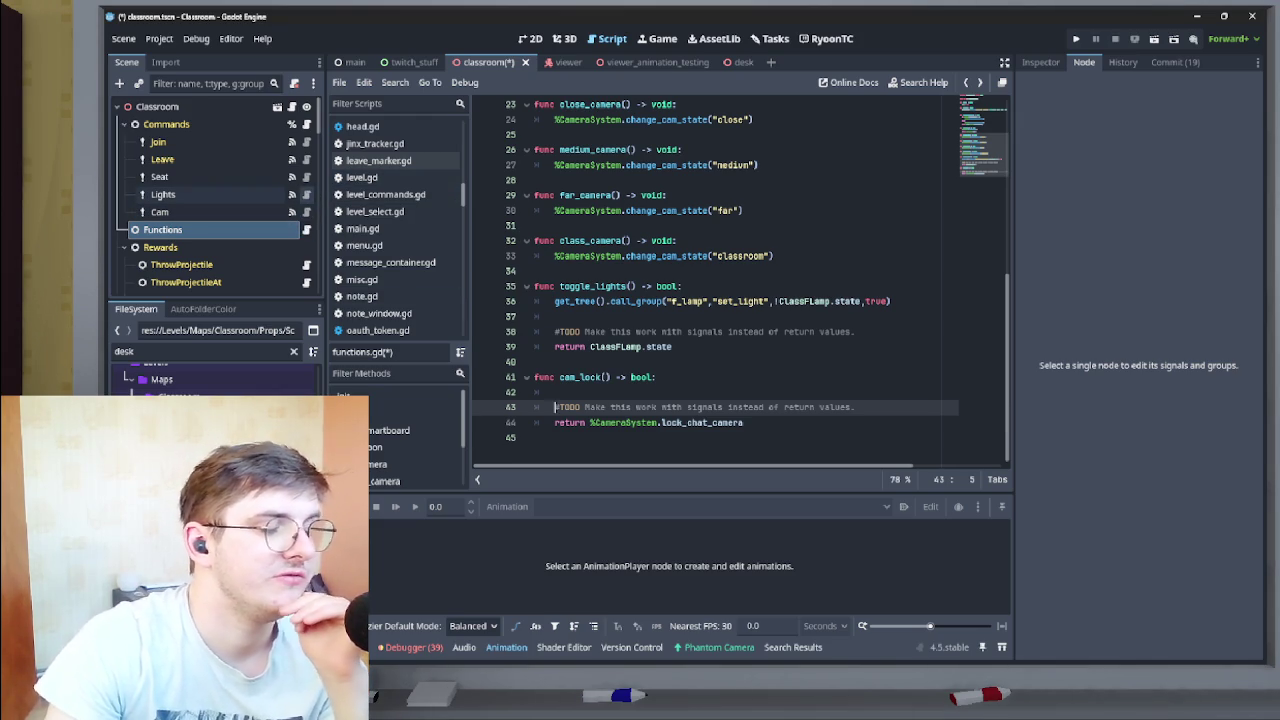
left_click(306, 194)
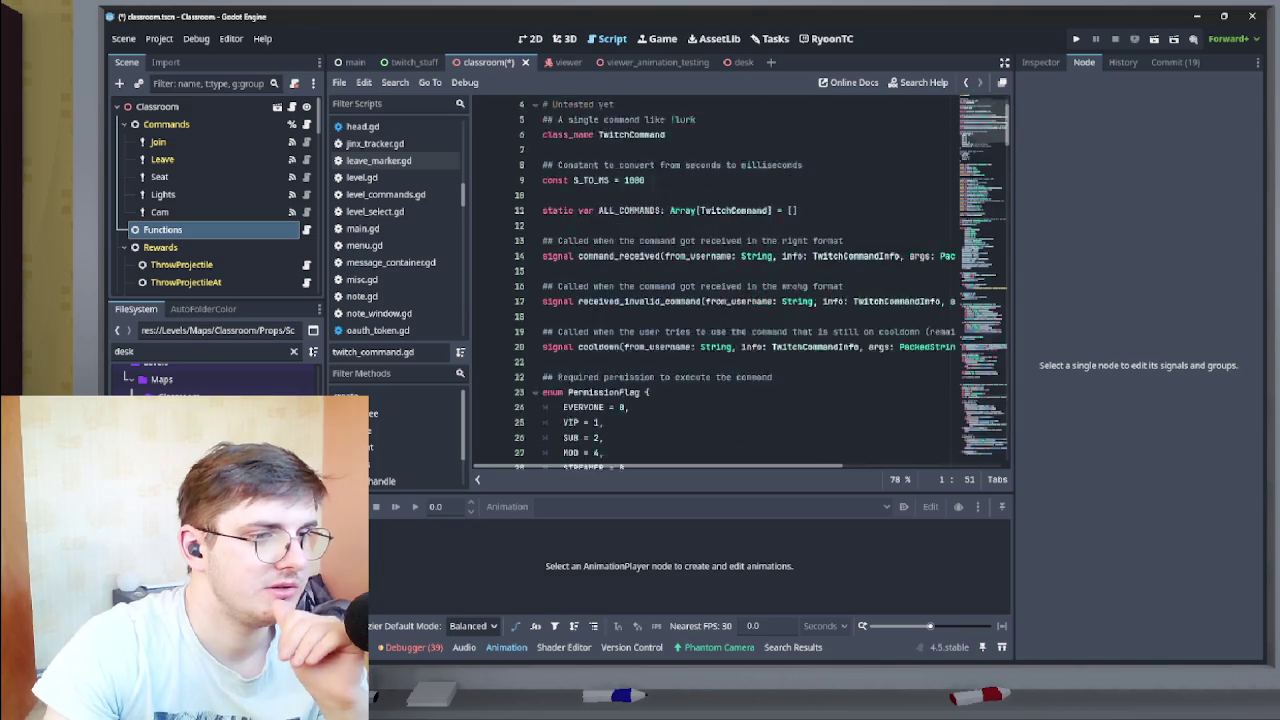
Open classroom_commands.gd and check its LevelCommands base script definition
left_click(307, 124)
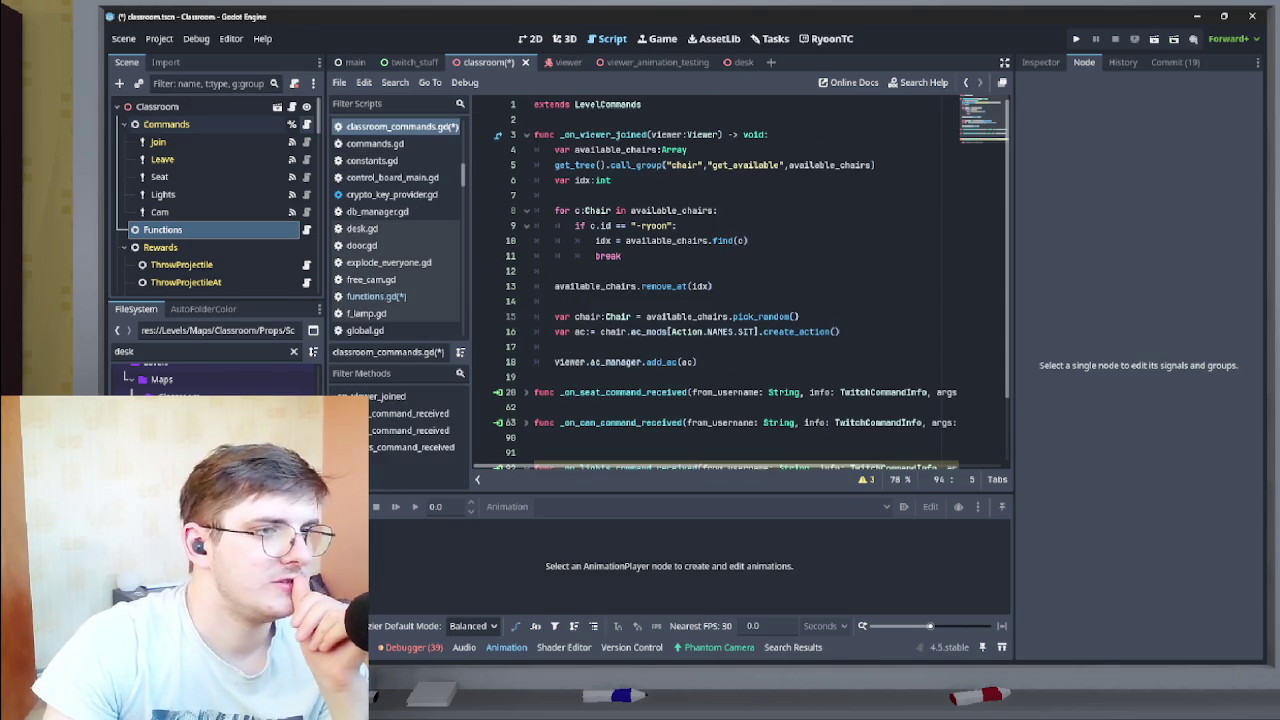
left_click(555, 407)
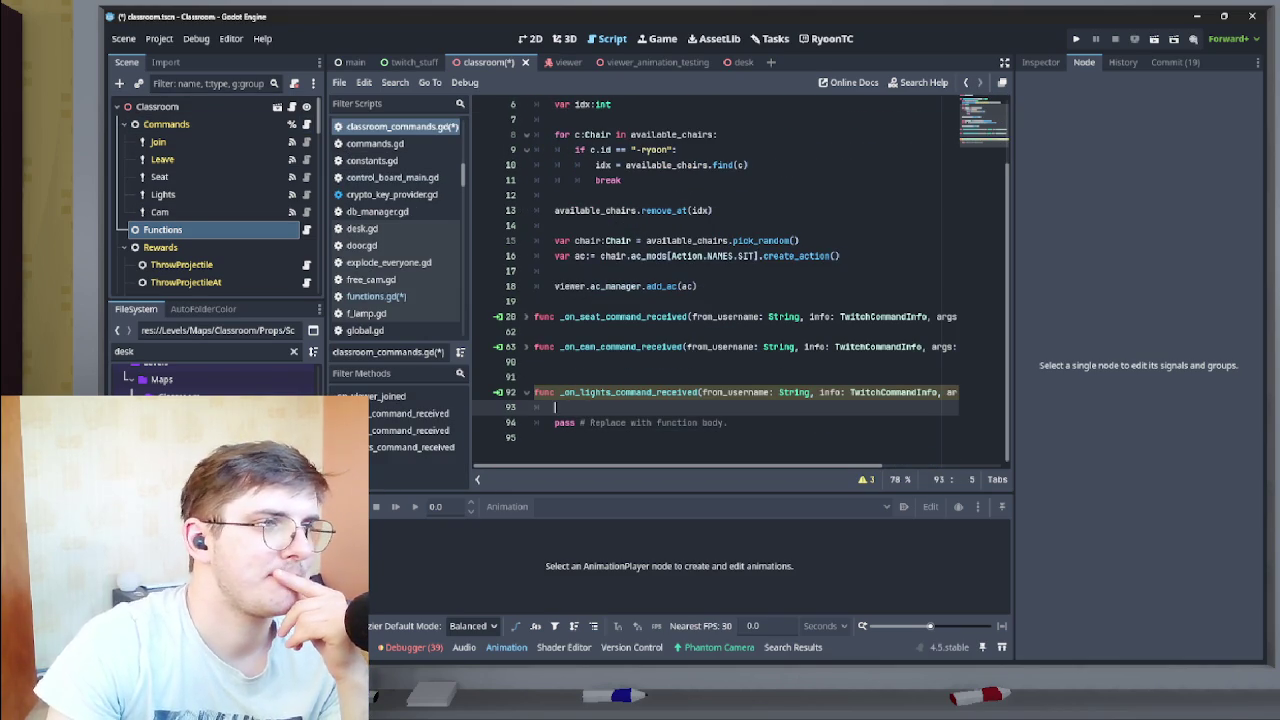
scroll(740, 280, "up", 2)
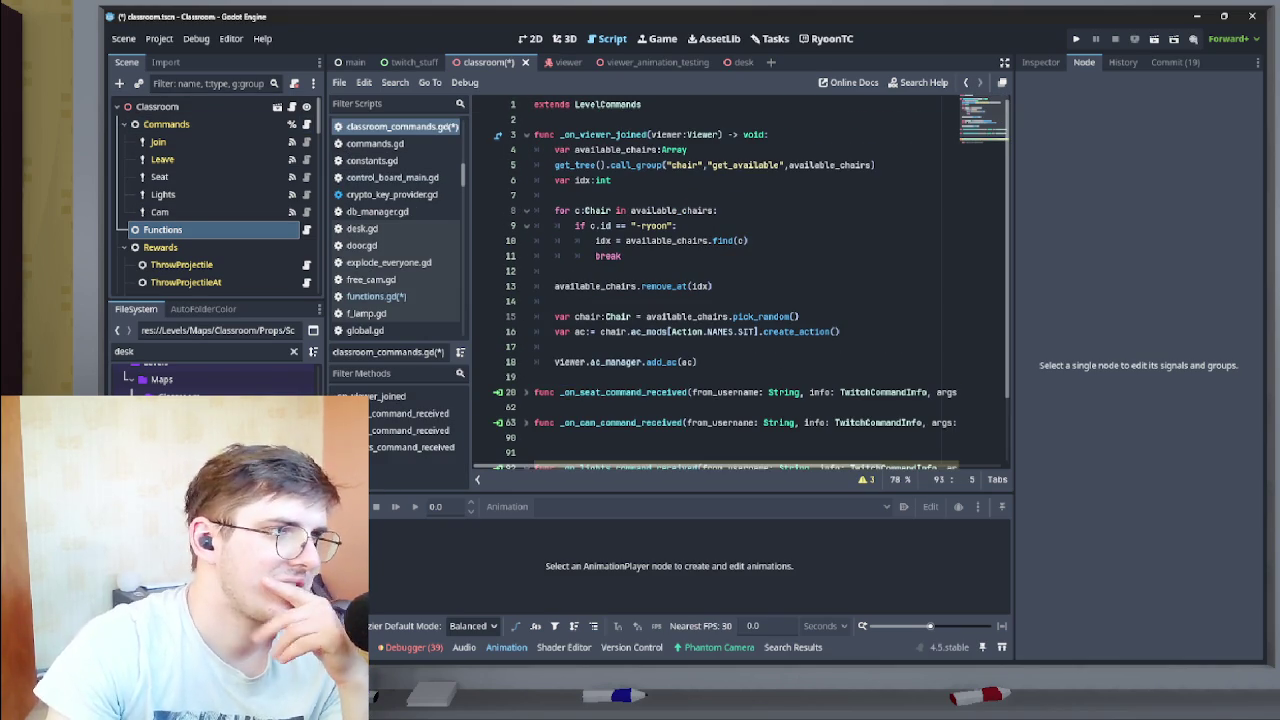
scroll(740, 280, "down", 2)
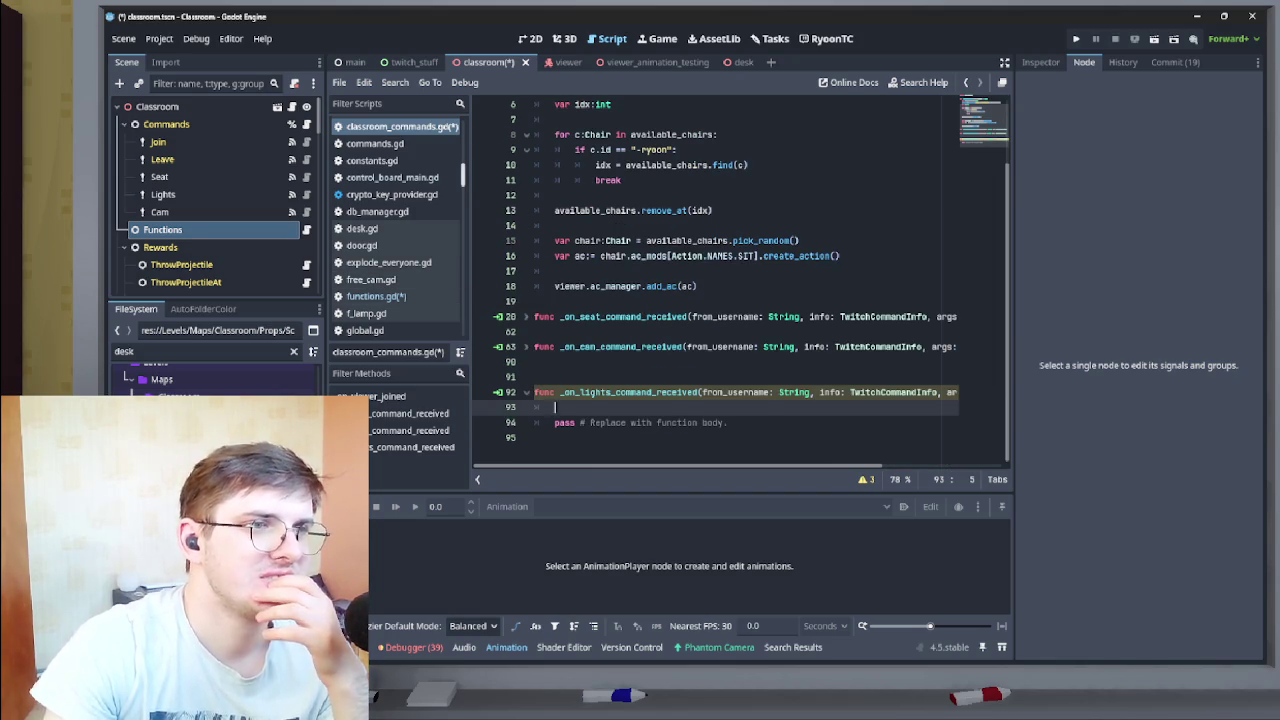
scroll(740, 280, "up", 2)
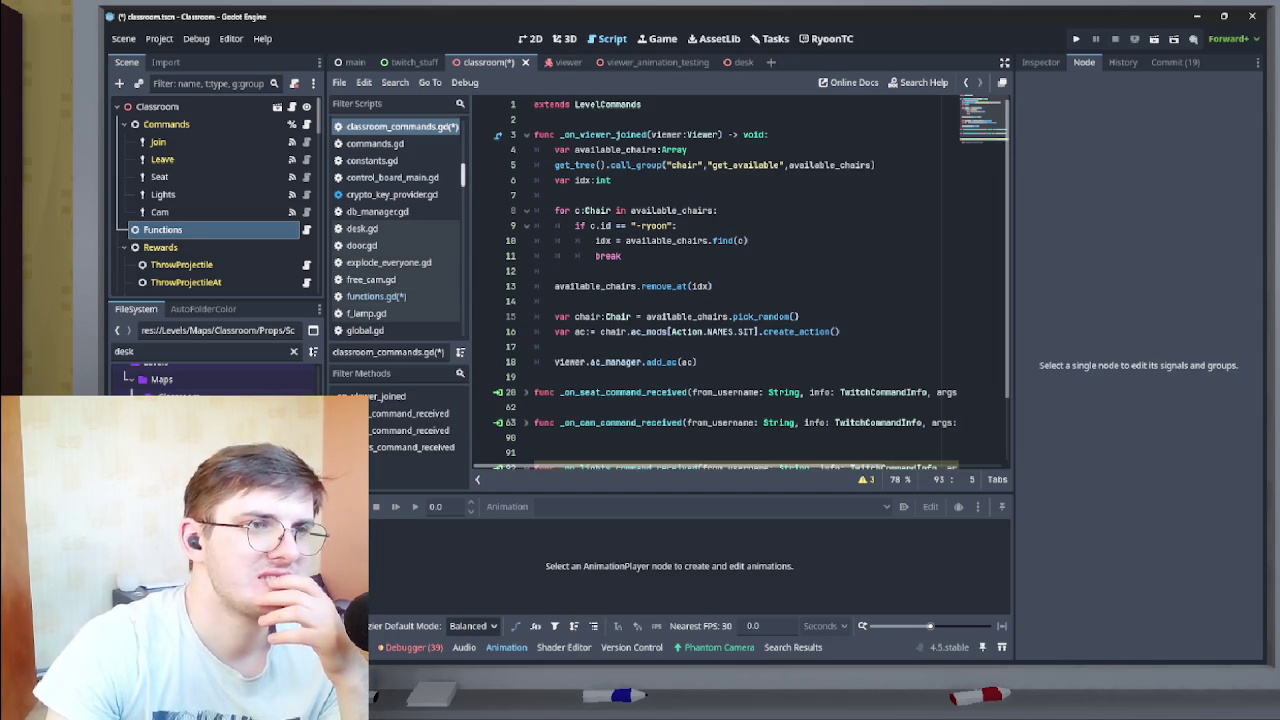
scroll(740, 280, "down", 2)
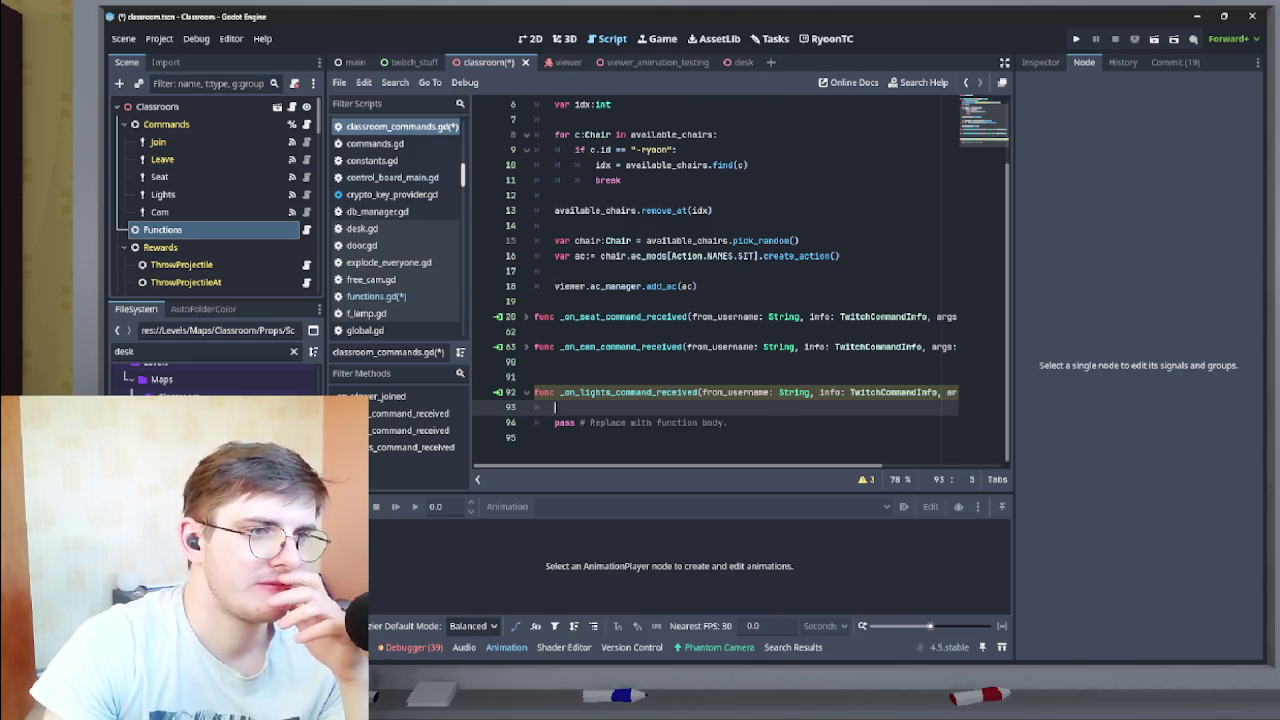
scroll(740, 280, "up", 2)
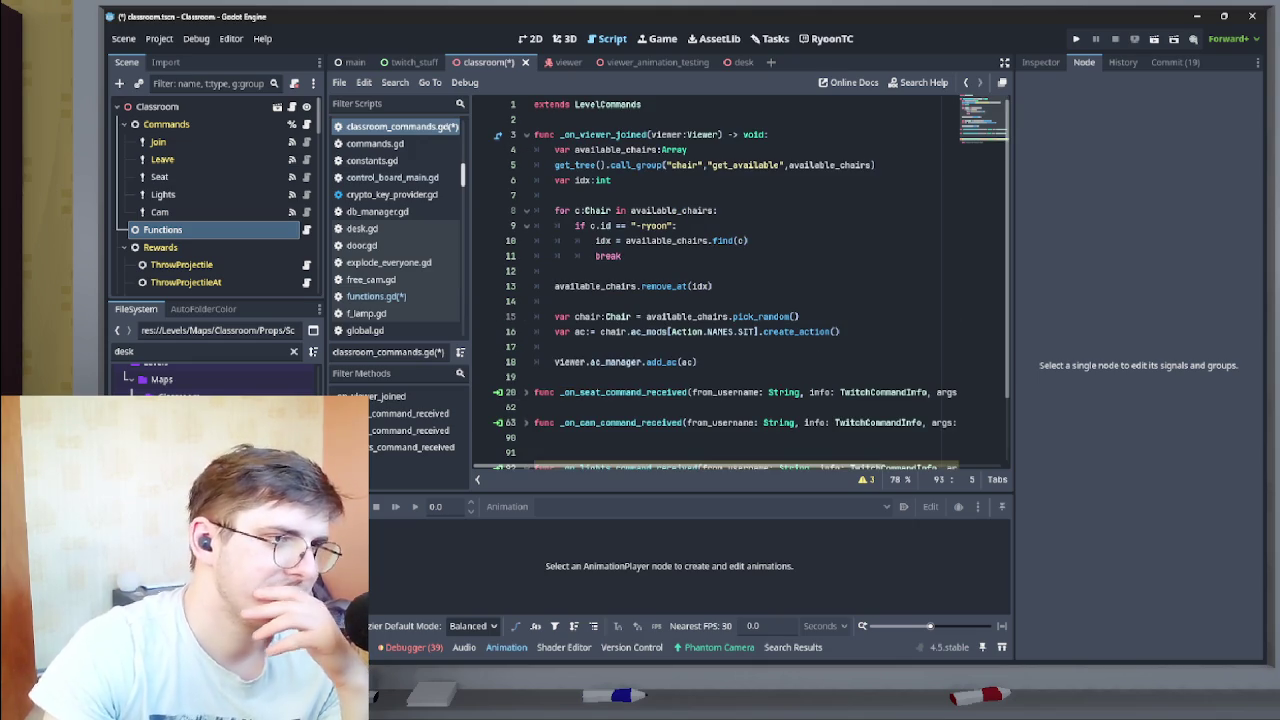
left_click(607, 104, "ctrl")
scroll(740, 280, "up", 7)
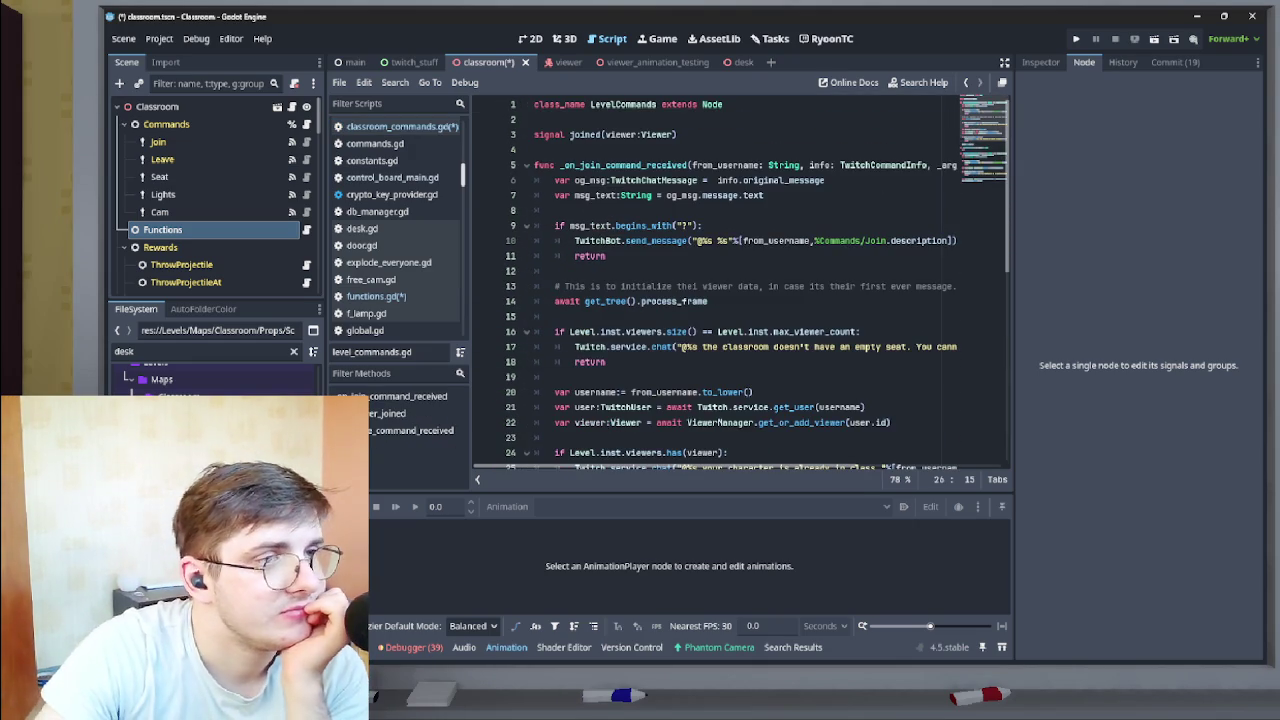
scroll(740, 280, "down", 7)
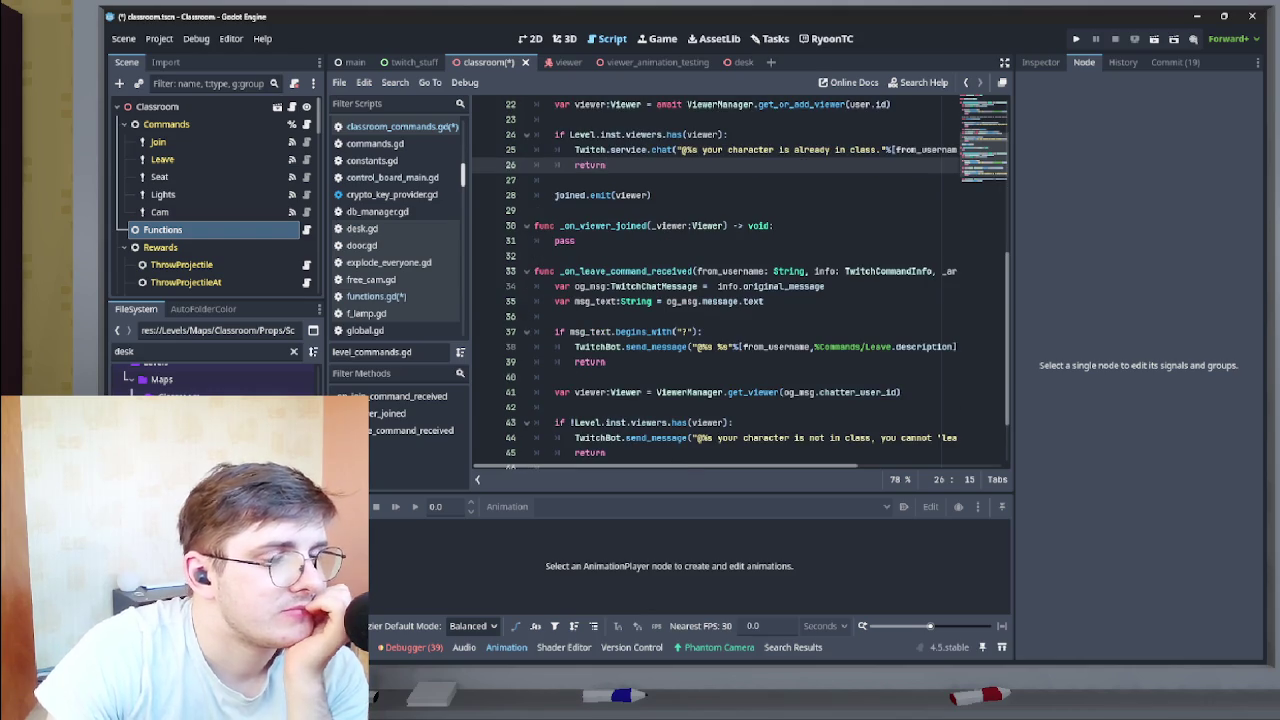
key("alt+Left")
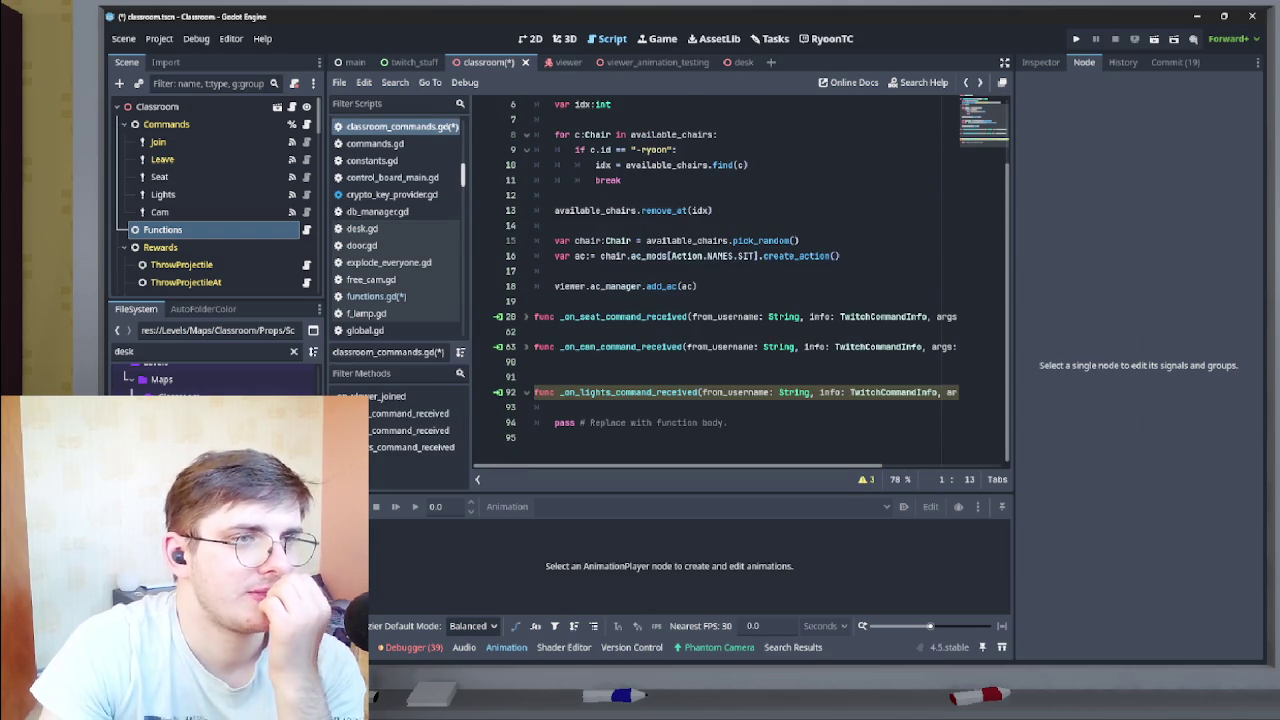
left_click(555, 407)
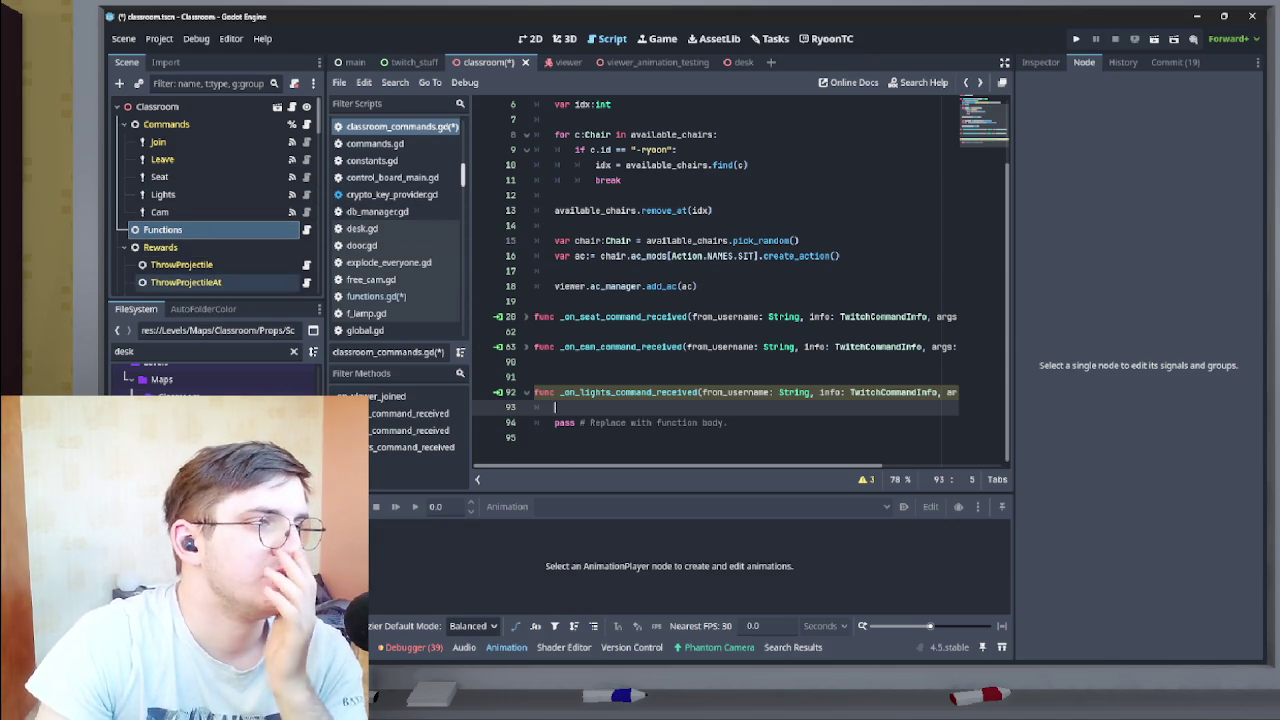
scroll(300, 195, "down", 1)
scroll(210, 195, "down", 2)
scroll(210, 195, "up", 3)
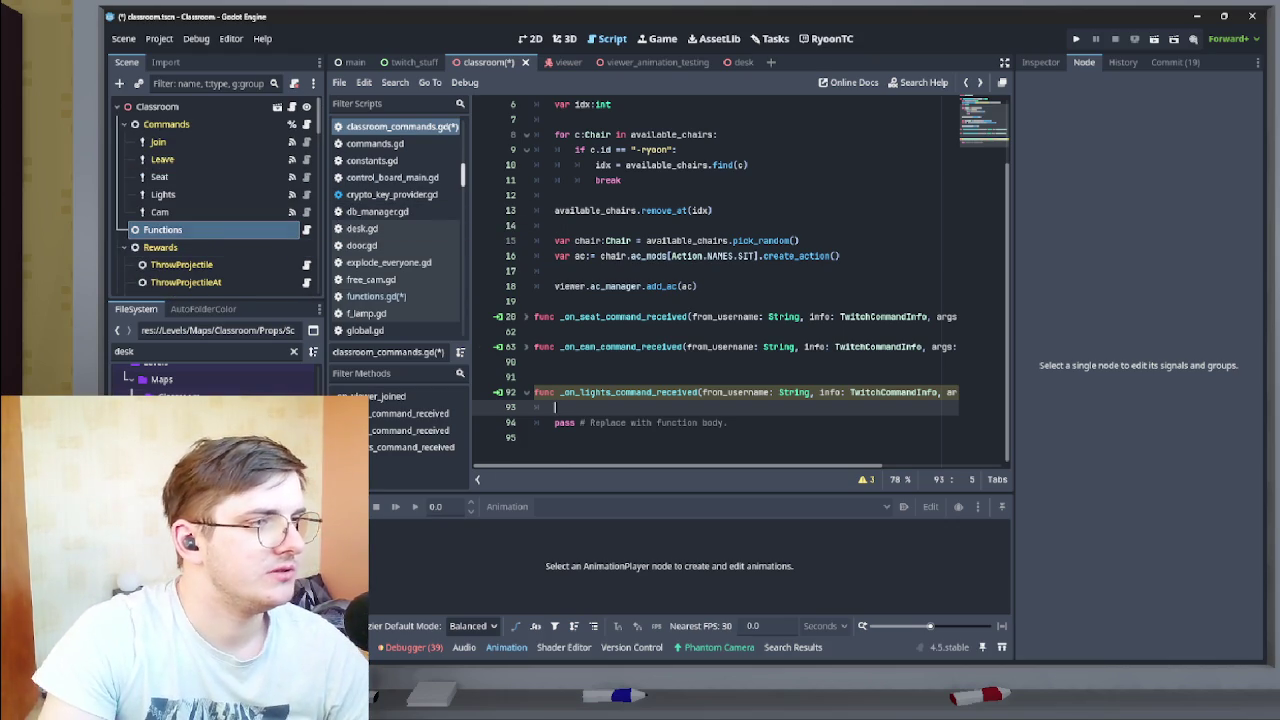
mouse_move(215, 229)
left_mouse_down()
mouse_move(240, 125)
mouse_move(245, 140)
mouse_move(725, 150)
mouse_move(560, 134)
mouse_move(538, 119)
left_mouse_up()
mouse_move(538, 119)
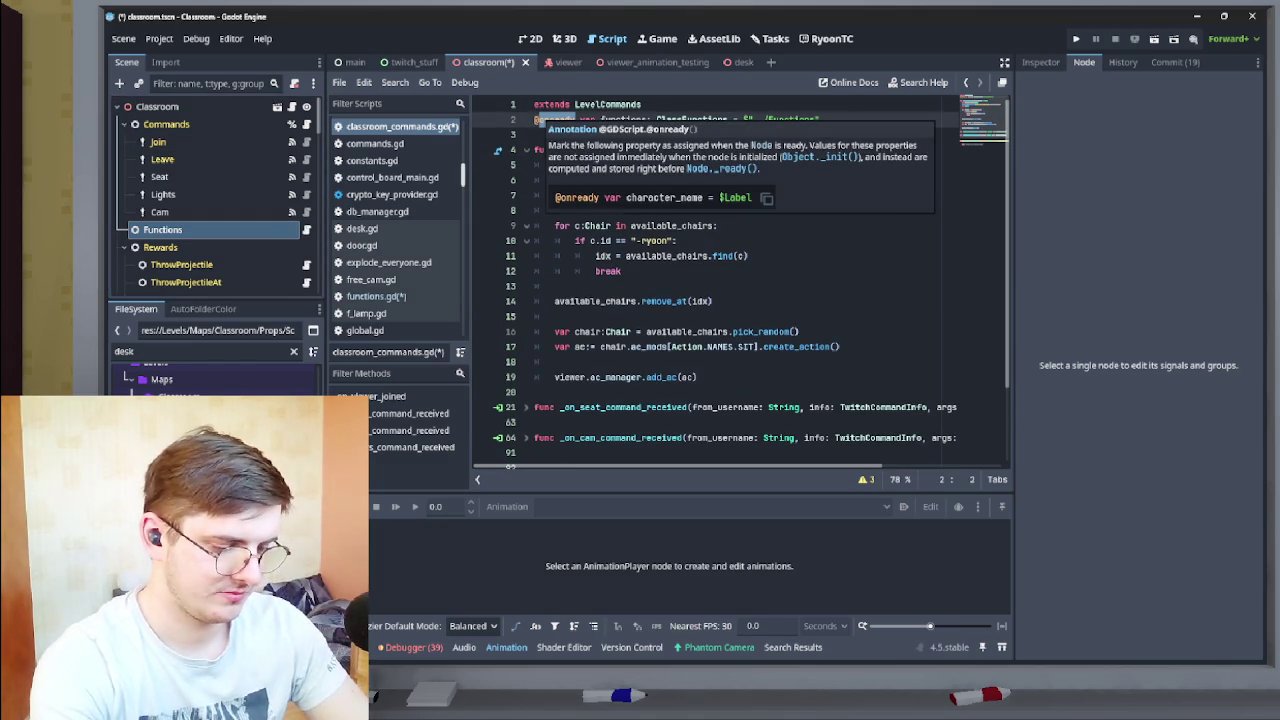
type("export")
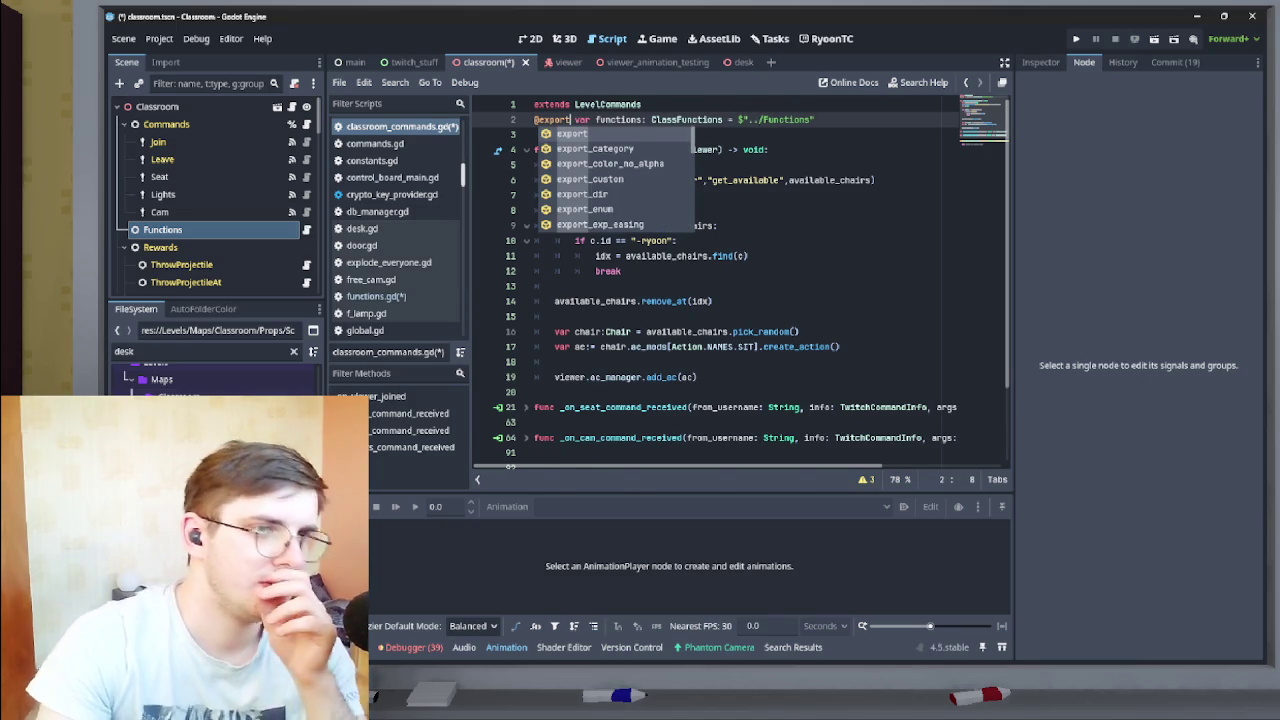
left_click(635, 119)
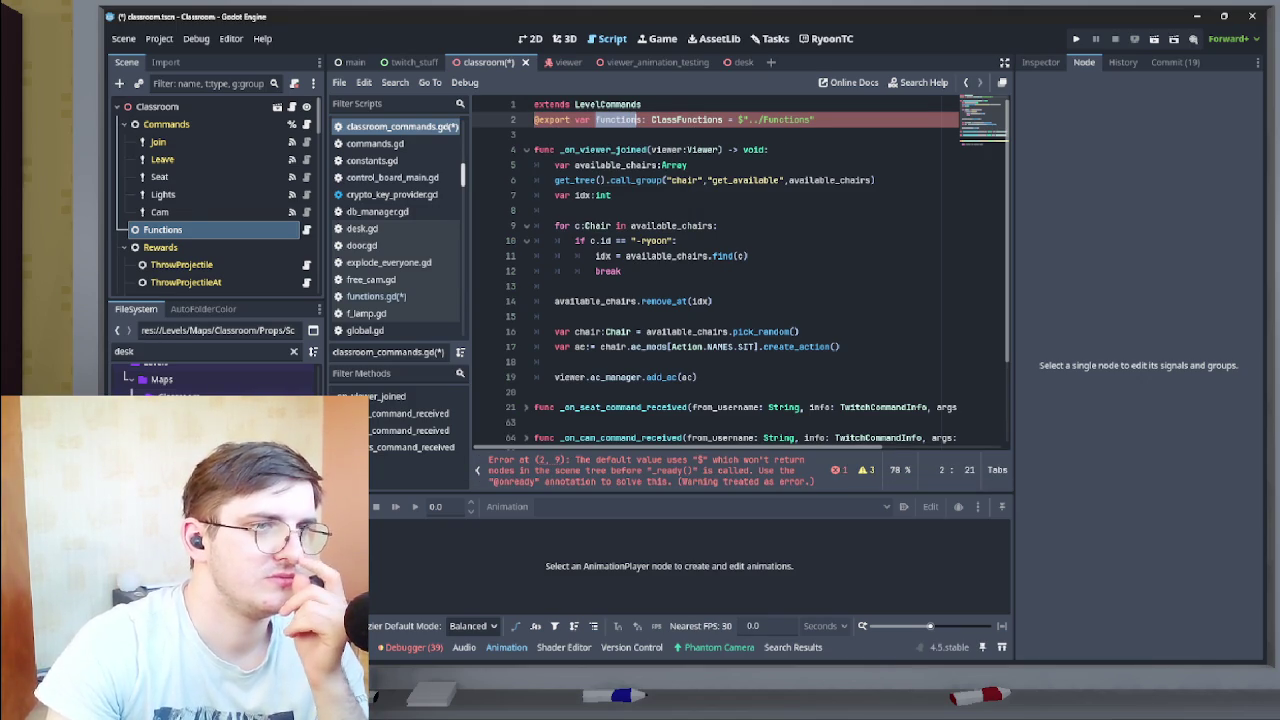
left_click(659, 119)
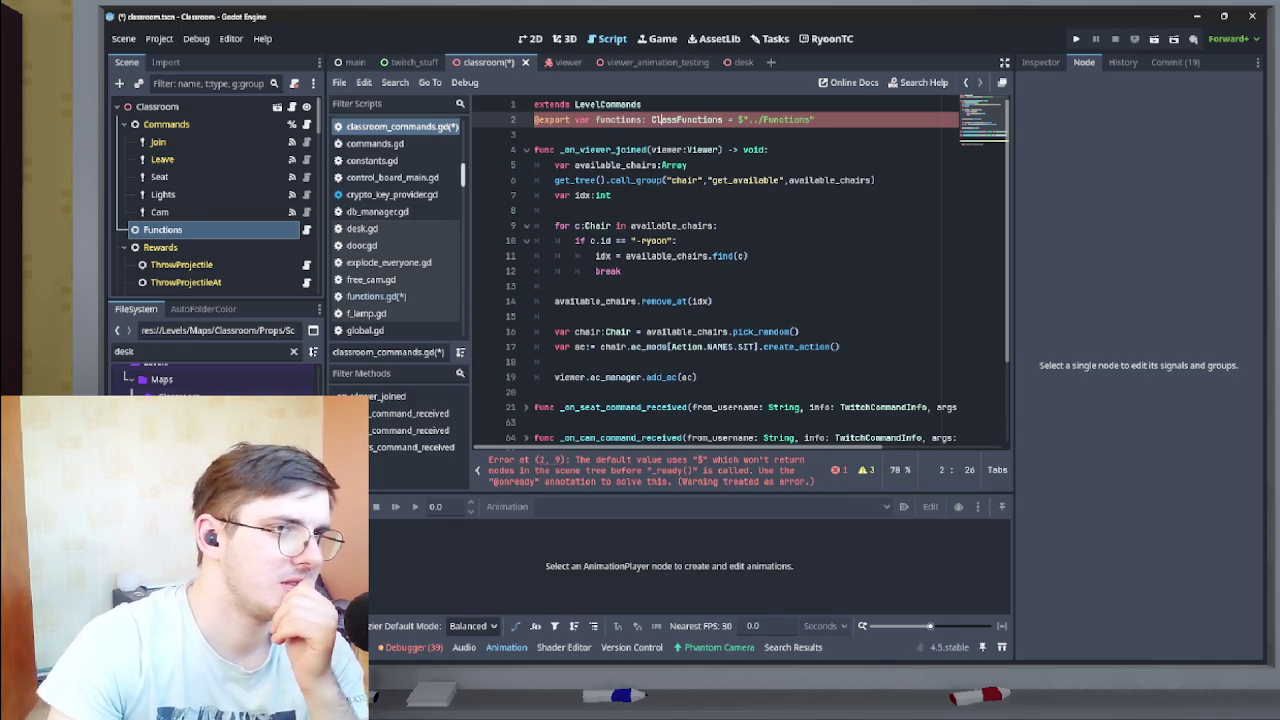
key("shift+End")
left_click(722, 119)
key("shift+End")
key("BackSpace")
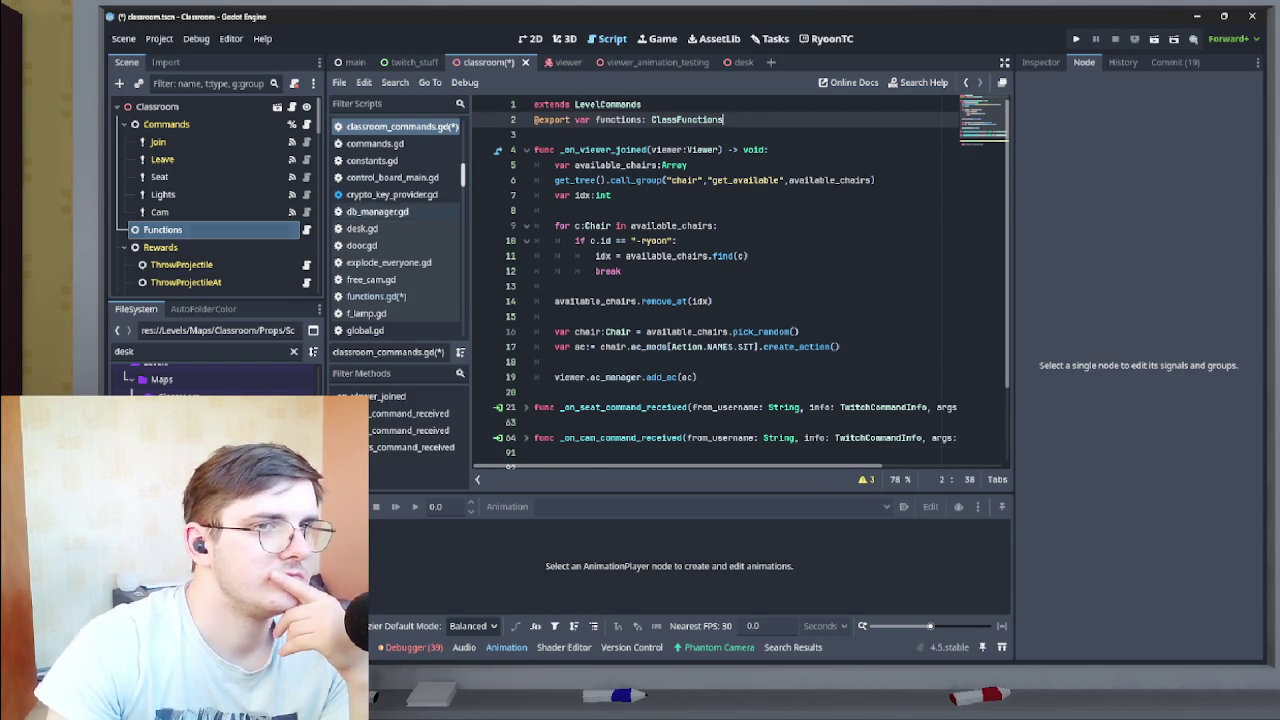
Save the scripts and show the Commands node's properties in the Inspector
left_click(560, 134)
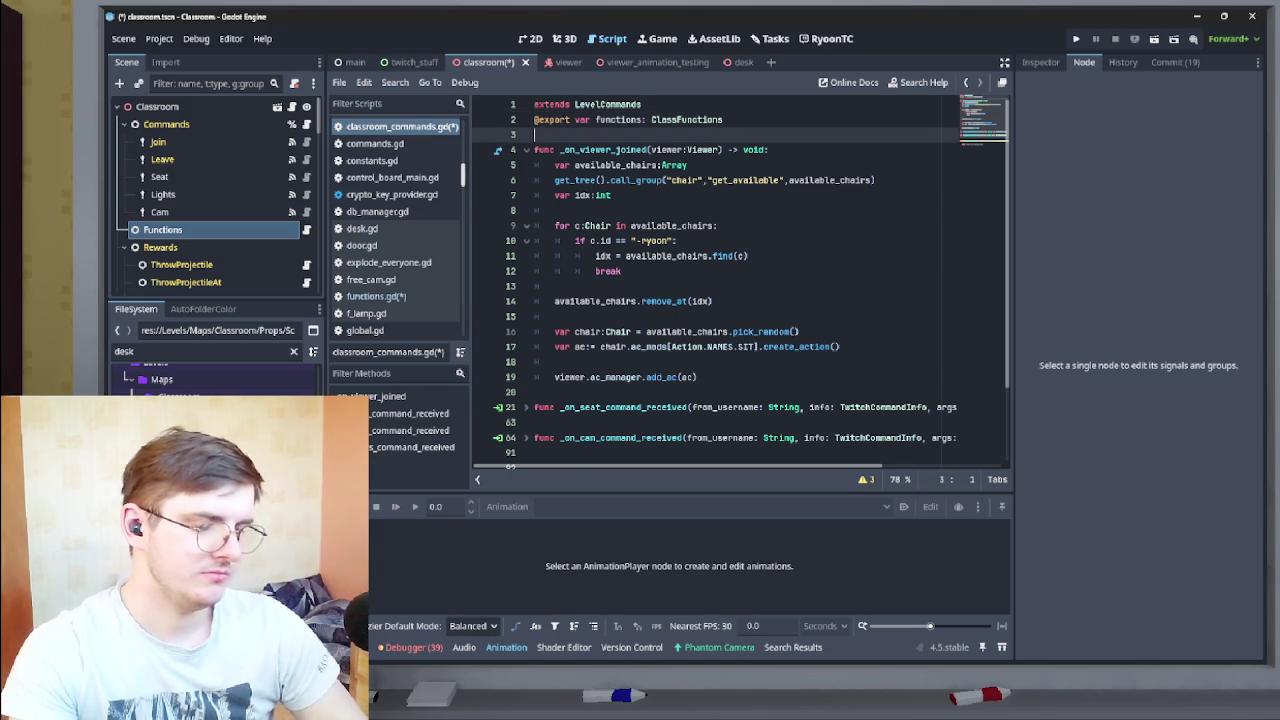
key("ctrl+s")
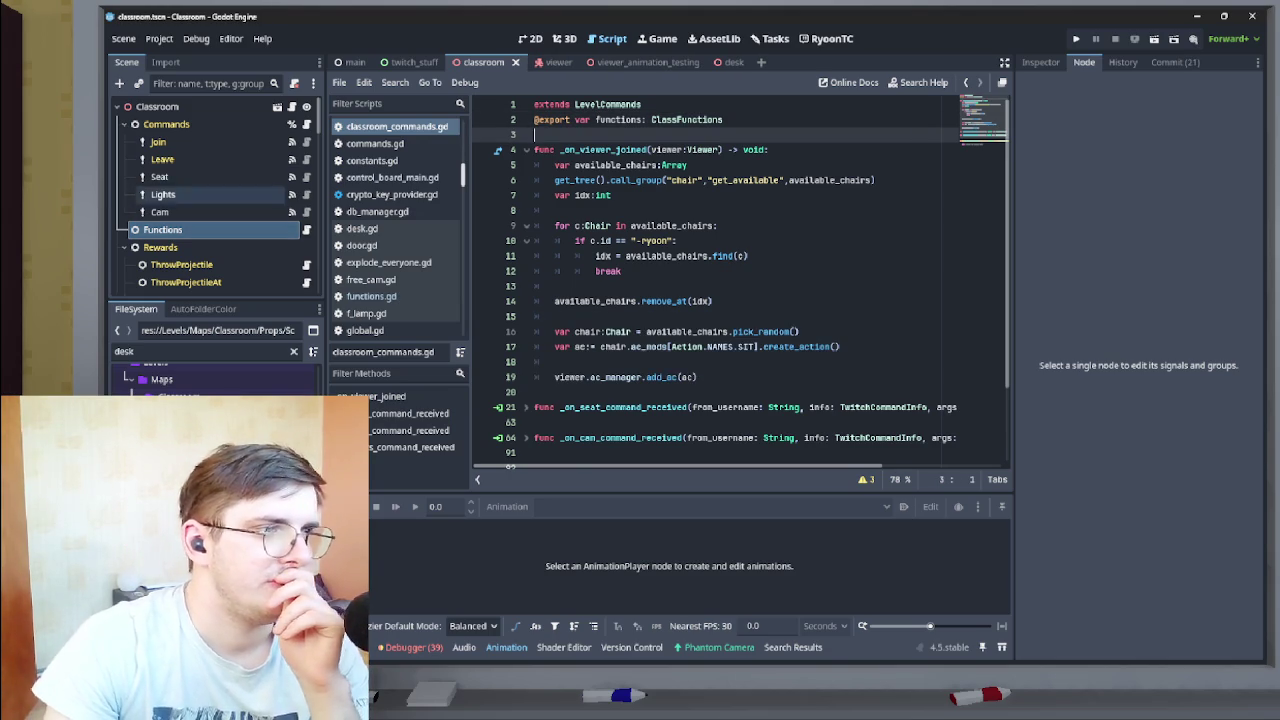
left_click(166, 124)
left_click(1040, 62)
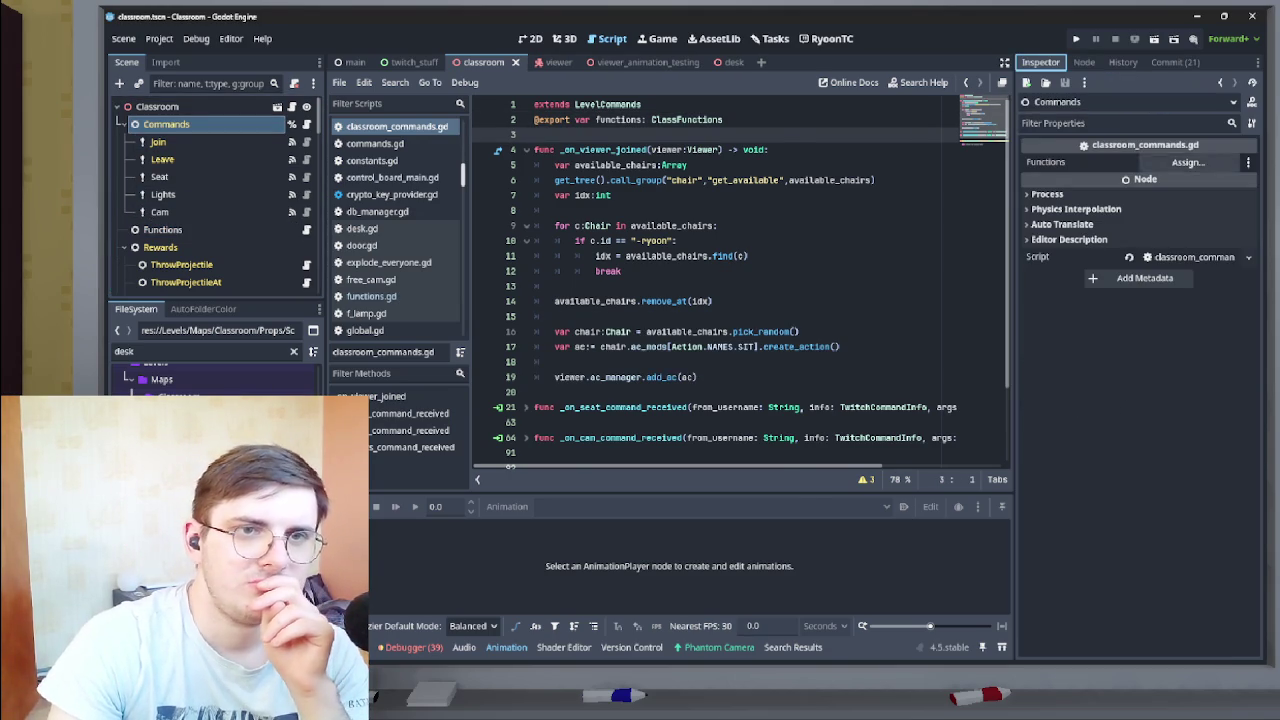
Assign the Functions node to the export and call functions.toggle_lights() in the lights handler
left_click(1188, 162)
double_click(622, 201)
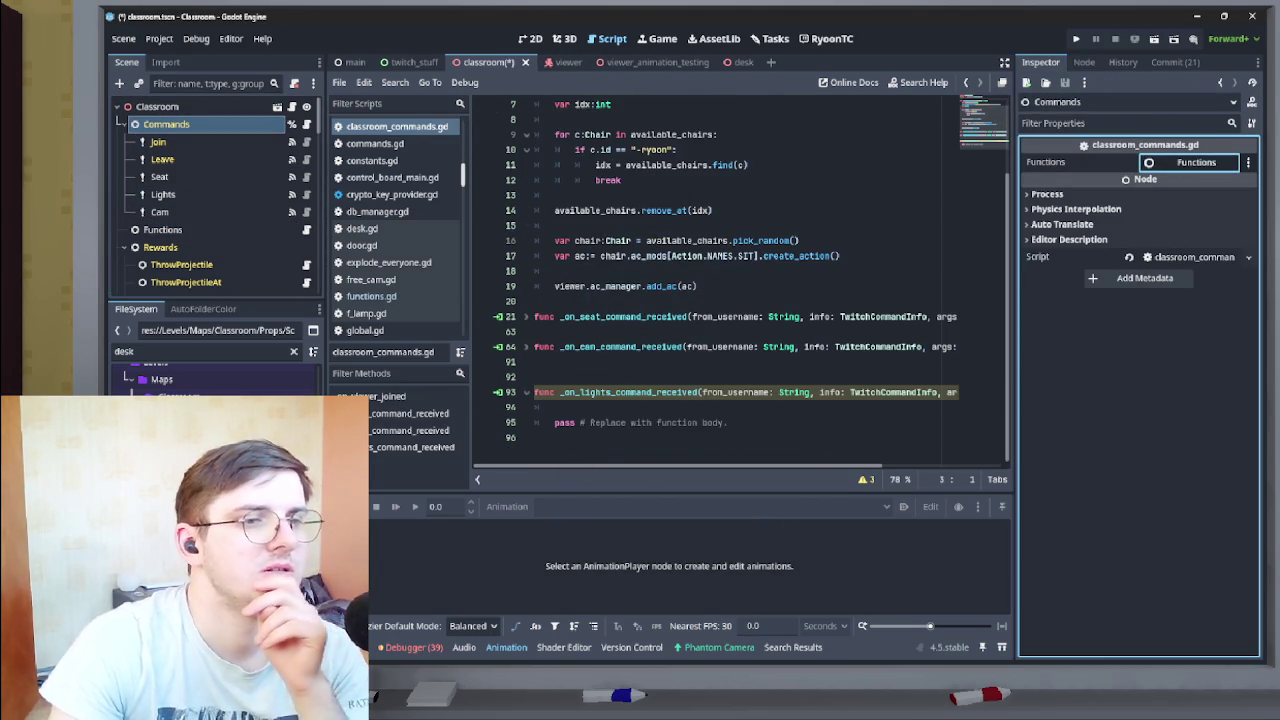
left_click(555, 407)
type("functions.")
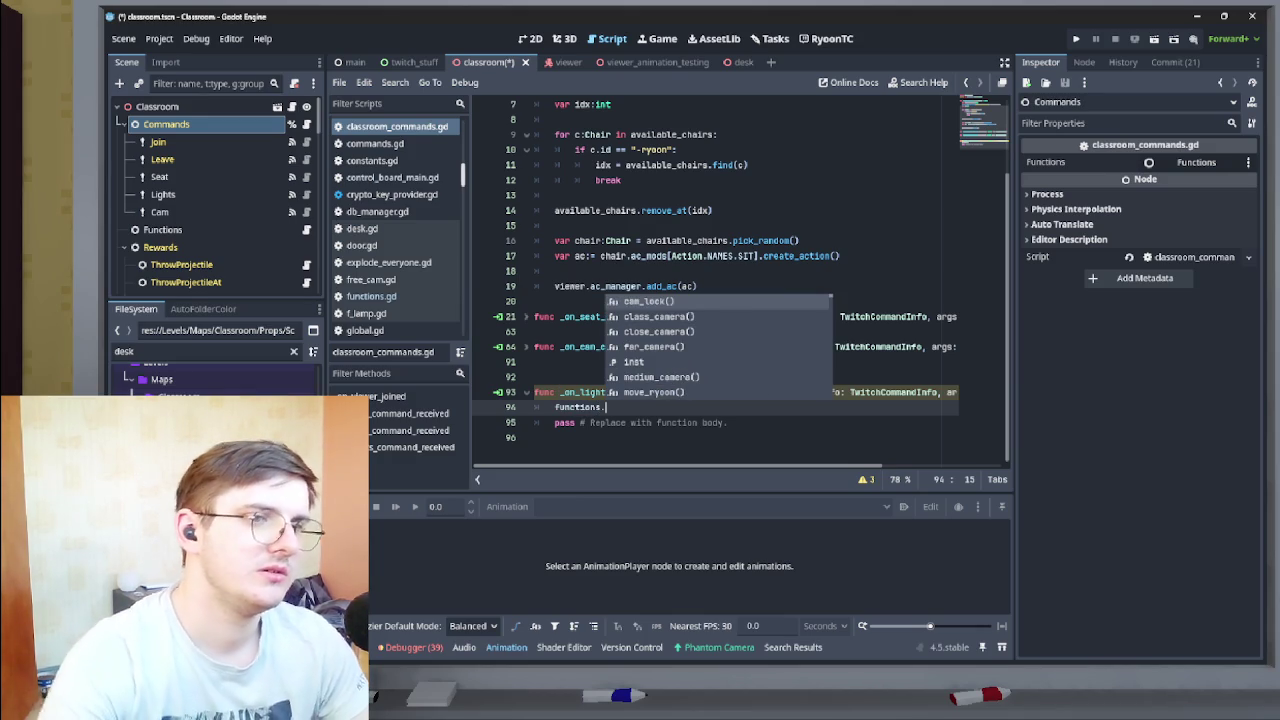
type("tog")
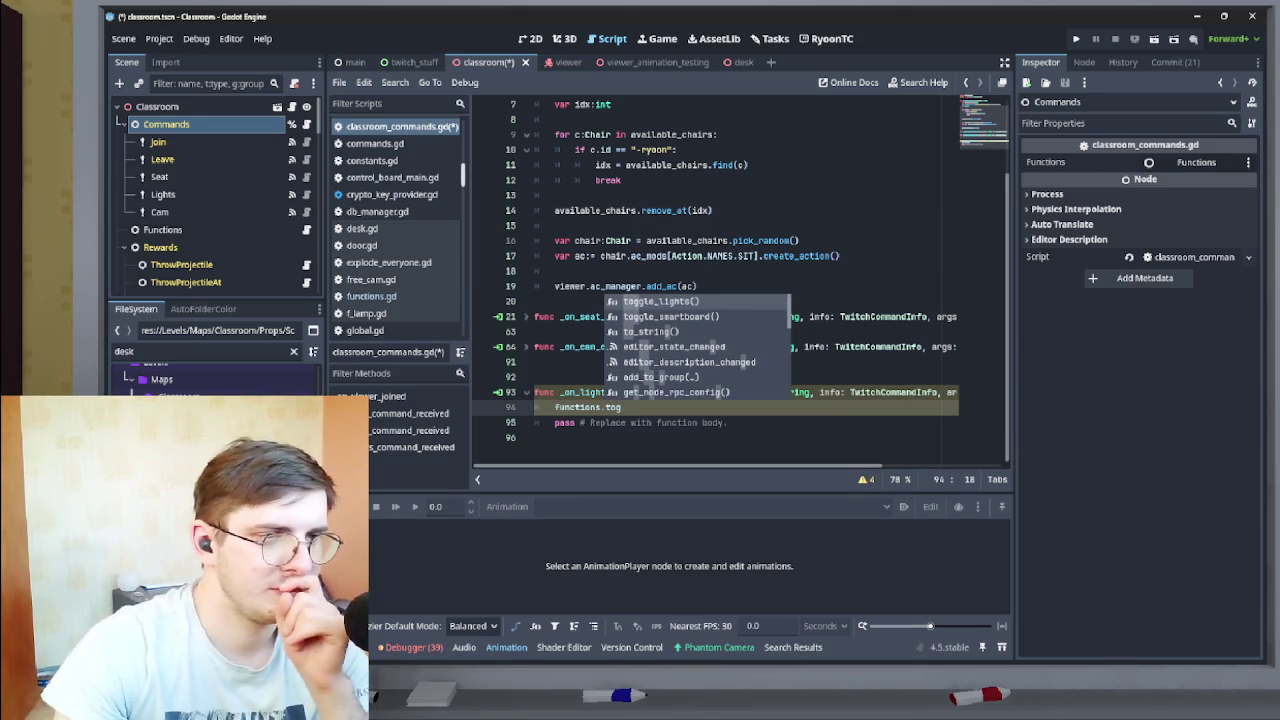
key("Return")
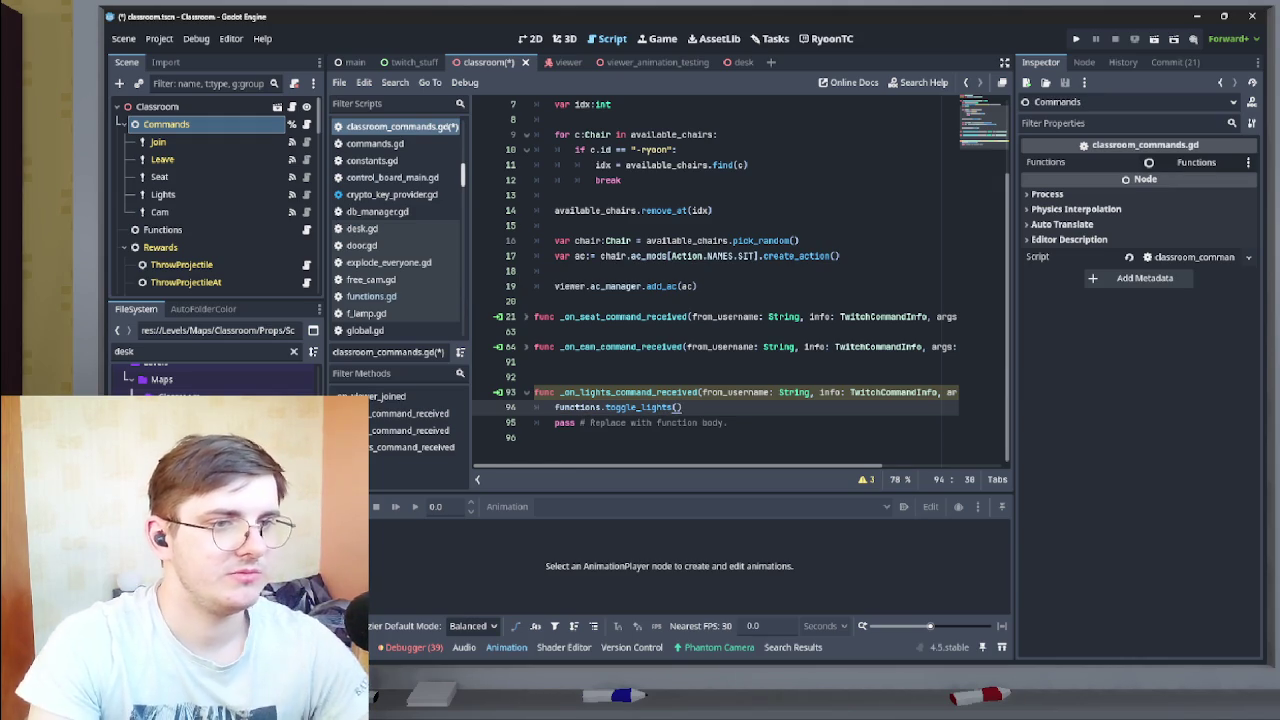
Prefix the handler parameters with underscores and delete the placeholder pass line
left_click(701, 392)
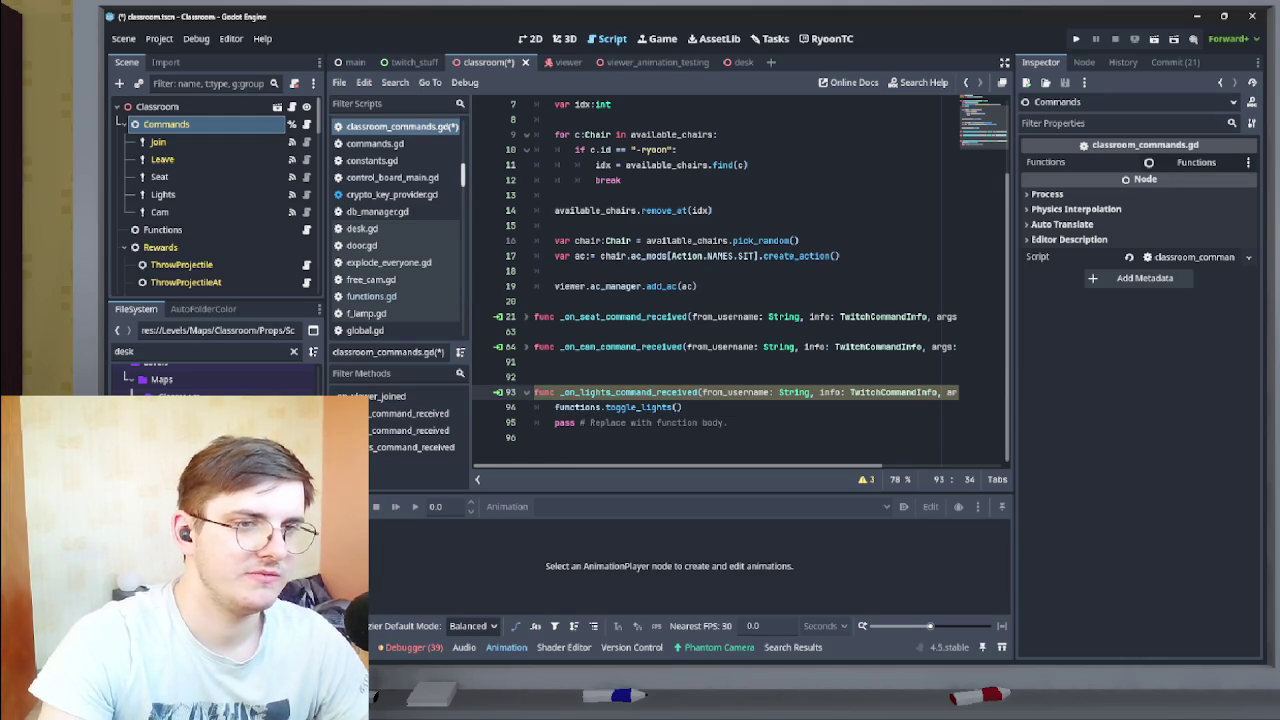
scroll(875, 392, "right", 2)
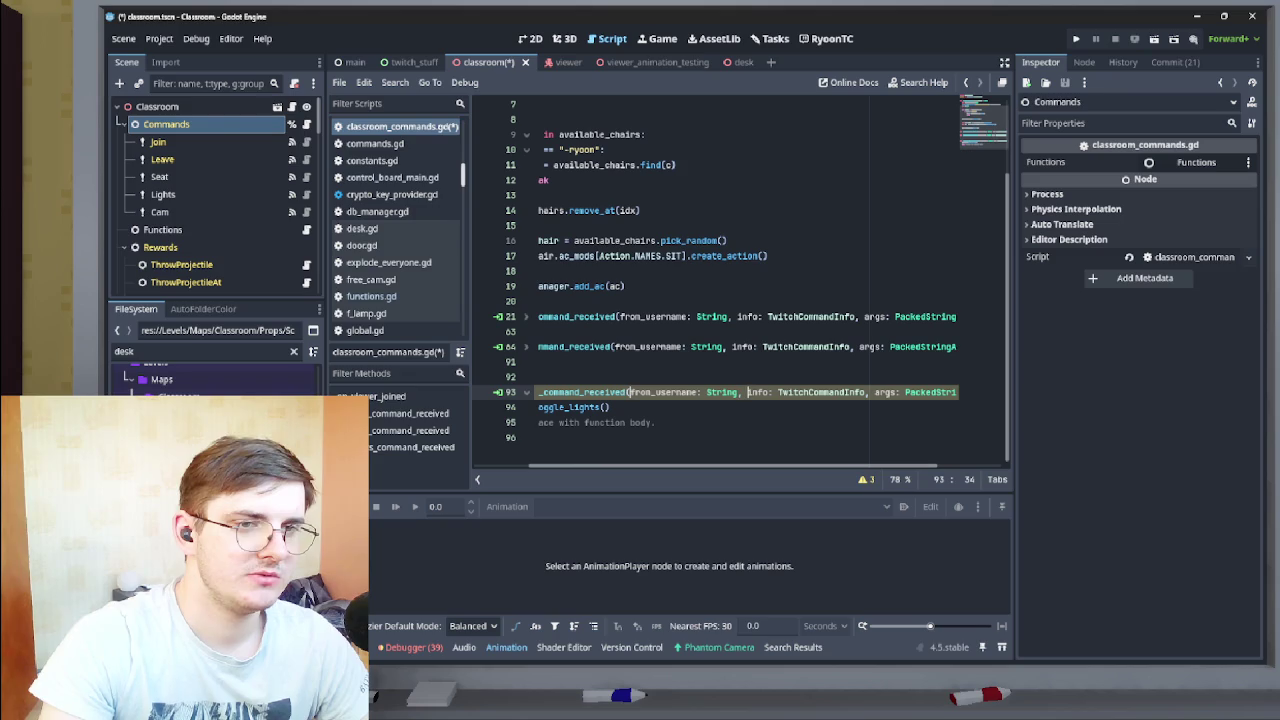
scroll(740, 280, "right", 2)
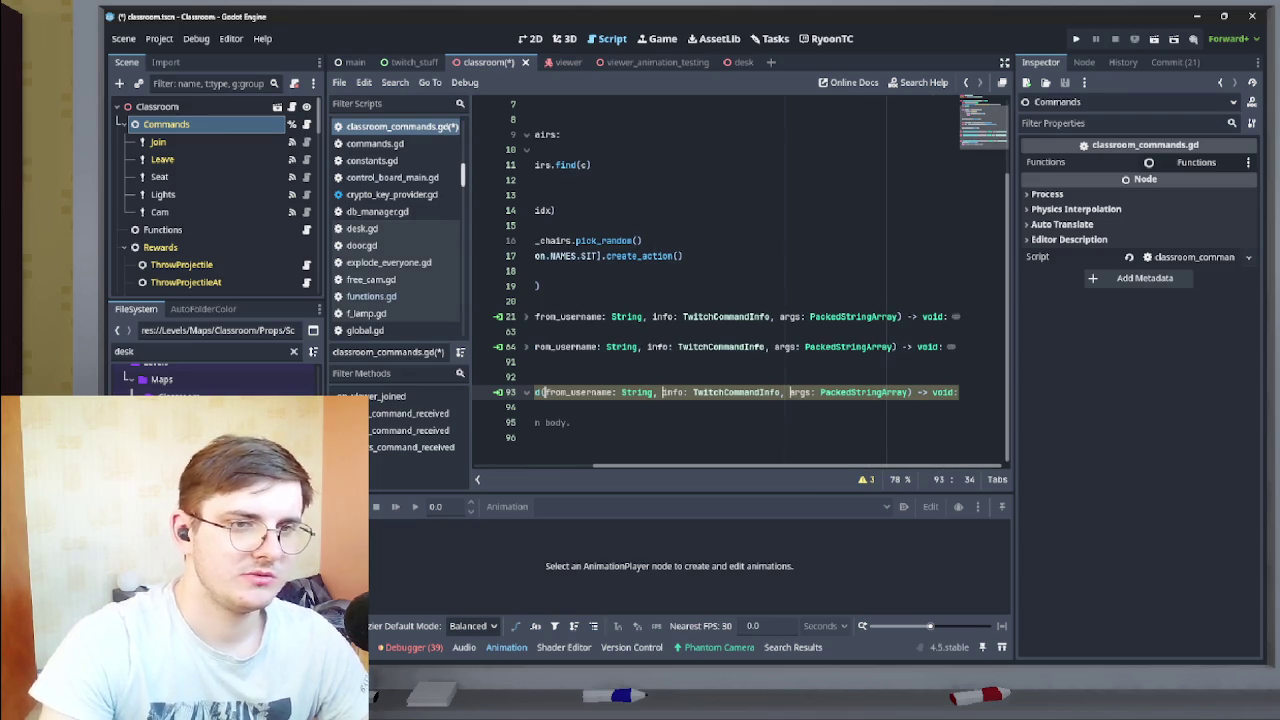
type("_")
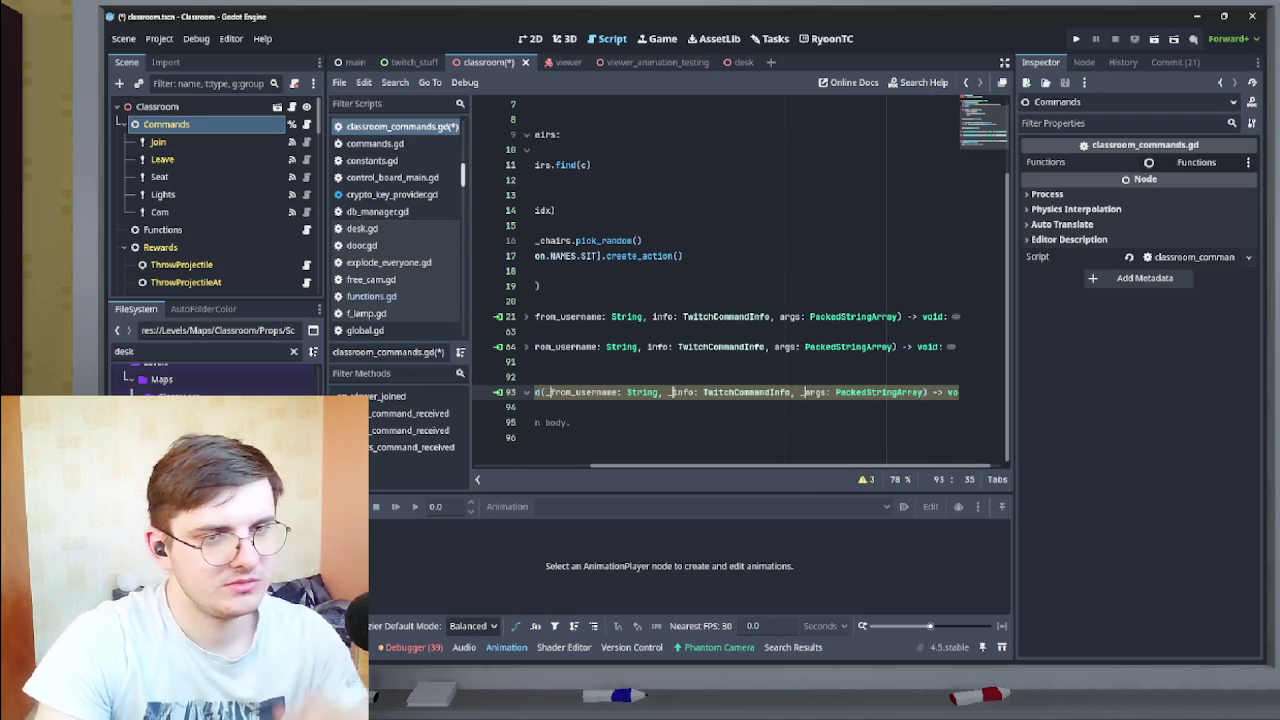
scroll(763, 283, "left", 4)
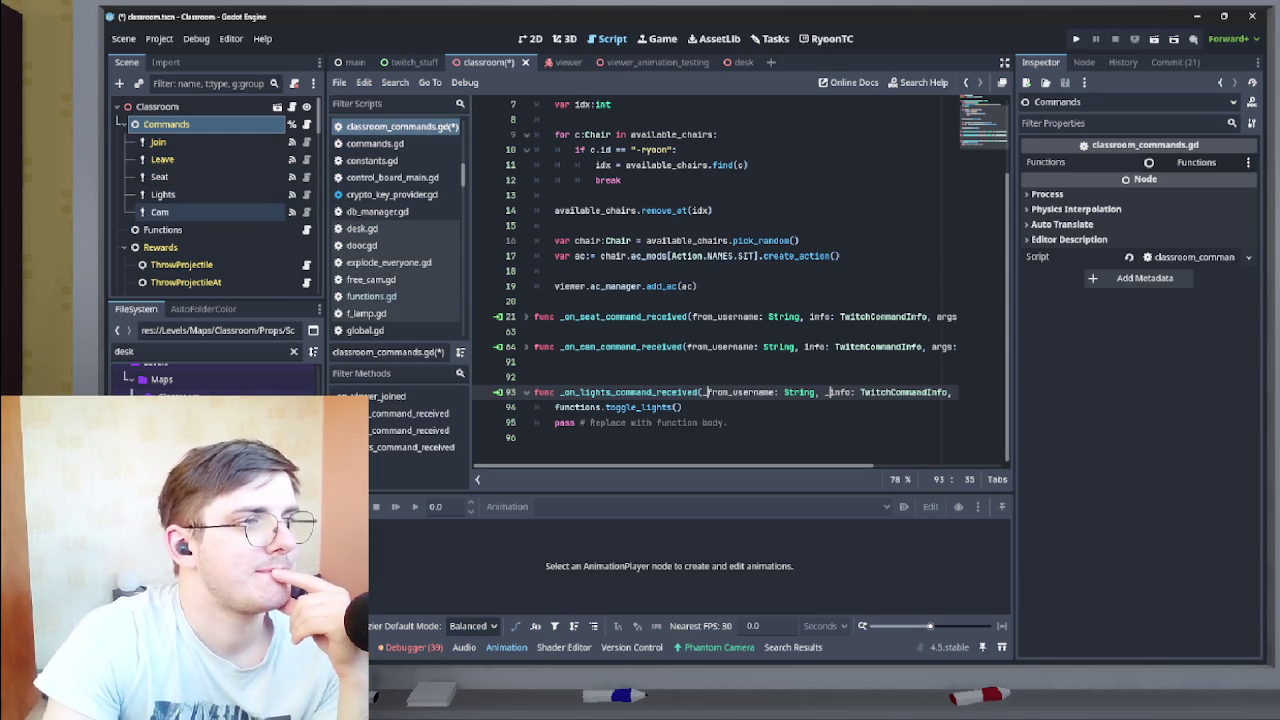
type("_")
left_click_drag(728, 422, 535, 422)
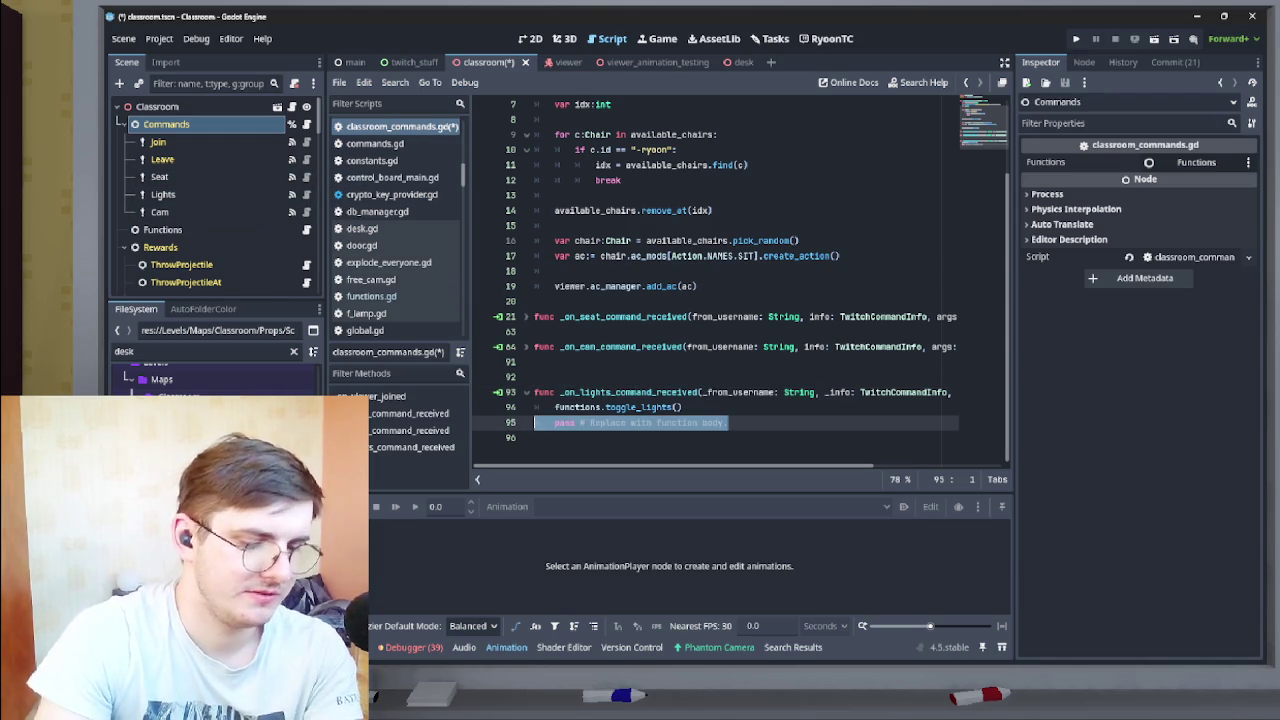
key("BackSpace")
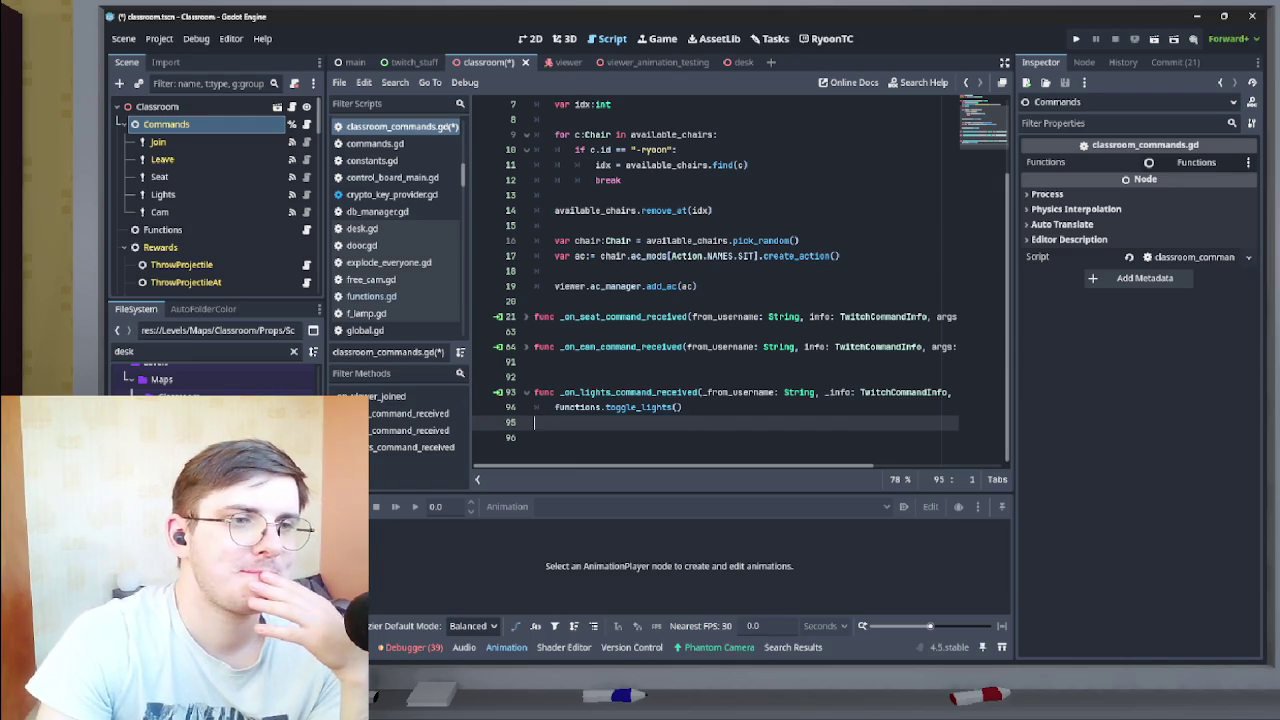
left_click(527, 346)
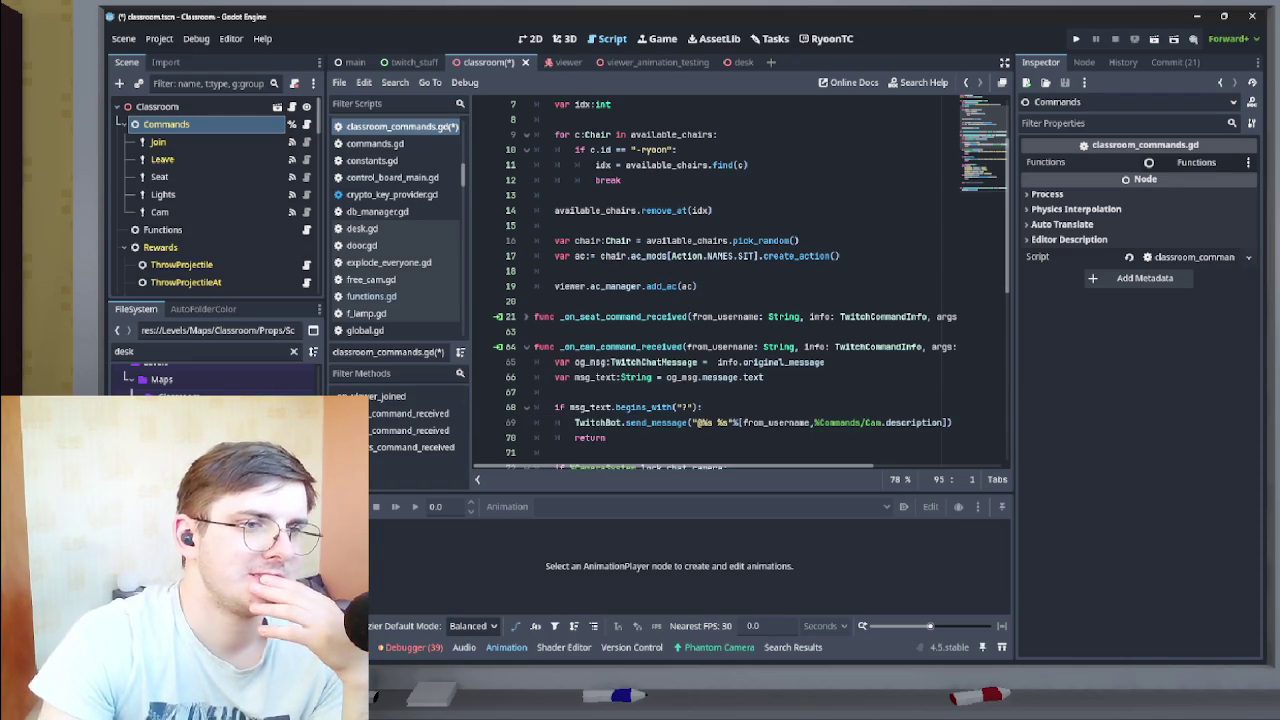
Paste the cam handler's '?' help-message check into the lights handler
scroll(700, 300, "down", 2)
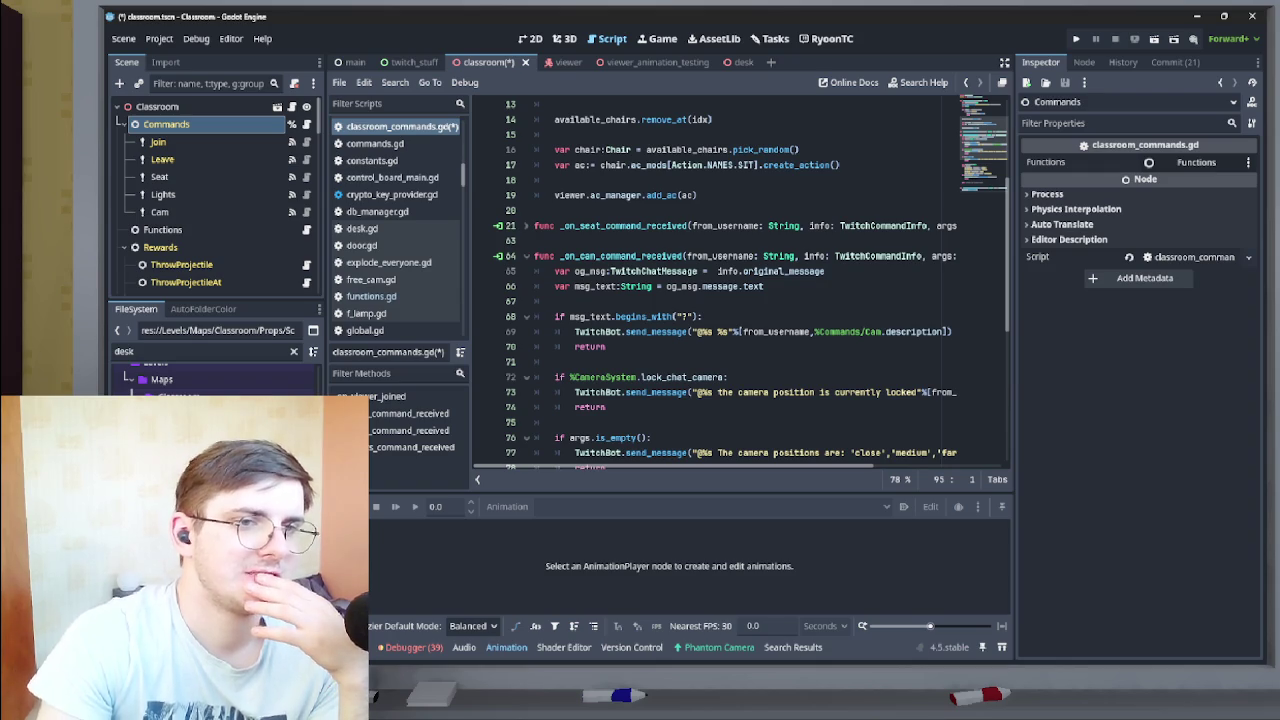
mouse_move(607, 346)
left_mouse_down()
mouse_move(562, 331)
mouse_move(556, 271)
left_mouse_up()
left_click(526, 256)
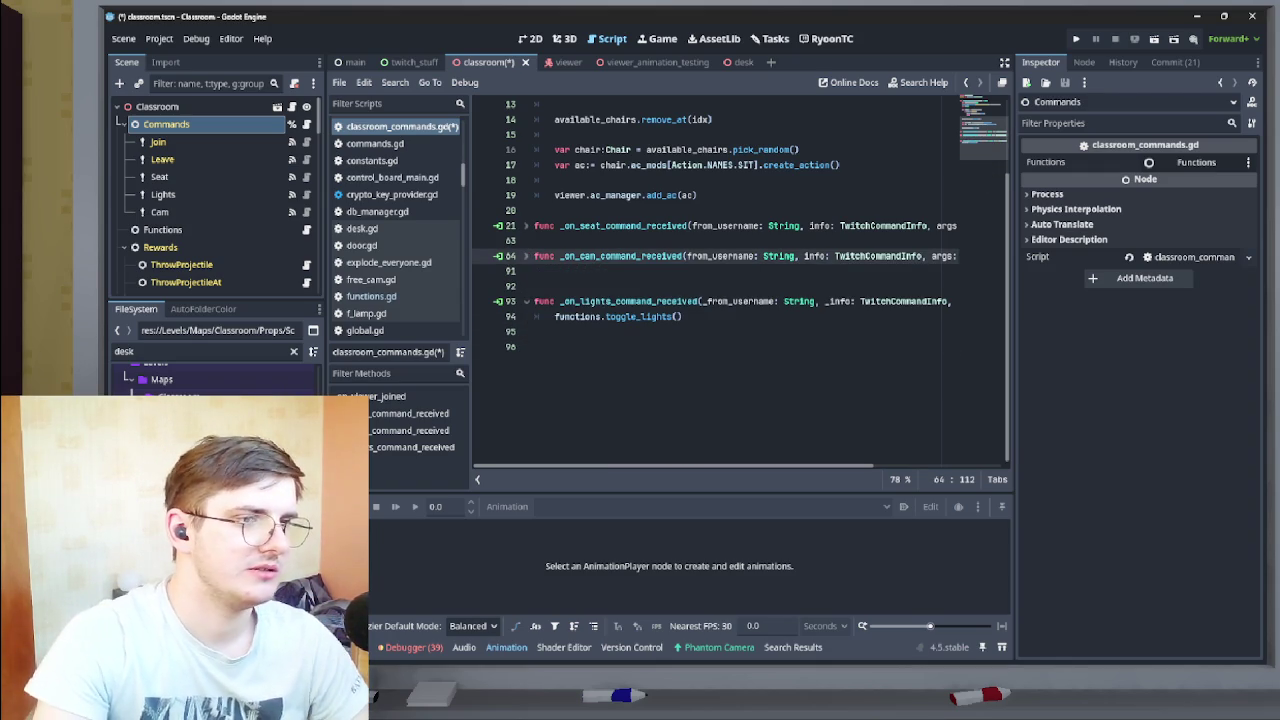
left_click(955, 301)
key("Return")
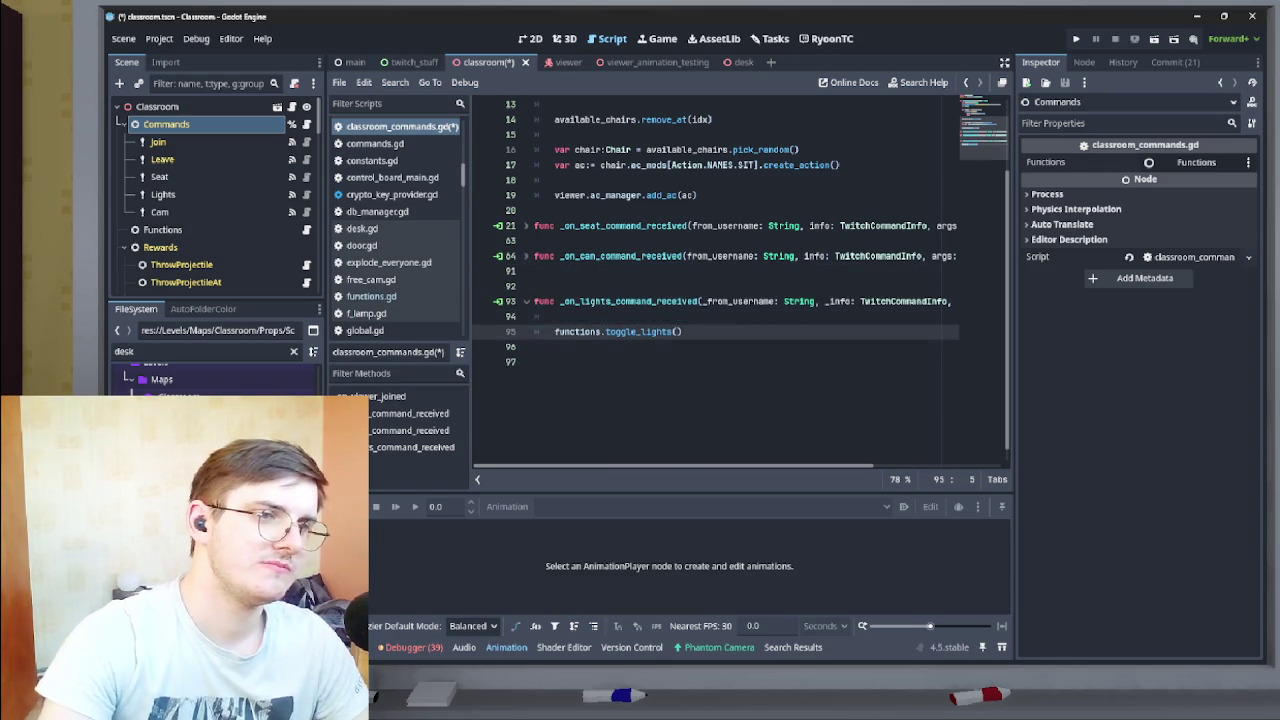
key("ctrl+v")
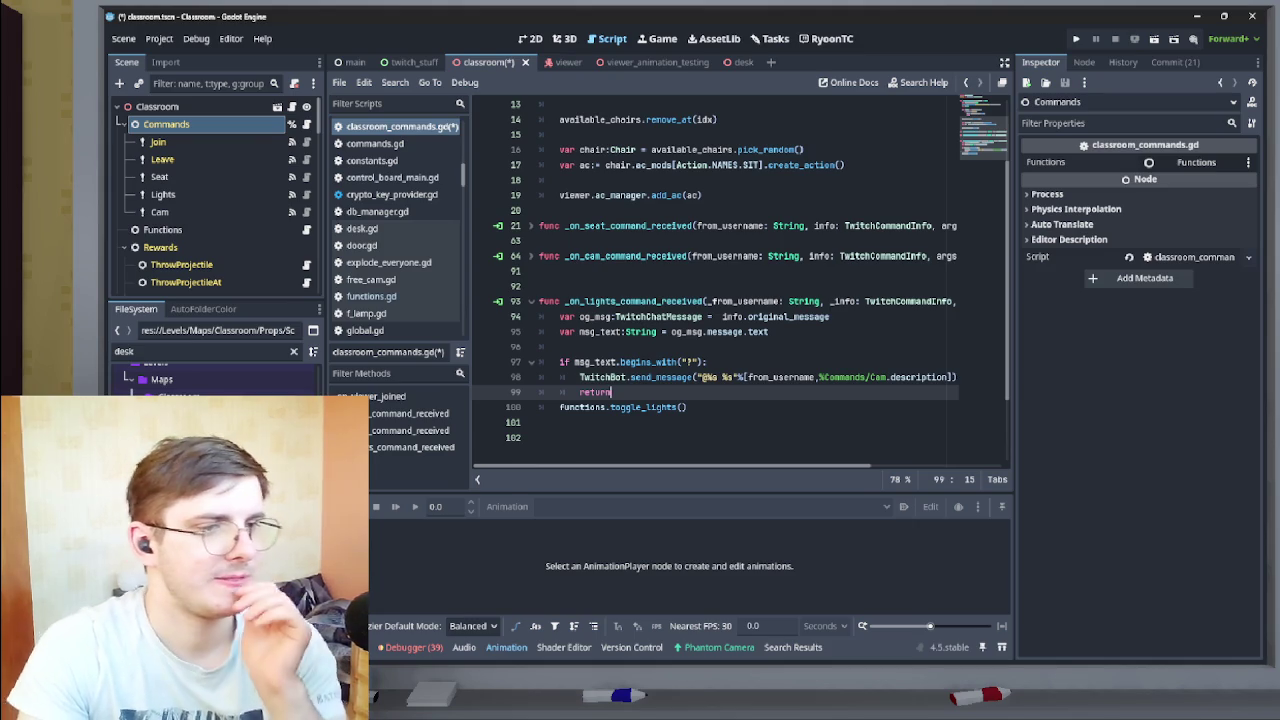
key("Return")
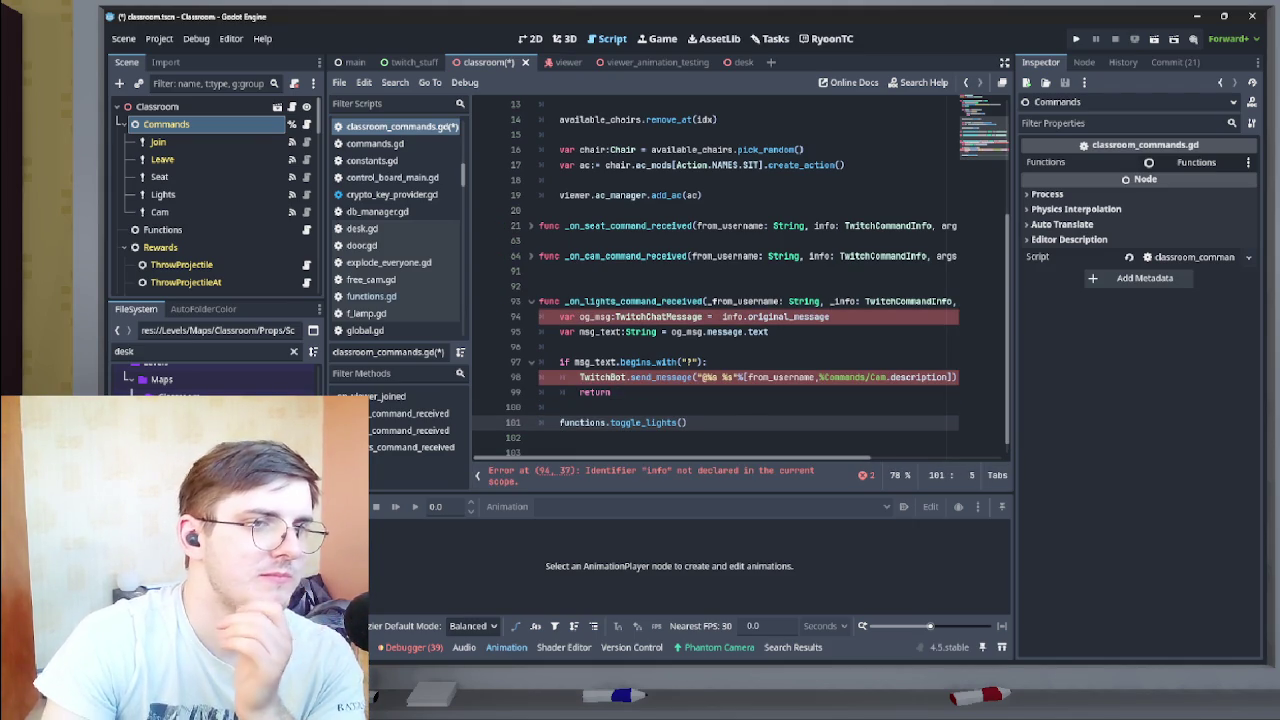
Remove the underscore prefixes from the lights handler parameters and save
left_click(832, 301)
key("BackSpace")
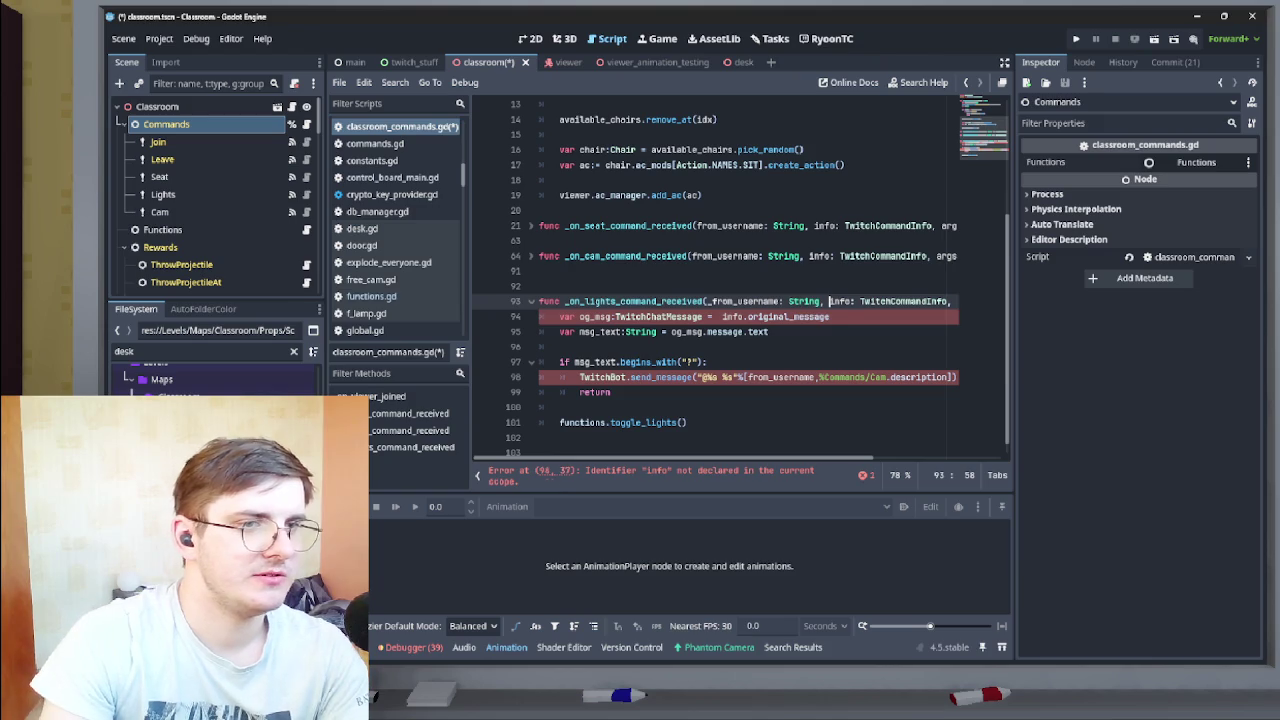
left_click(714, 301)
key("BackSpace")
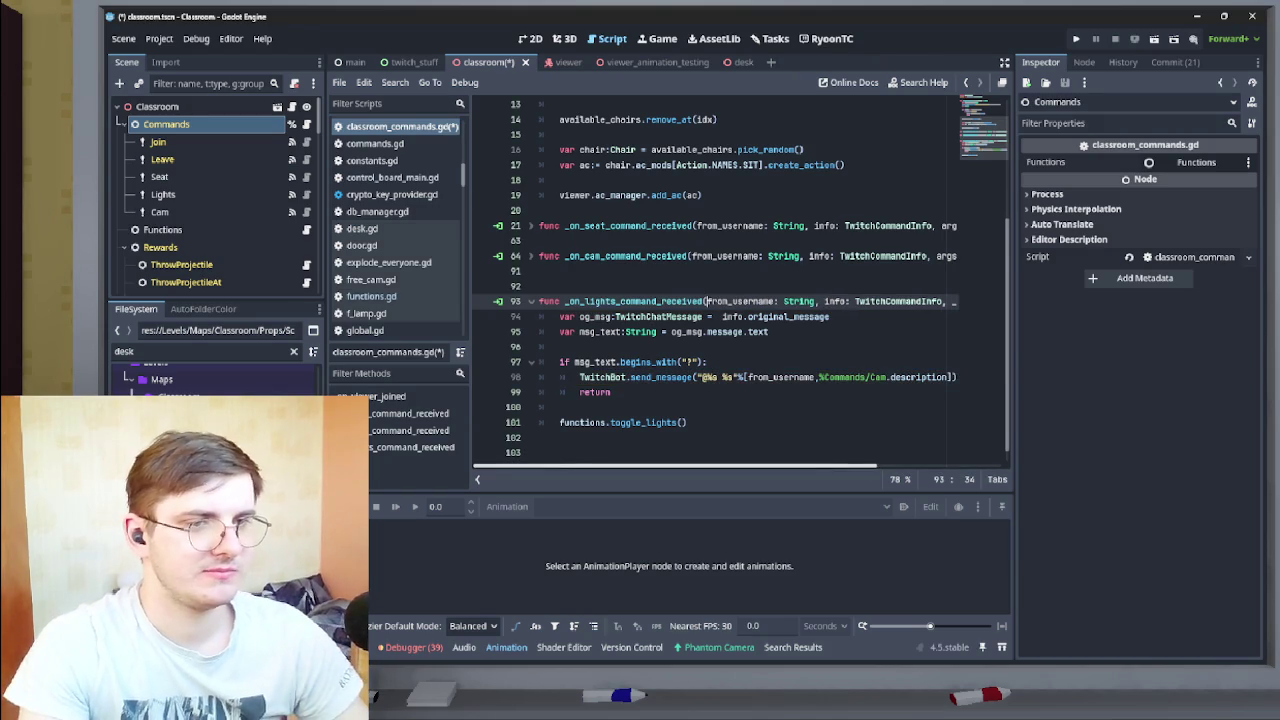
left_click(667, 316)
key("ctrl+s")
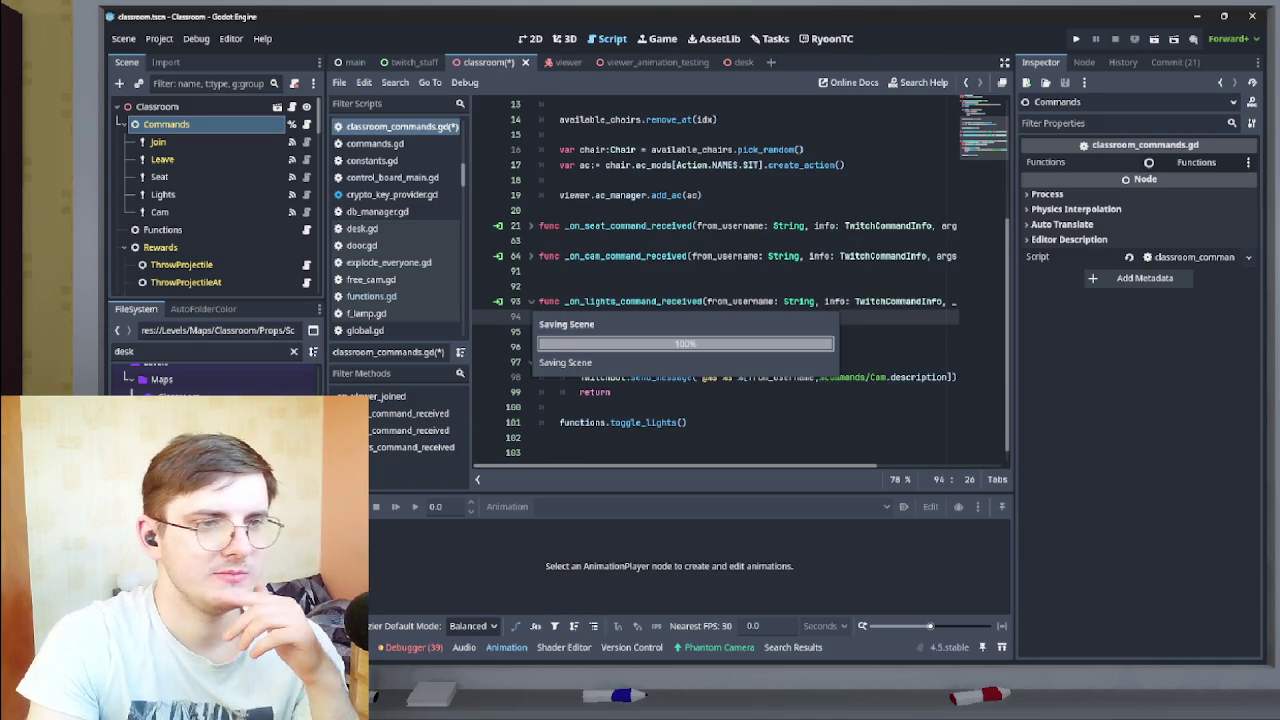
scroll(740, 280, "right", 3)
scroll(718, 290, "left", 3)
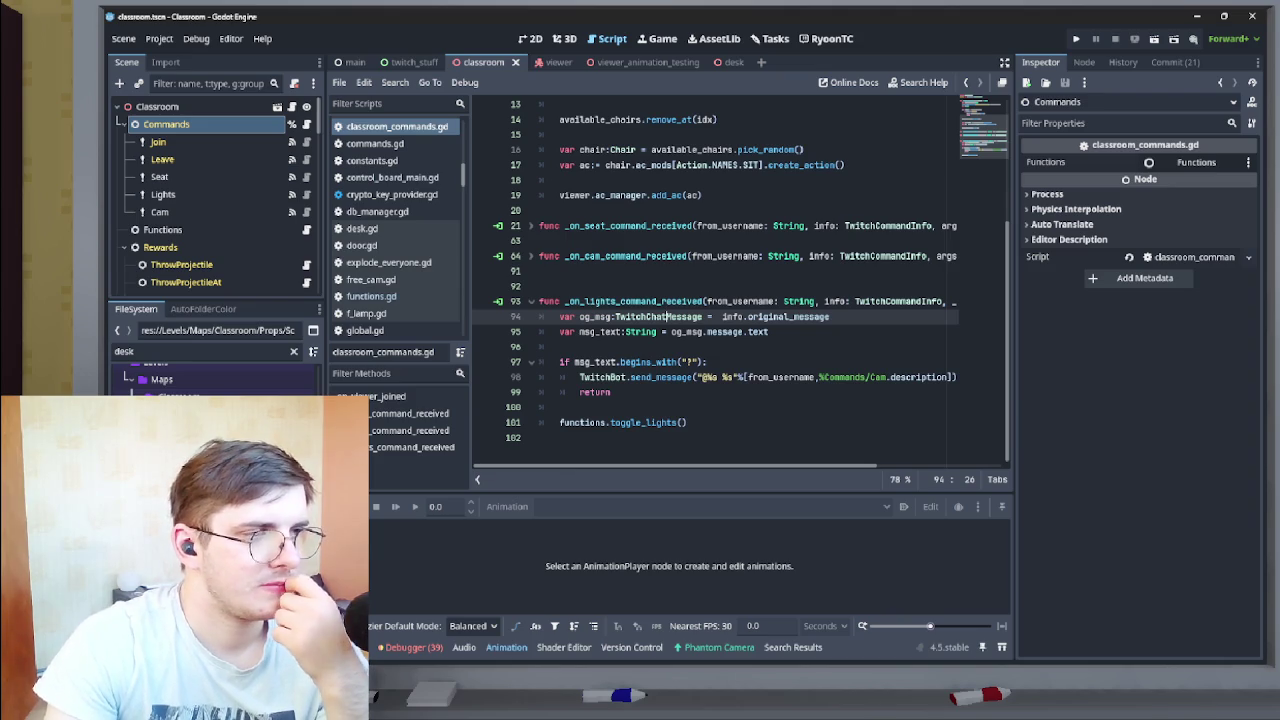
Check the Lights command's description, then open viewer_animation_testing and select the viewer's AnimationPlayer
left_click(162, 194)
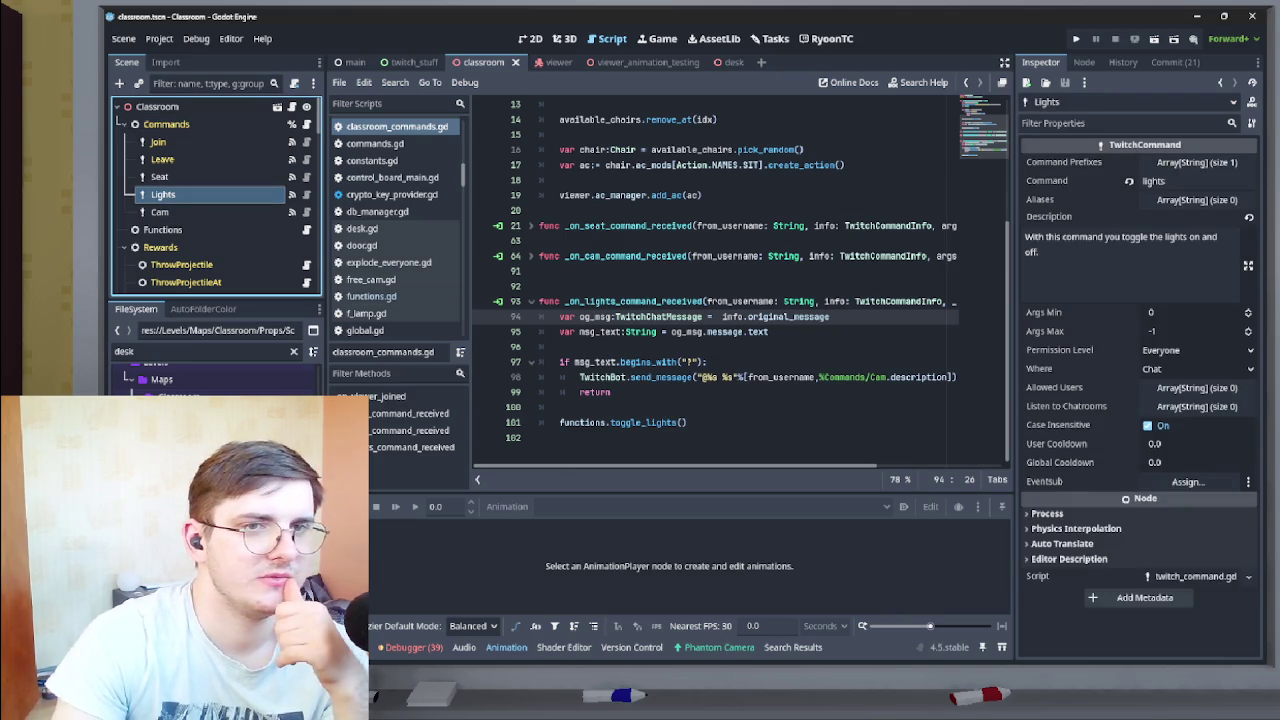
triple_click(1120, 240)
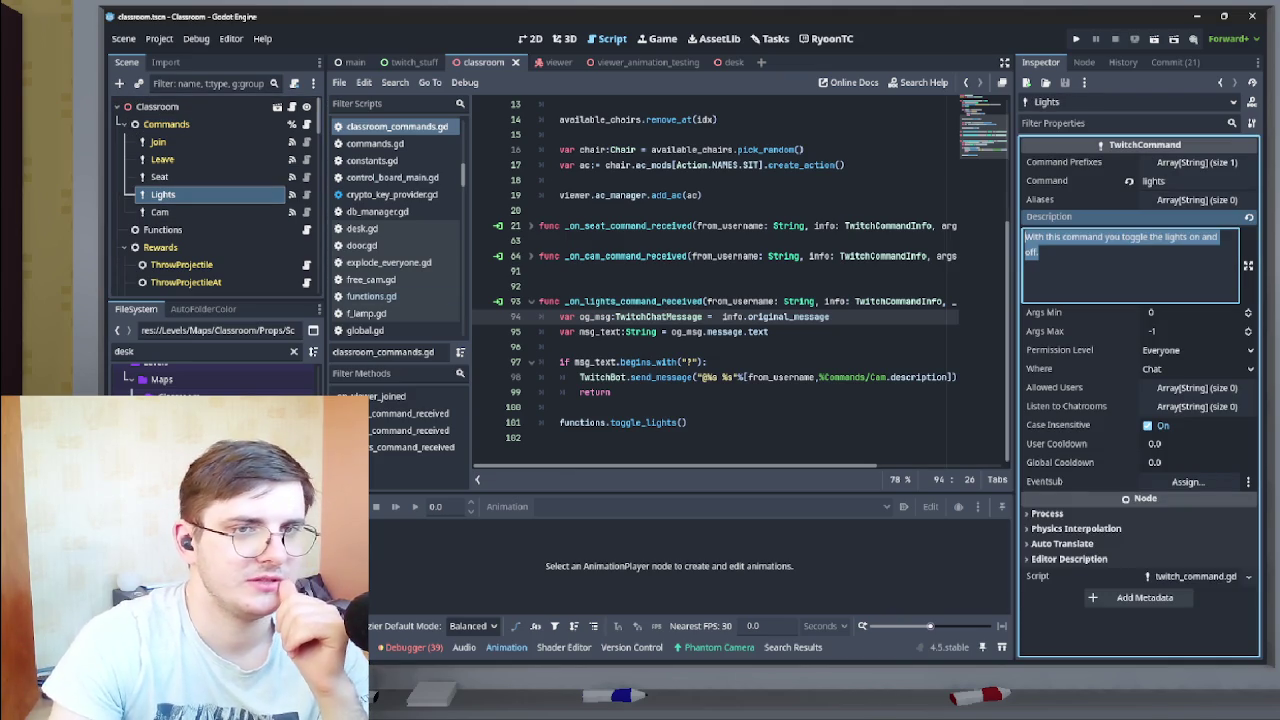
left_click(1040, 252)
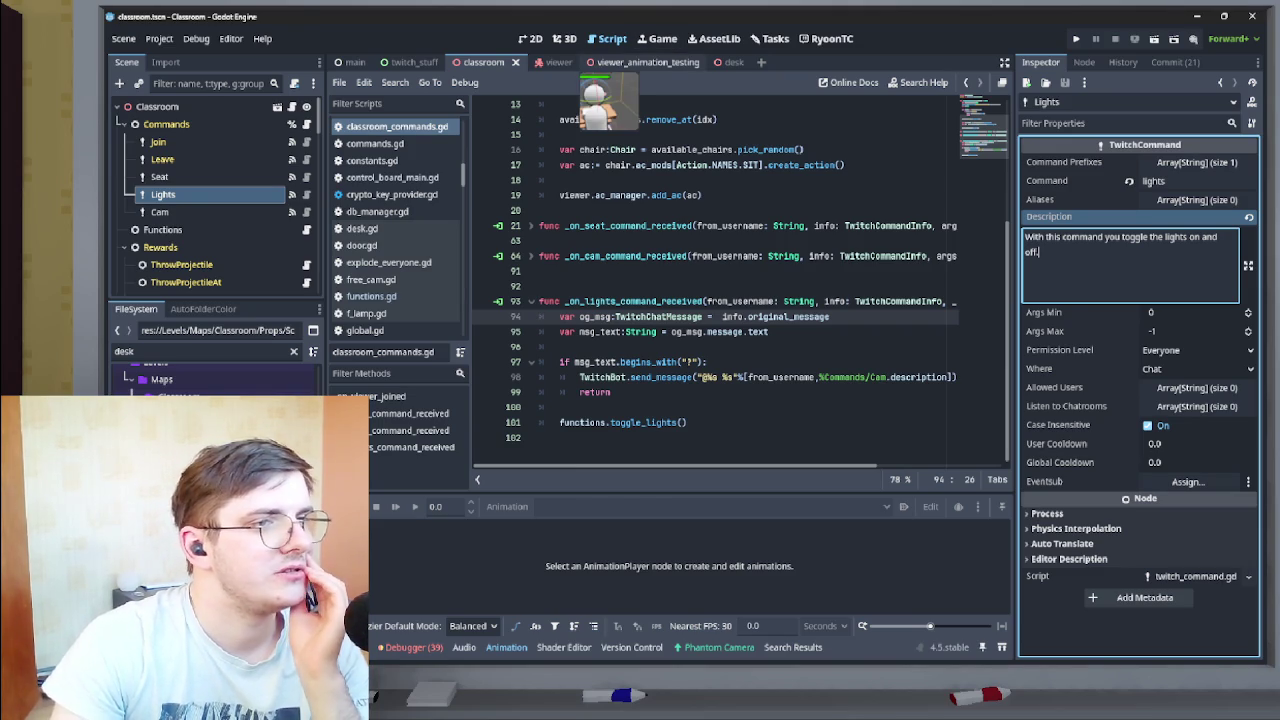
left_click(640, 62)
mouse_move(679, 479)
left_mouse_down()
mouse_move(680, 290)
mouse_move(700, 290)
left_mouse_up()
left_click(183, 249)
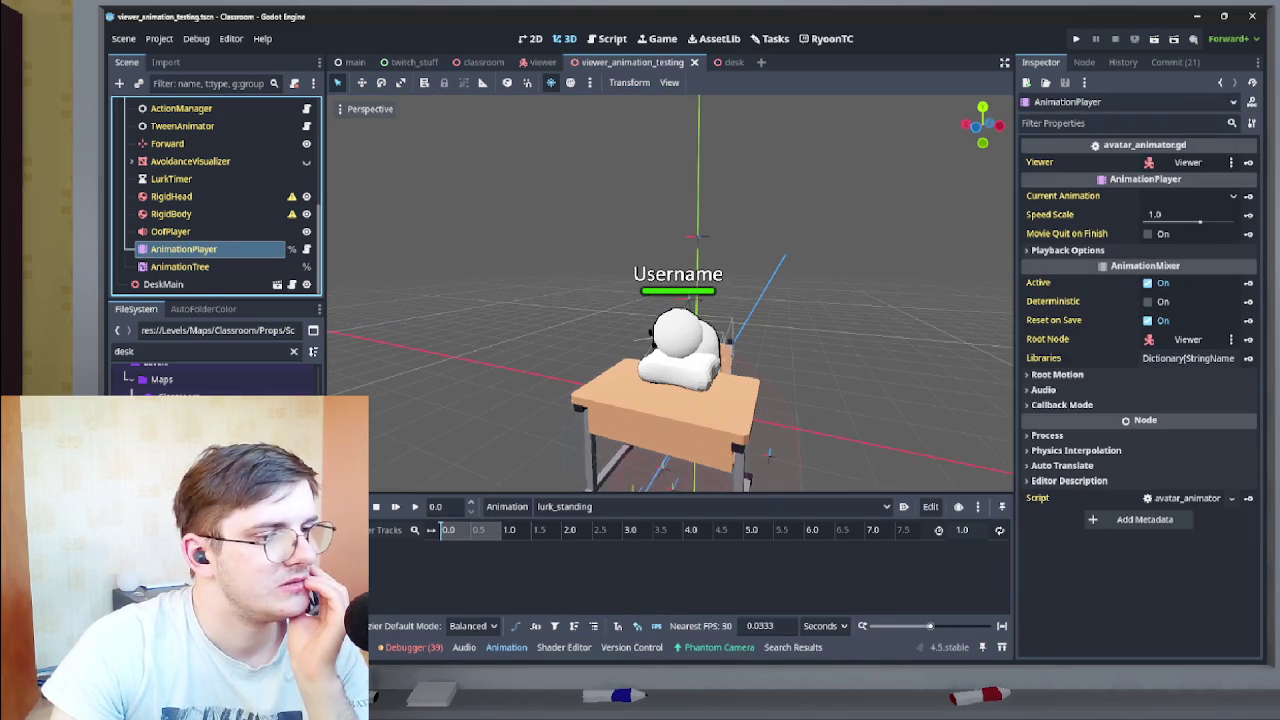
Preview the lurk_sitting, RESET and lurk_standing poses on the seated viewer
left_click(710, 506)
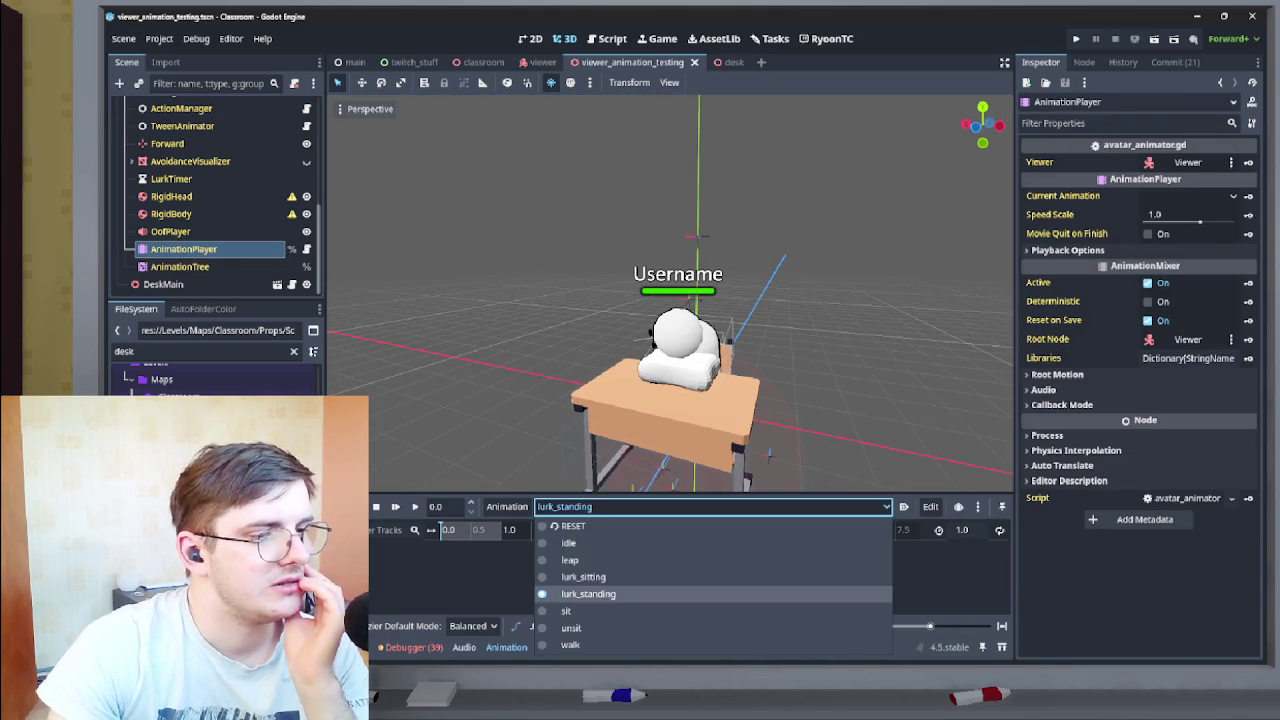
left_click(583, 577)
left_click(710, 506)
left_click(566, 610)
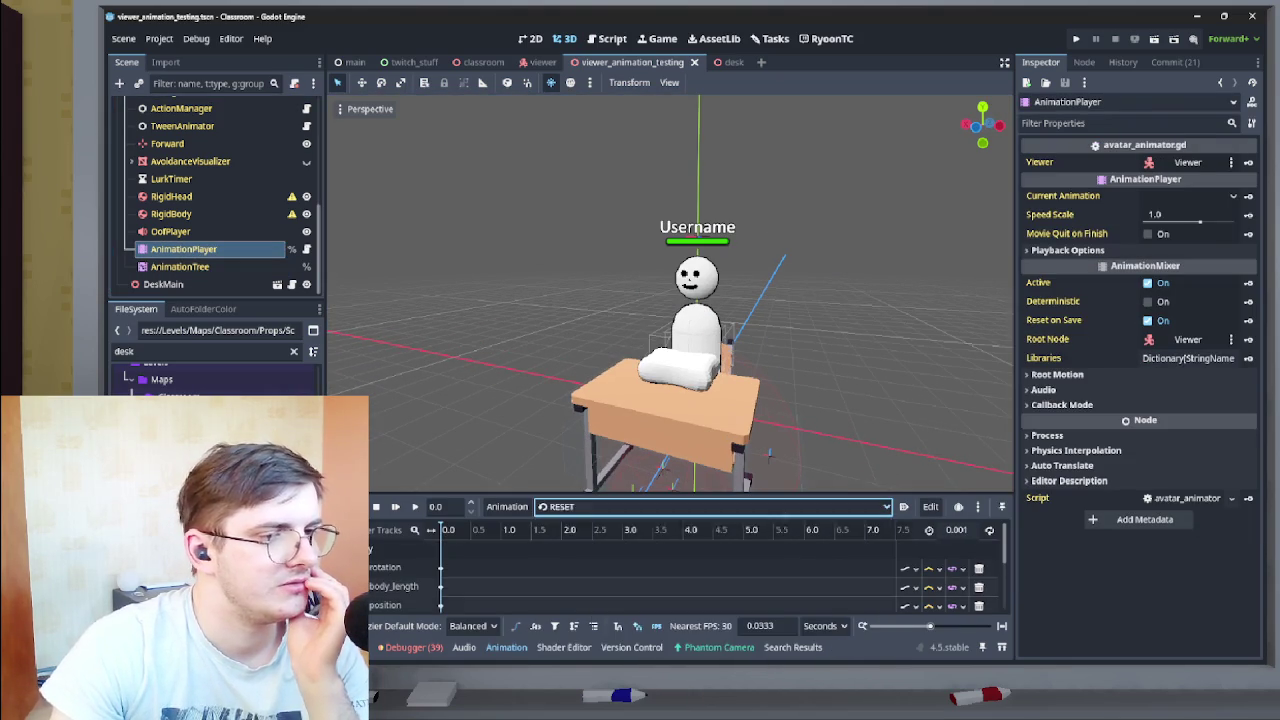
left_click(710, 506)
left_click(572, 526)
left_click(710, 506)
left_click(566, 594)
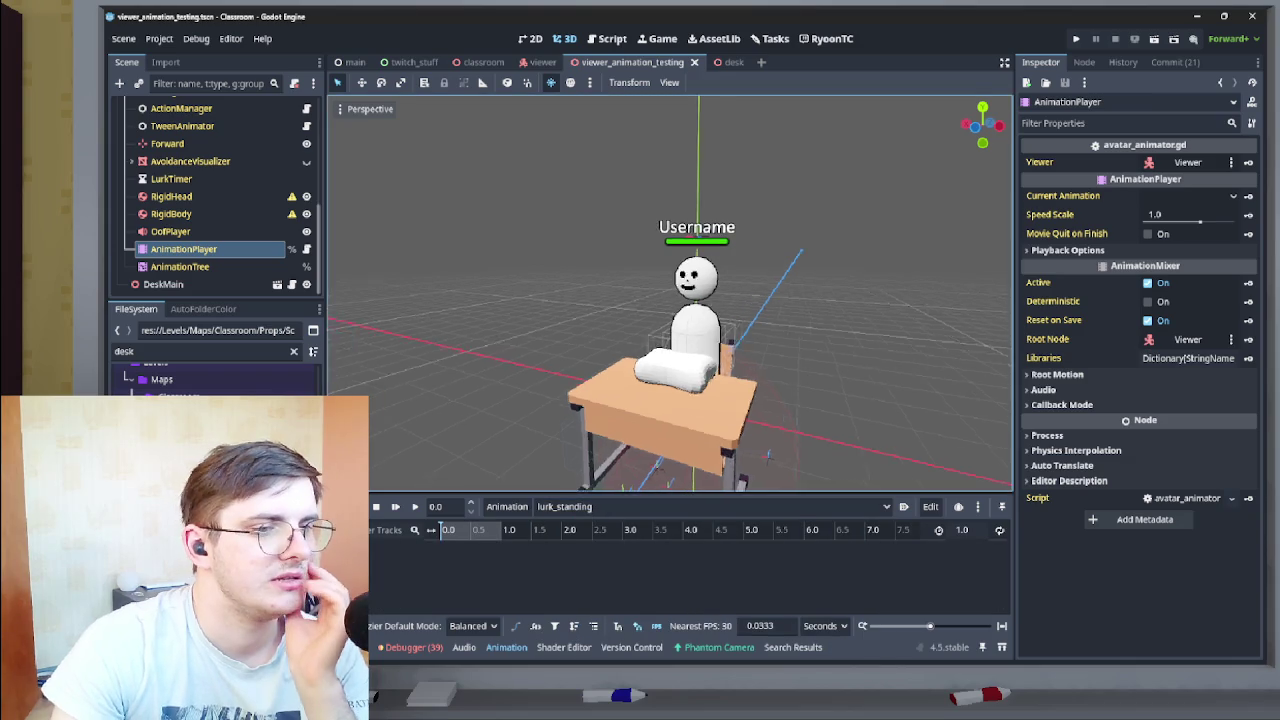
left_click_drag(645, 282, 664, 273)
Compare lurk_sitting, idle and lurk_standing again, ending with idle loaded
left_click(710, 506)
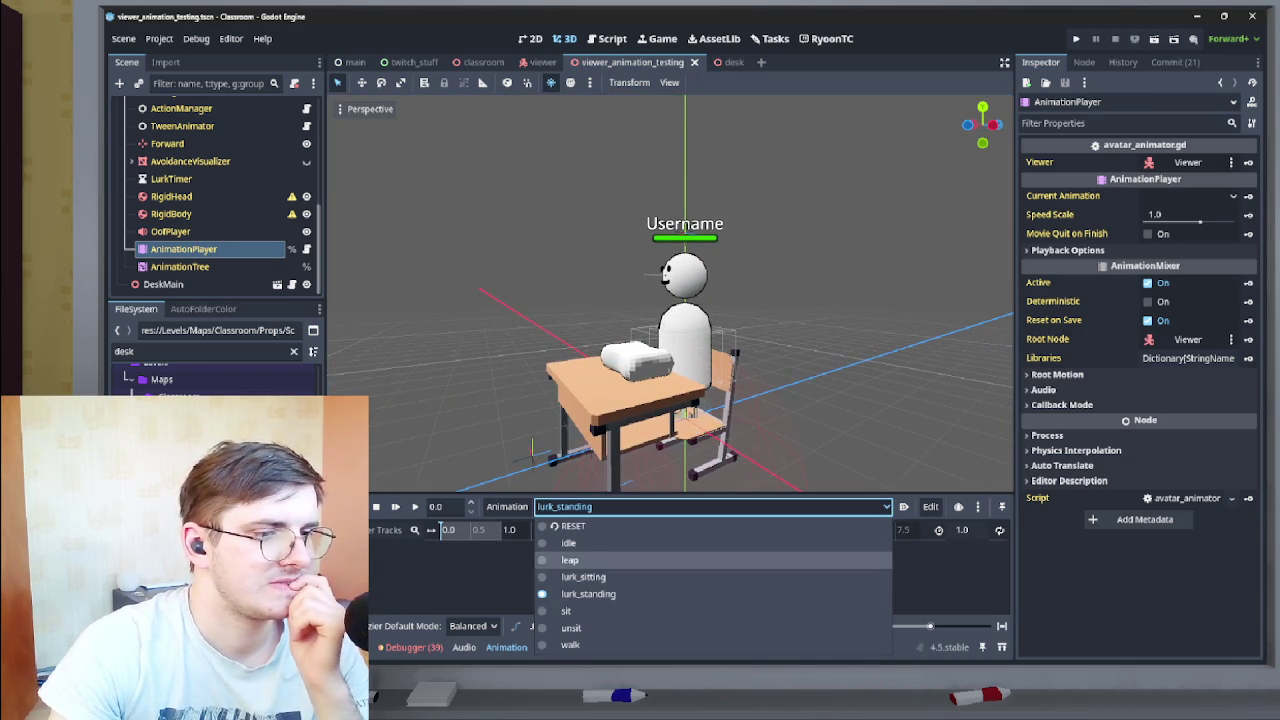
left_click(583, 577)
left_click(600, 506)
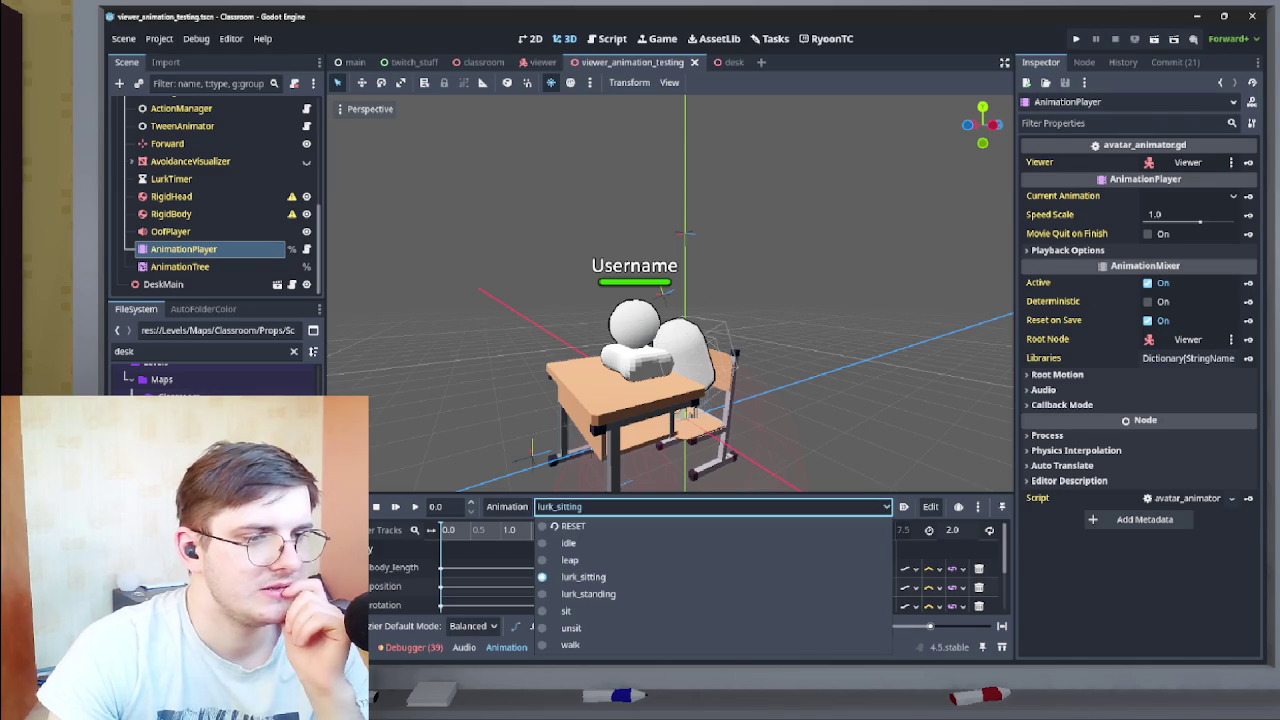
left_click(568, 543)
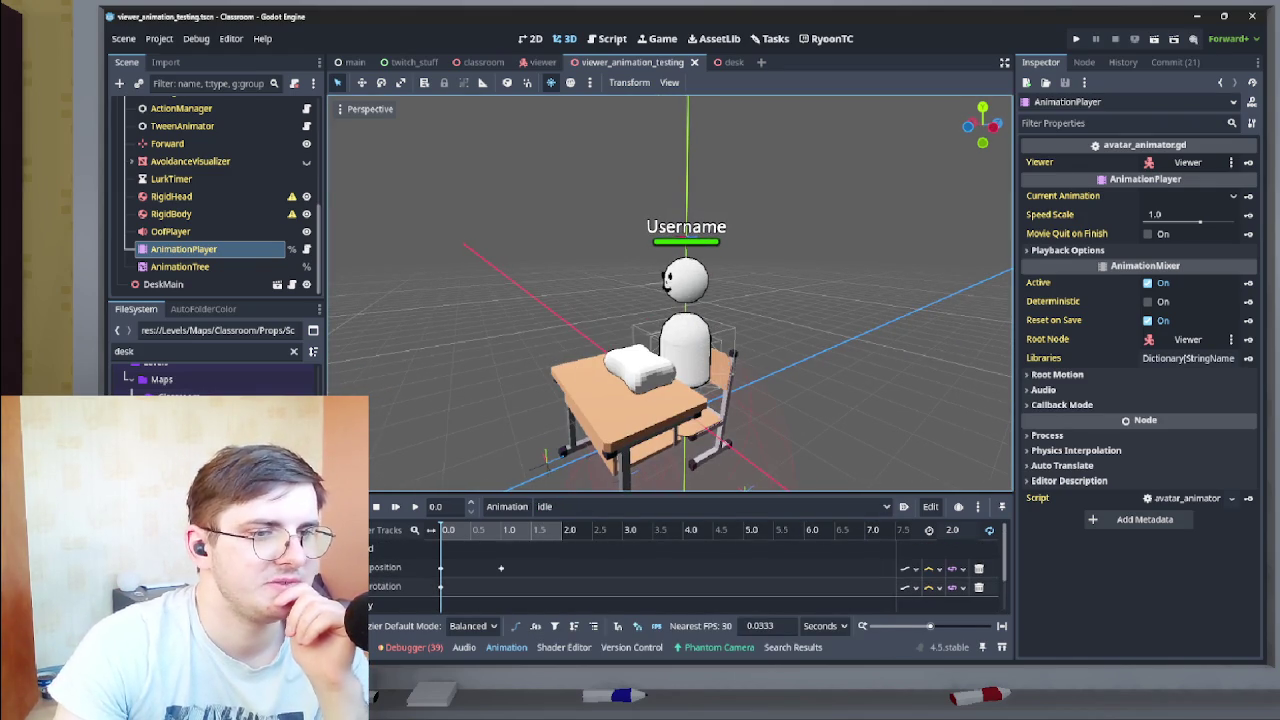
left_click(745, 506)
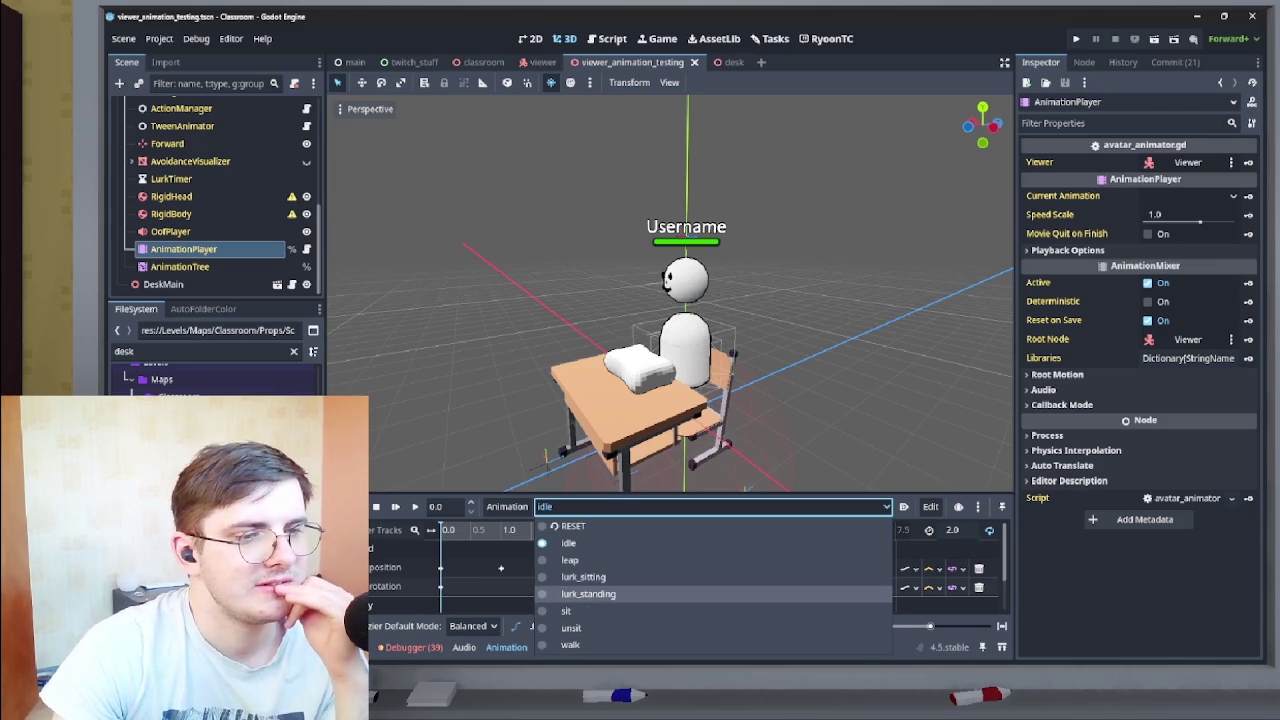
left_click(588, 593)
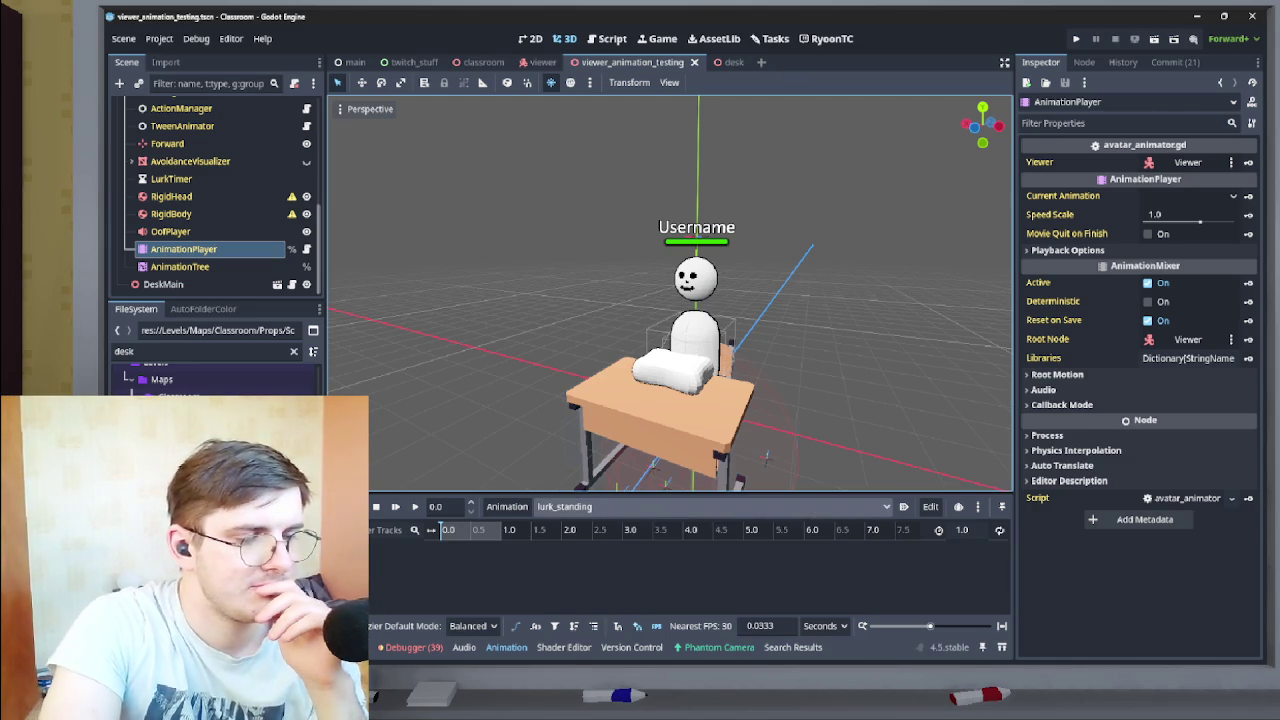
left_click(710, 506)
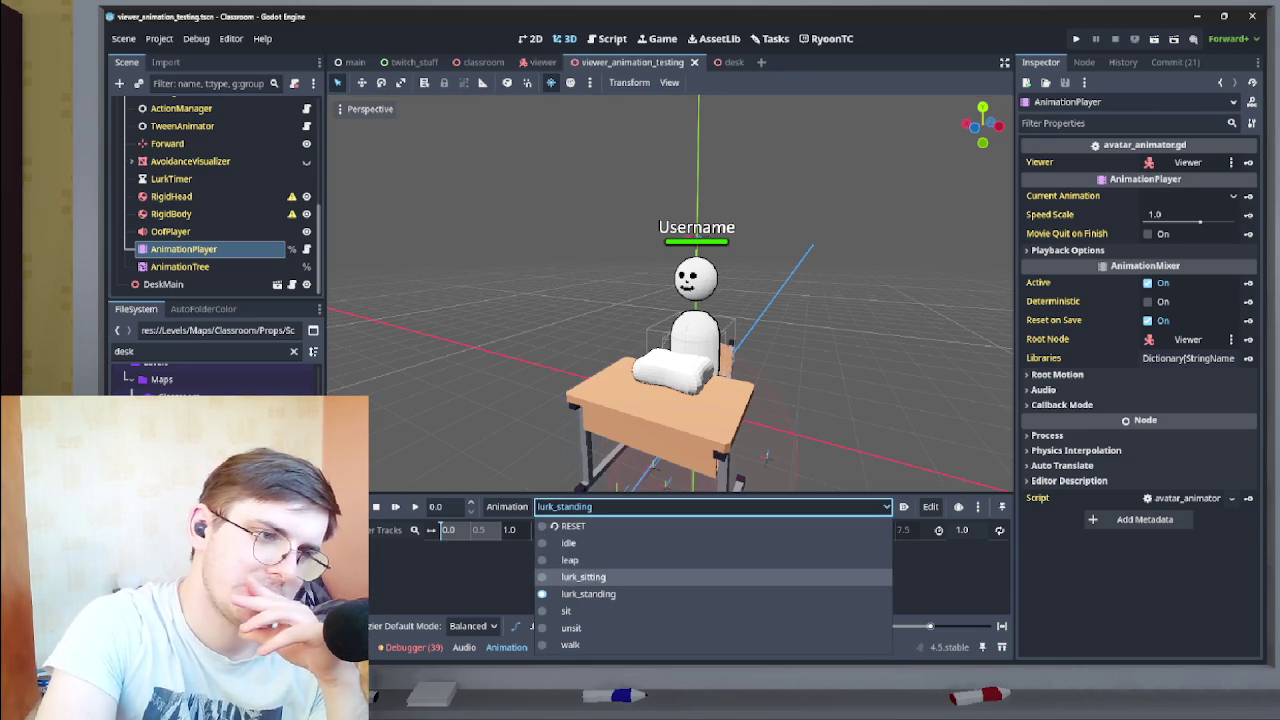
left_click(588, 593)
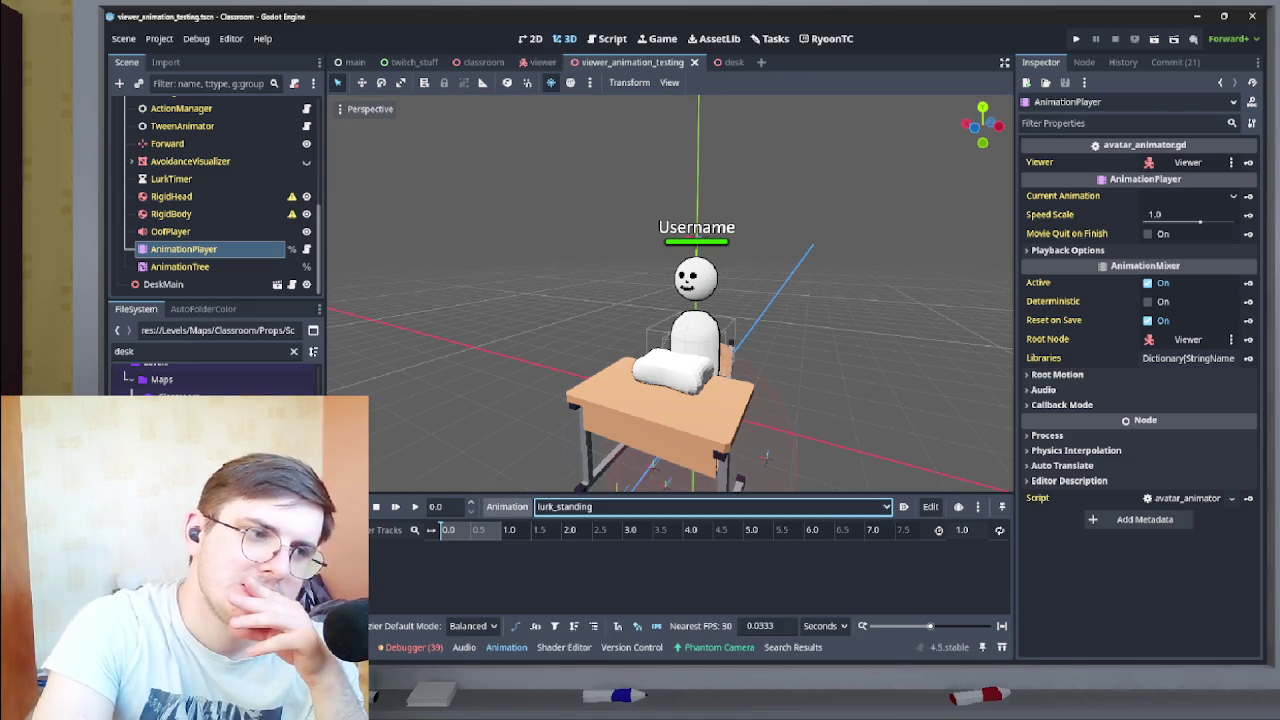
left_click(507, 506)
left_click(585, 506)
left_click(585, 506)
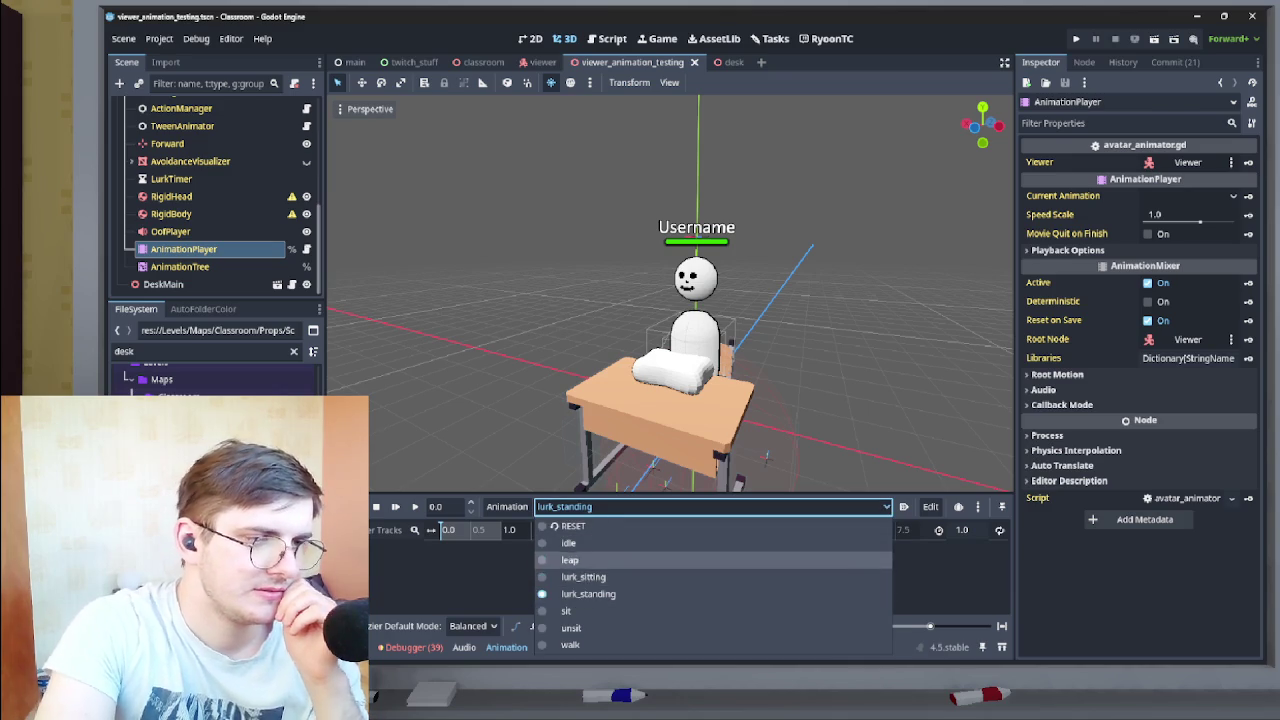
left_click(568, 543)
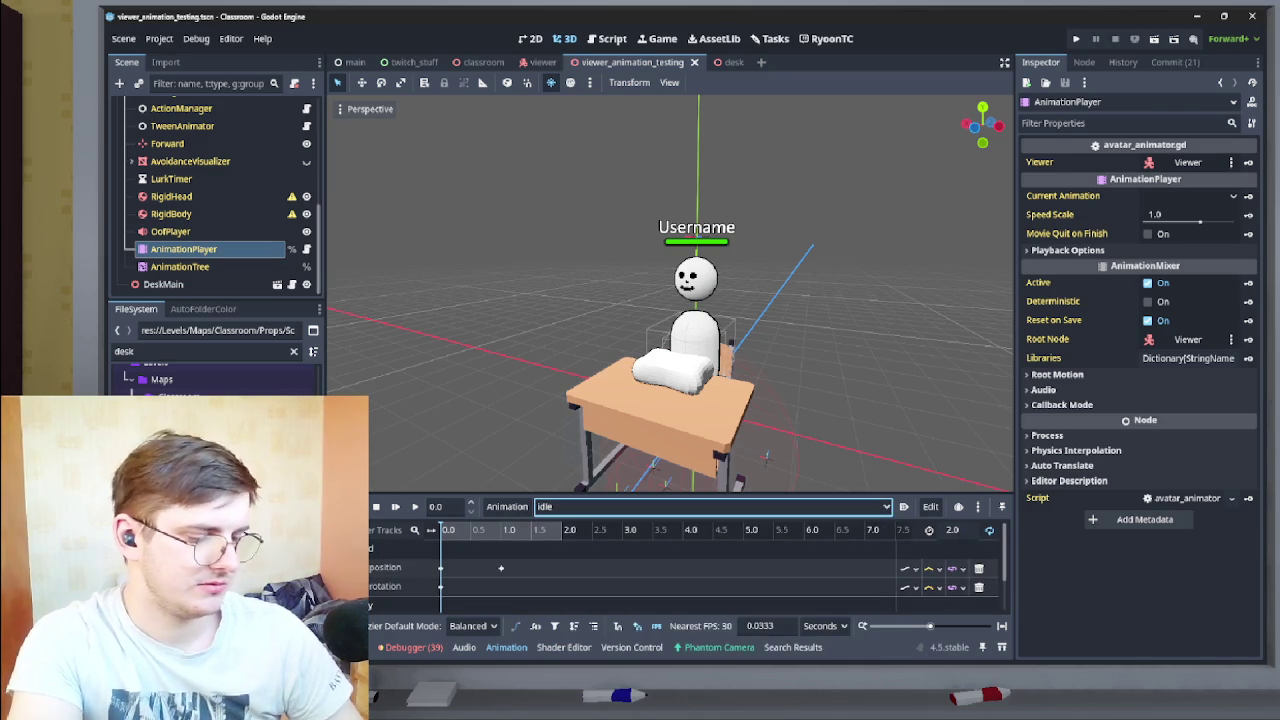
key("ctrl+a")
key("Escape")
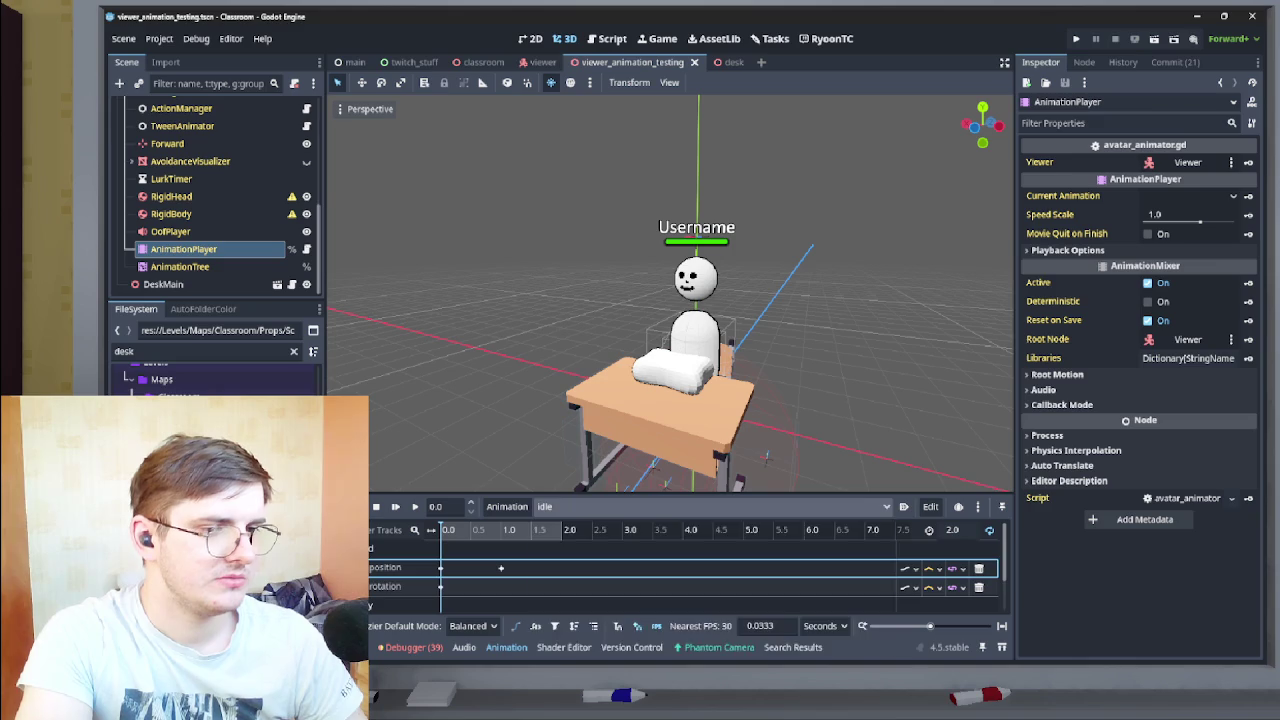
key("space")
Delete the old lurk_standing animation in Edit Animation Libraries
left_click(507, 506)
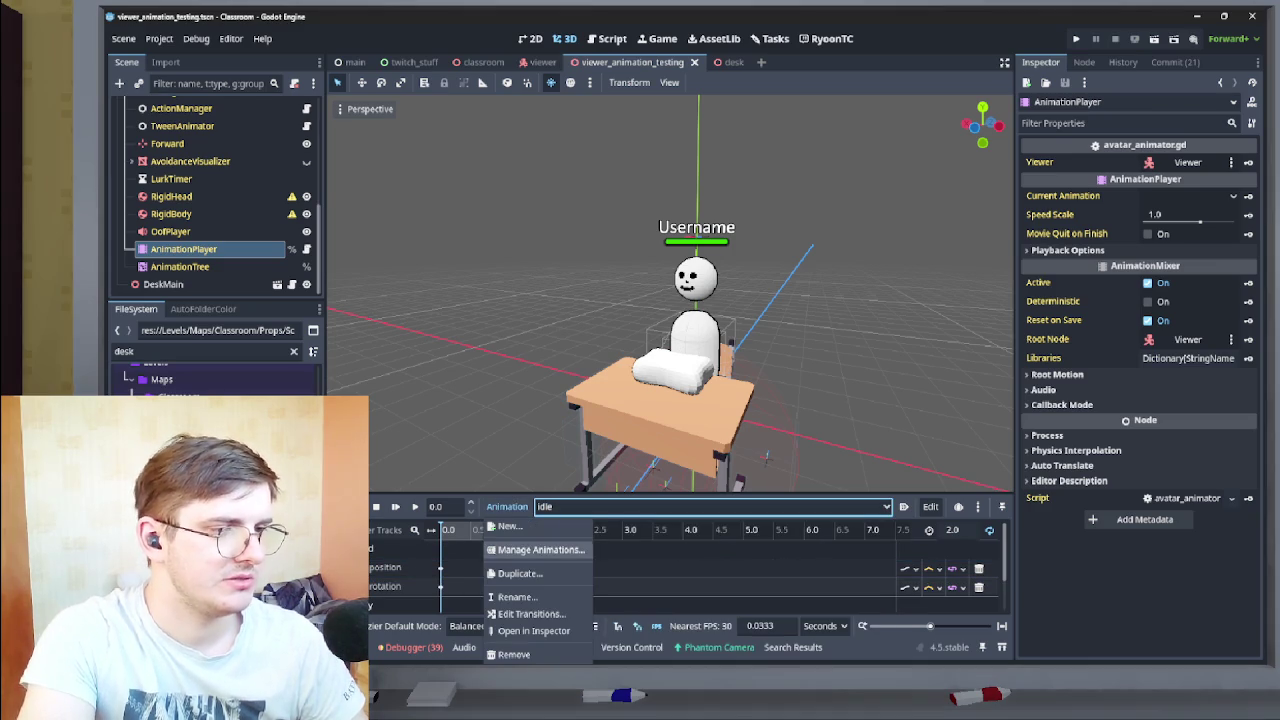
key("Return")
key("Down")
key("Down")
key("Return")
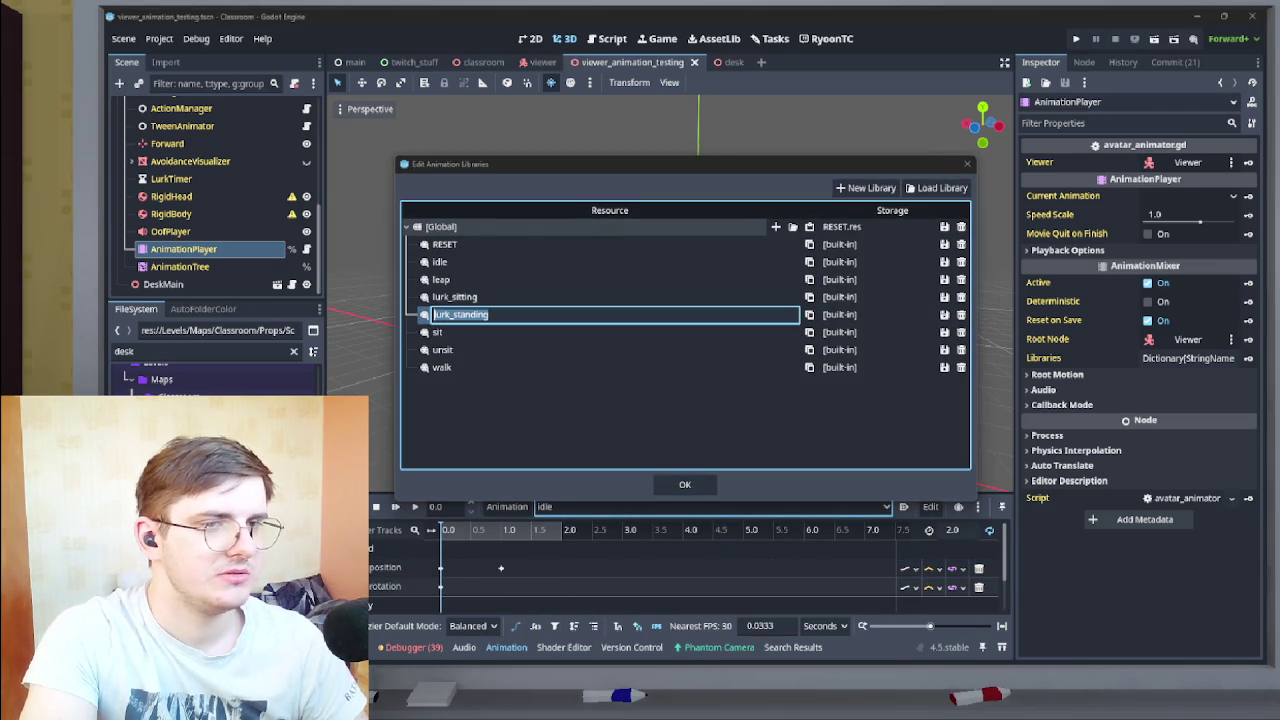
key("Escape")
left_click(961, 314)
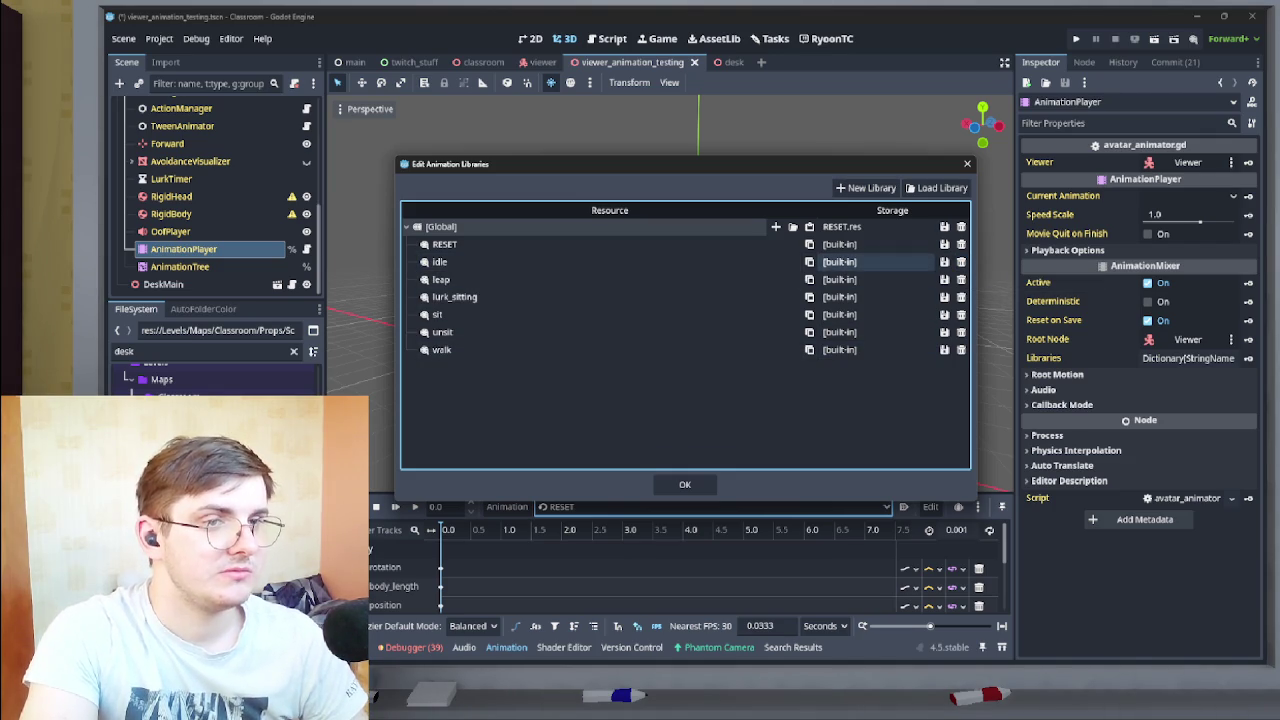
Duplicate idle, rename the copy to lurk_standing, and confirm with OK
left_click(809, 226)
double_click(446, 279)
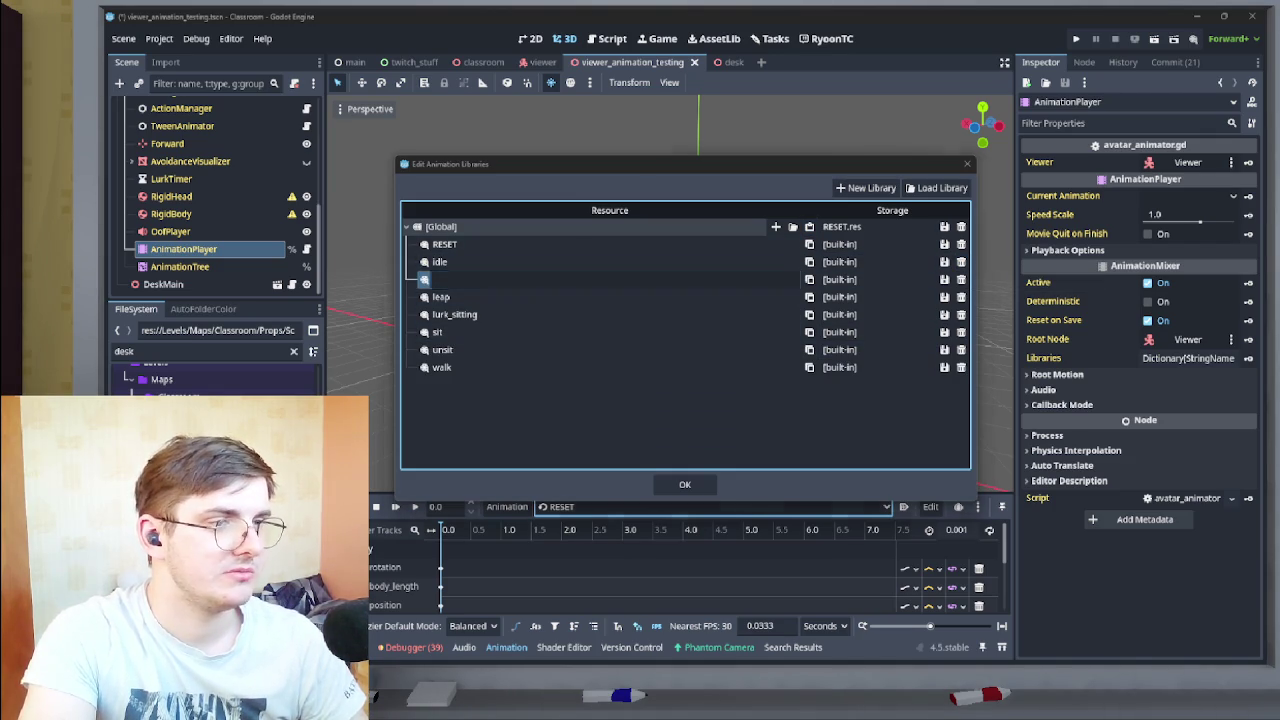
type("lurk_sta")
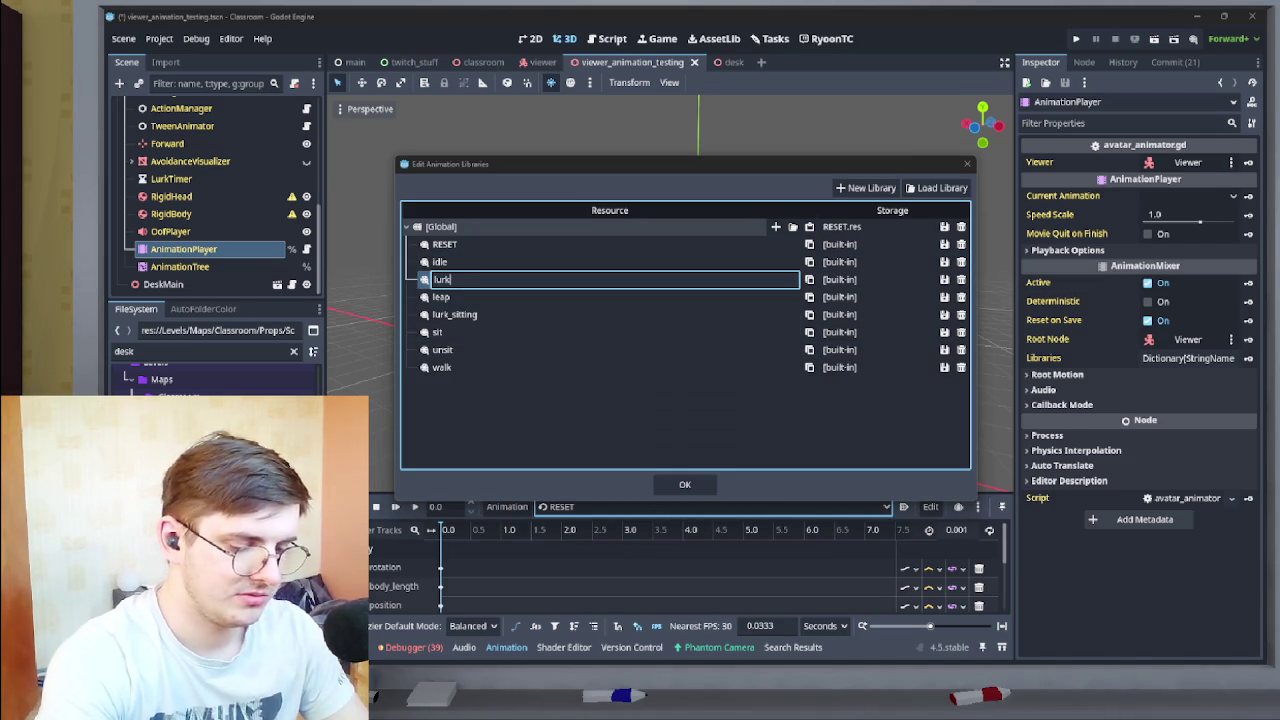
type("nding")
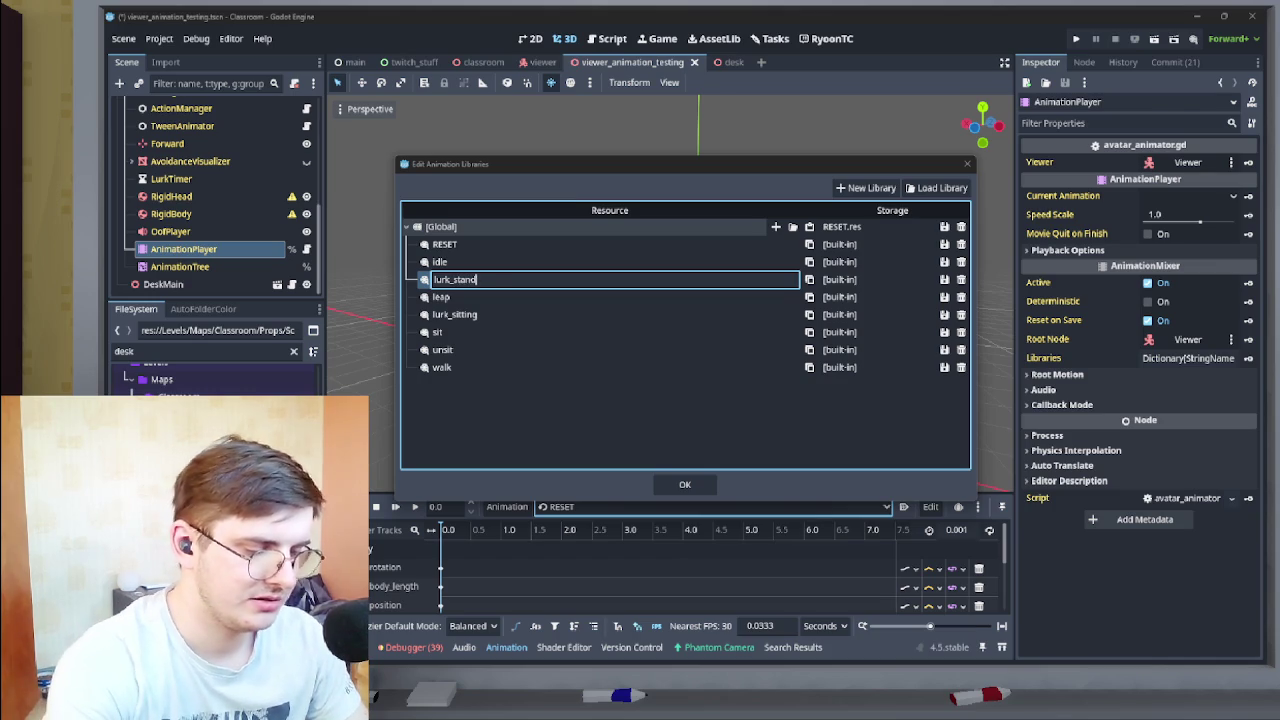
key("Return")
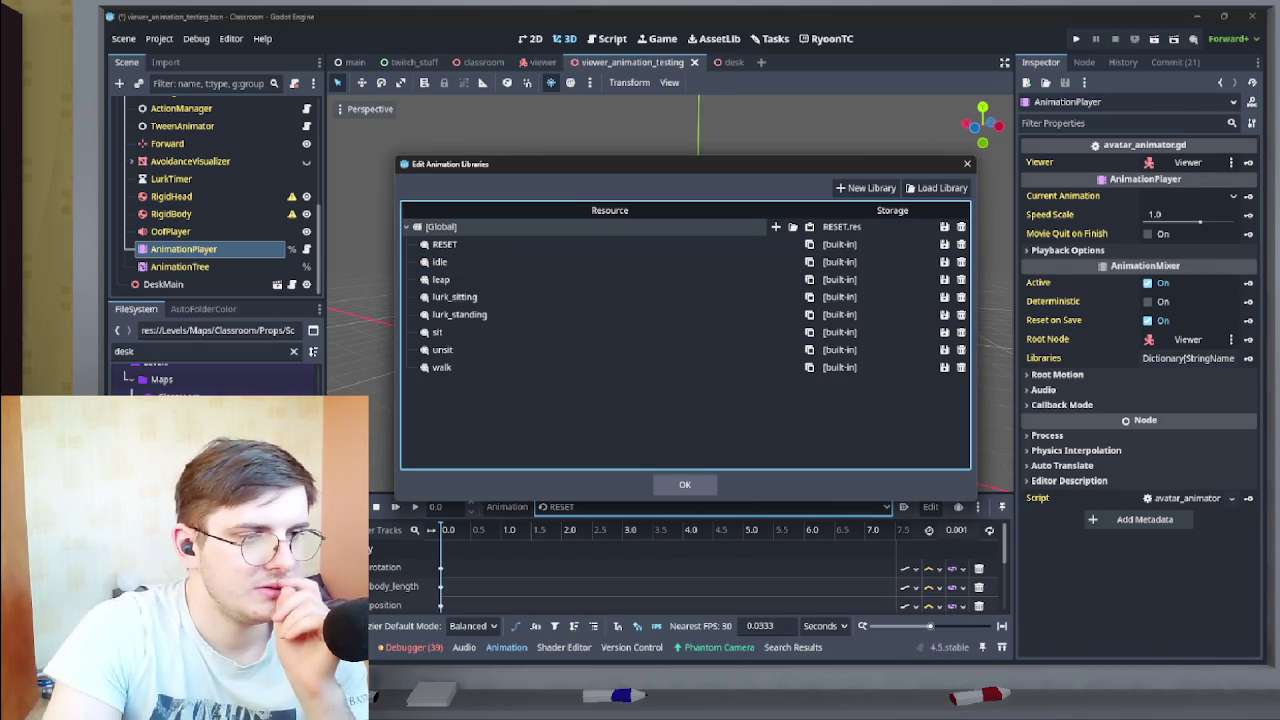
left_click(685, 484)
scroll(680, 575, "down", 3)
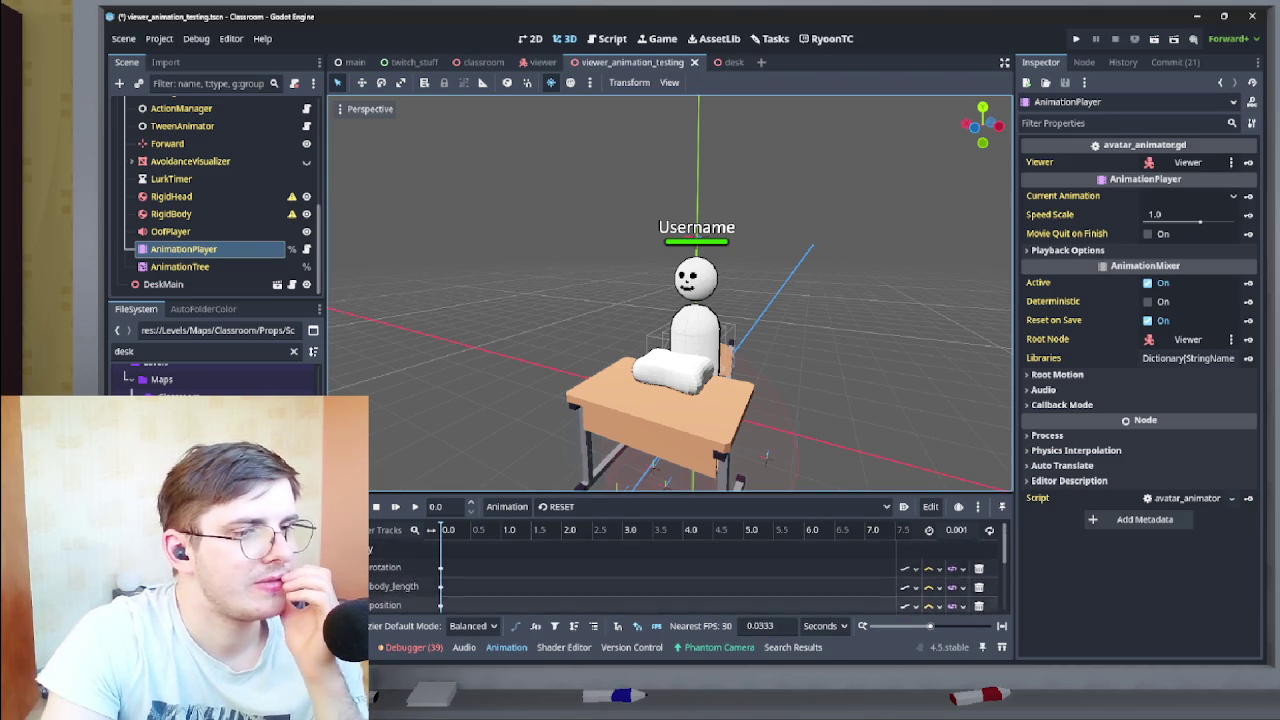
Load lurk_standing for editing, switch to front view, and select its first keyframe
left_click(600, 506)
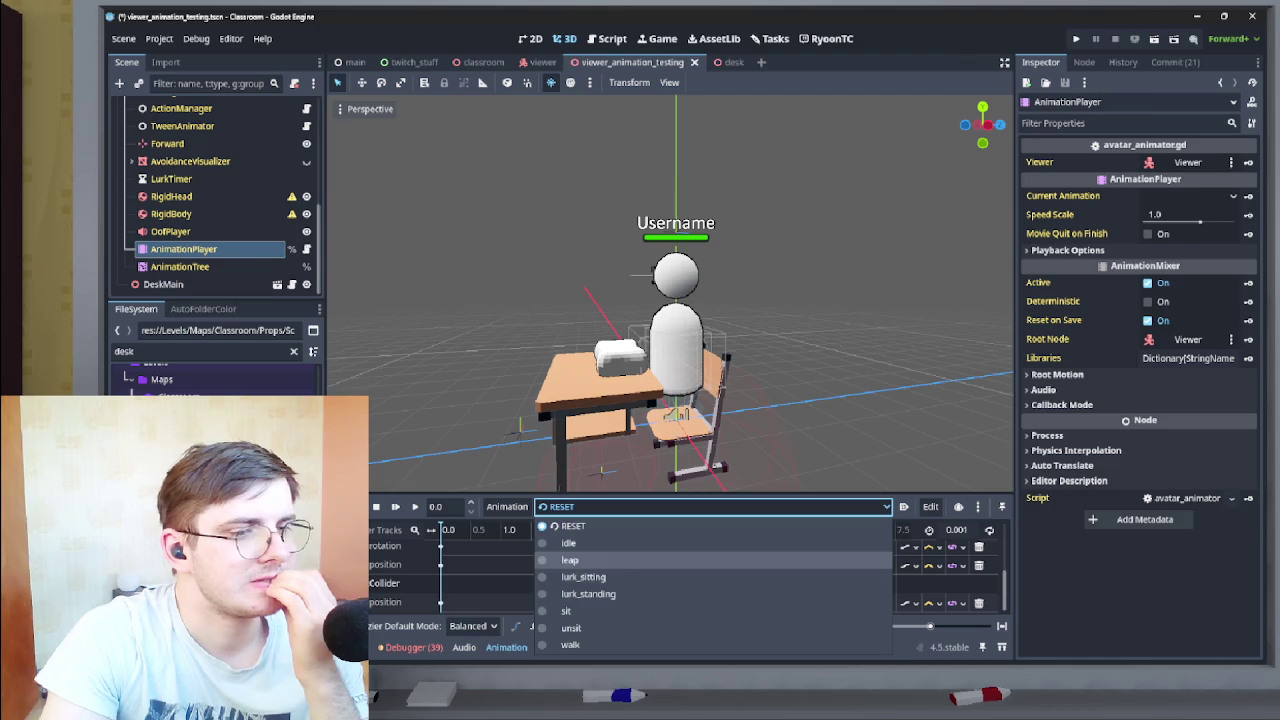
left_click(588, 593)
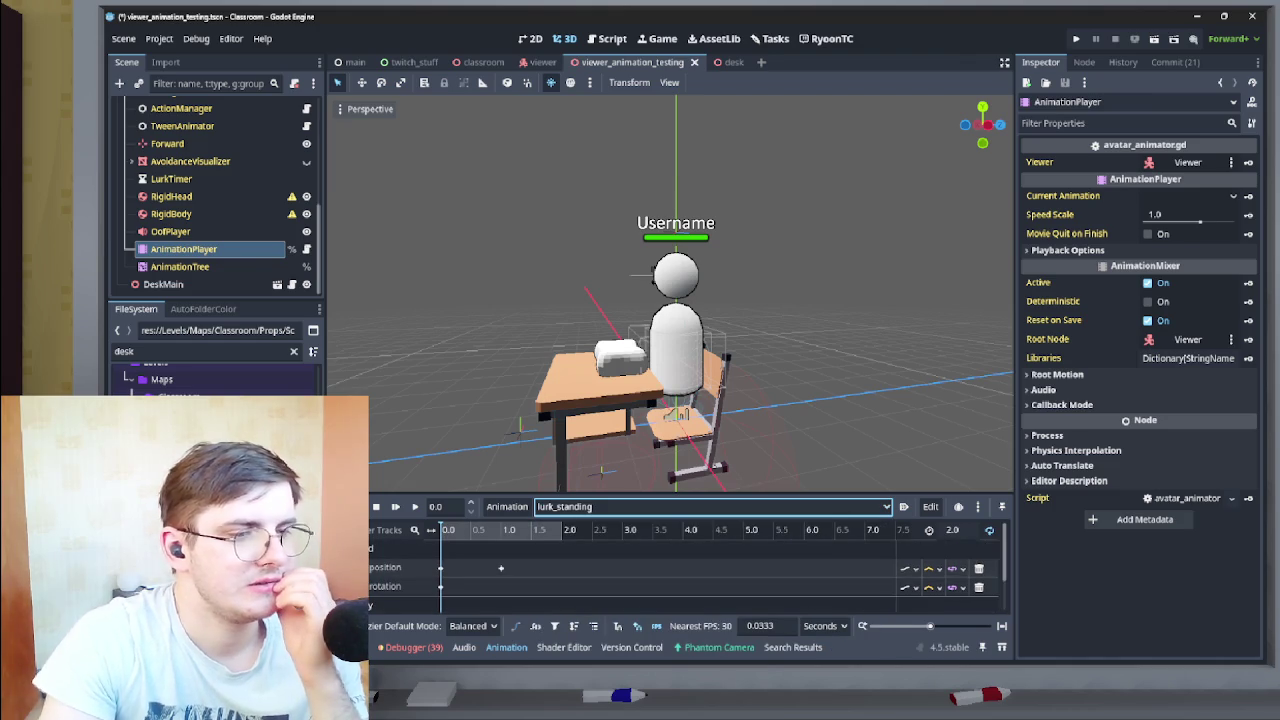
key("KP_1")
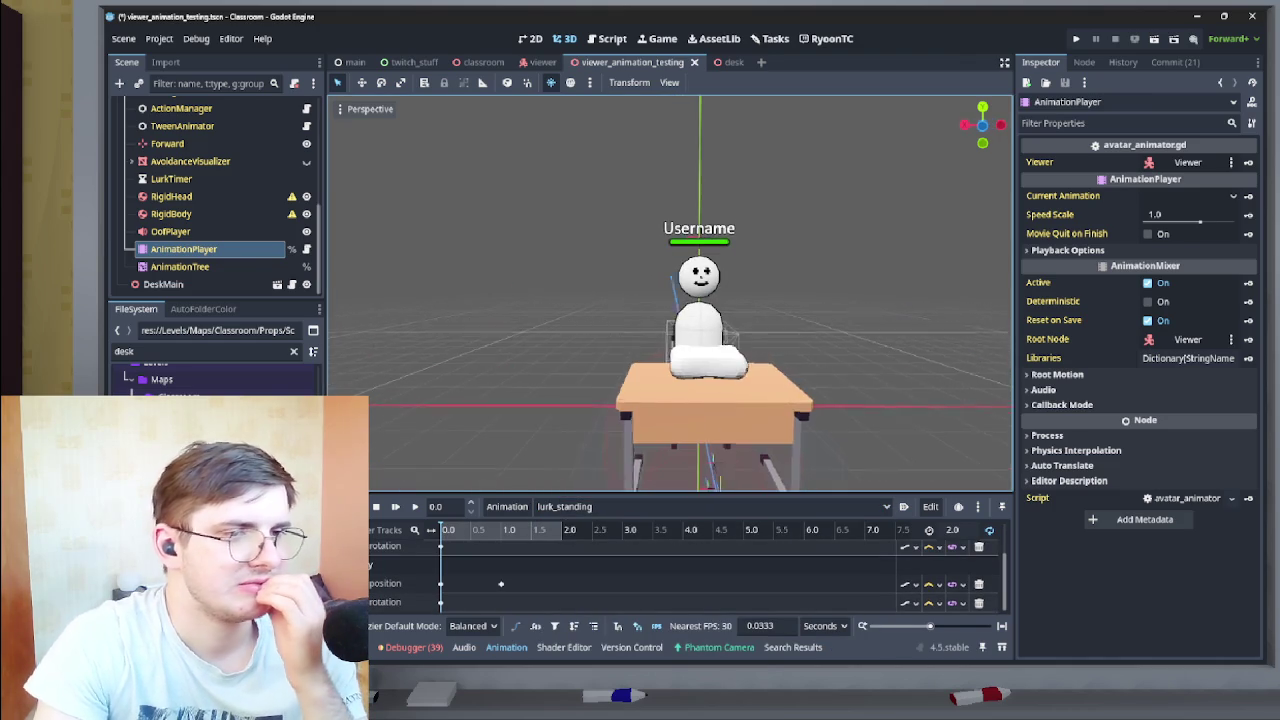
scroll(700, 290, "up", 3)
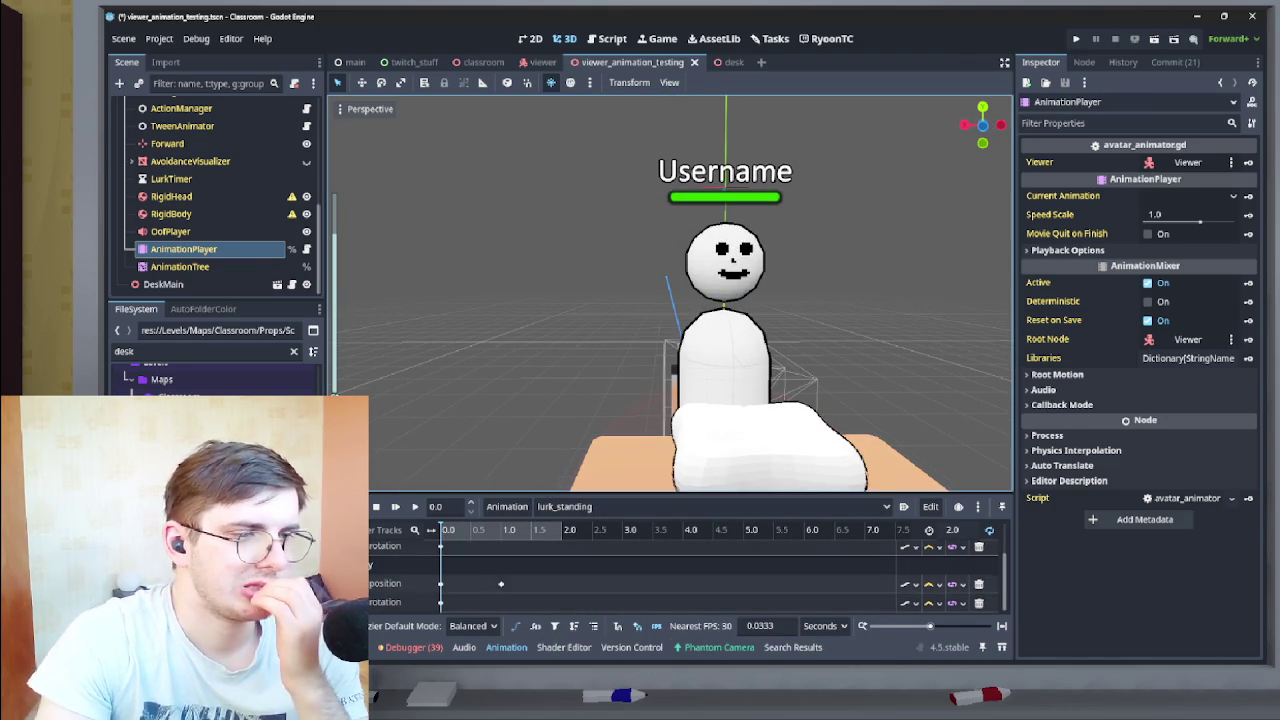
scroll(690, 575, "down", 1)
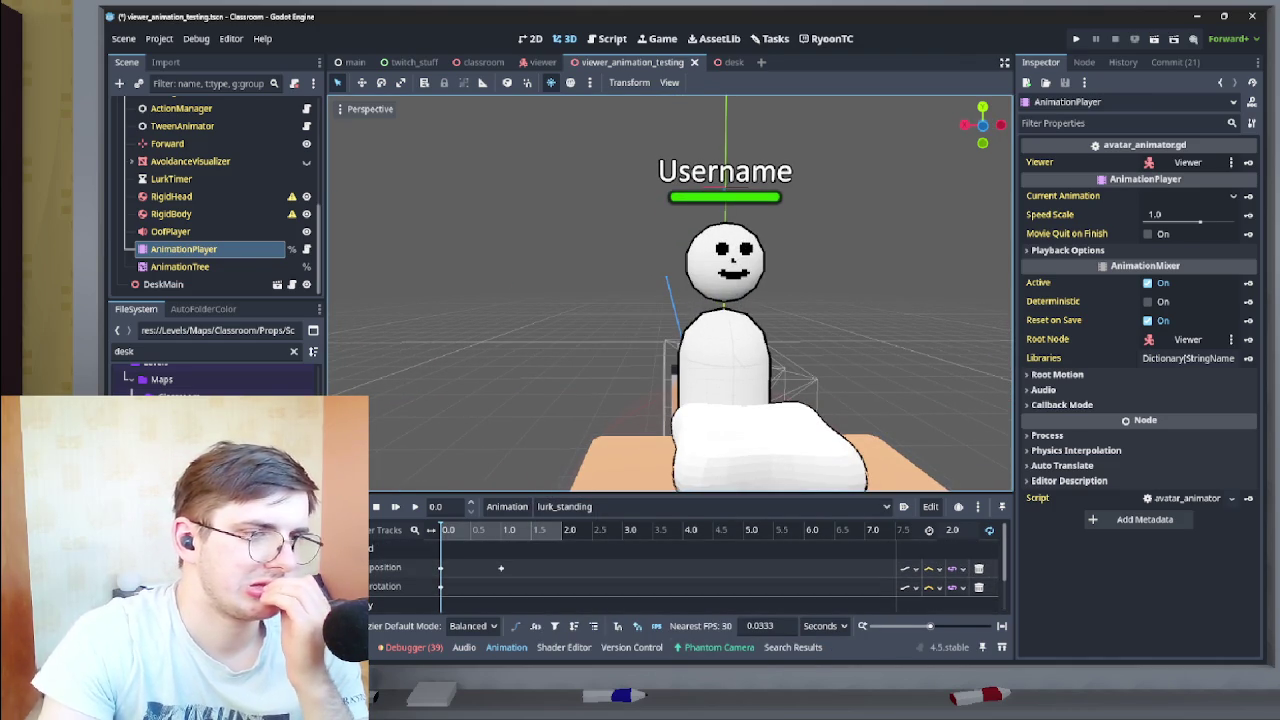
left_click(501, 567)
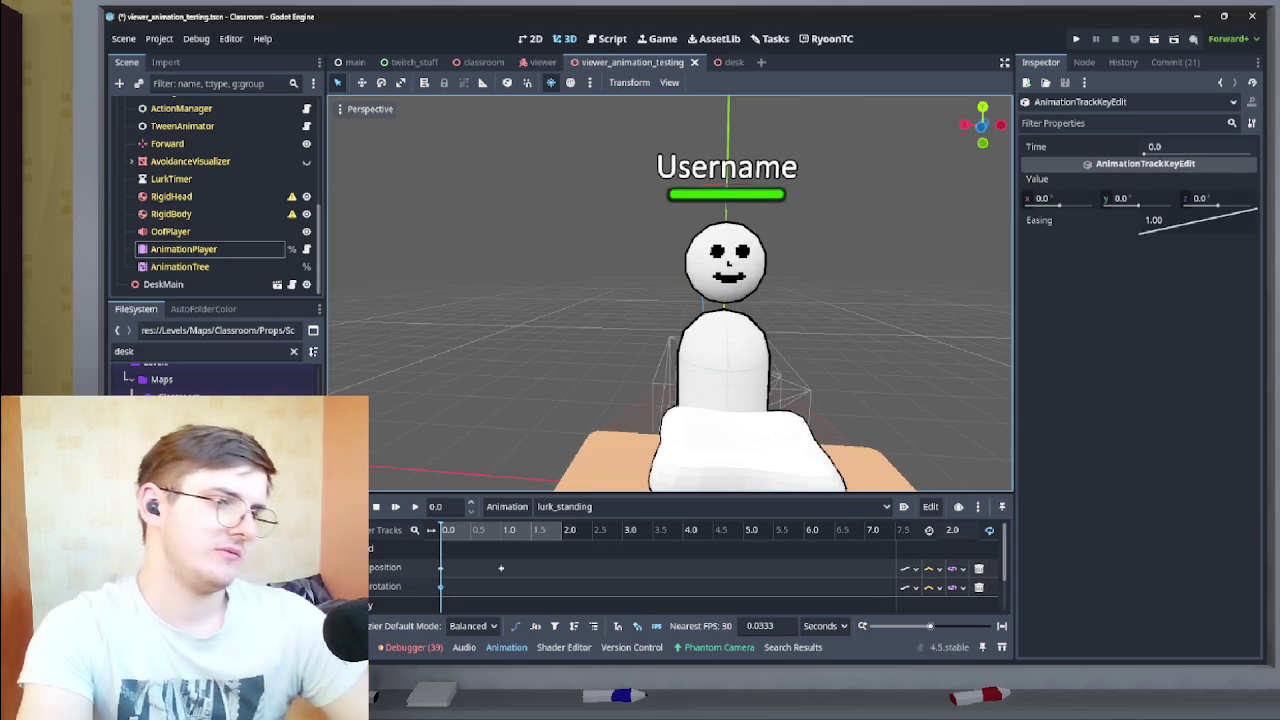
left_click(463, 530)
mouse_move(463, 530)
left_mouse_down()
mouse_move(561, 530)
mouse_move(448, 530)
left_mouse_up()
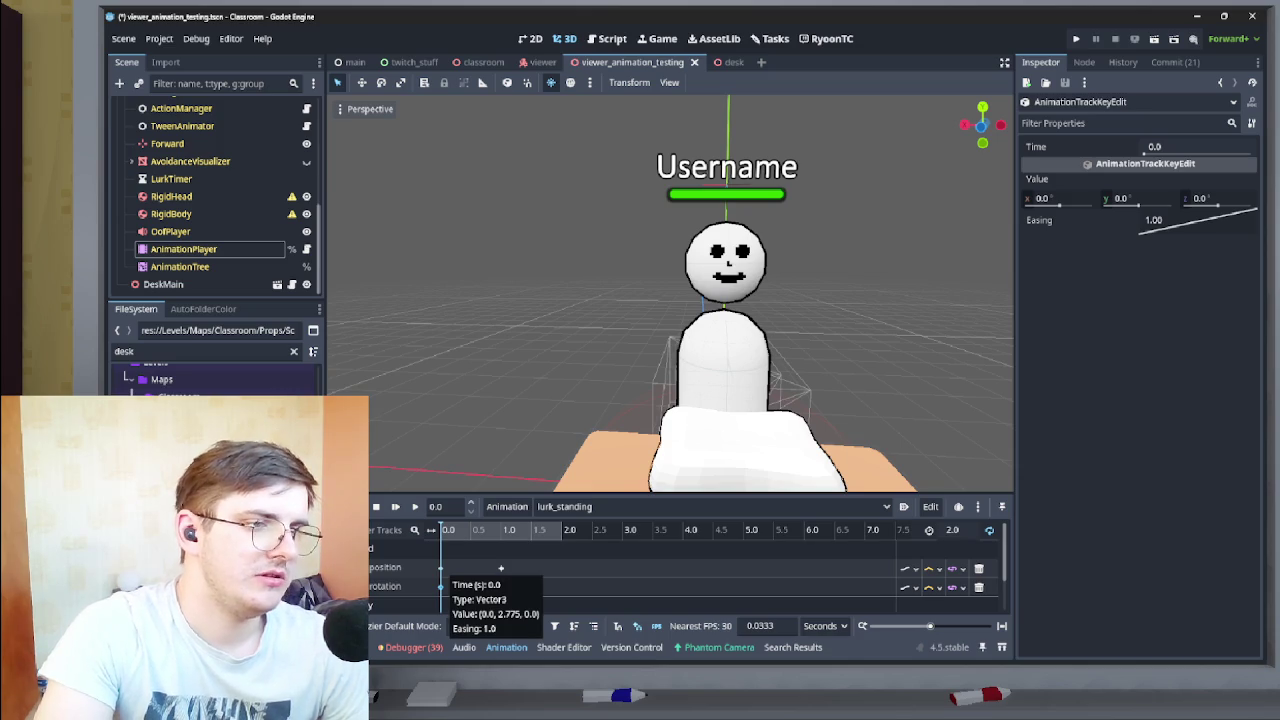
left_click(440, 567)
left_click(1125, 198)
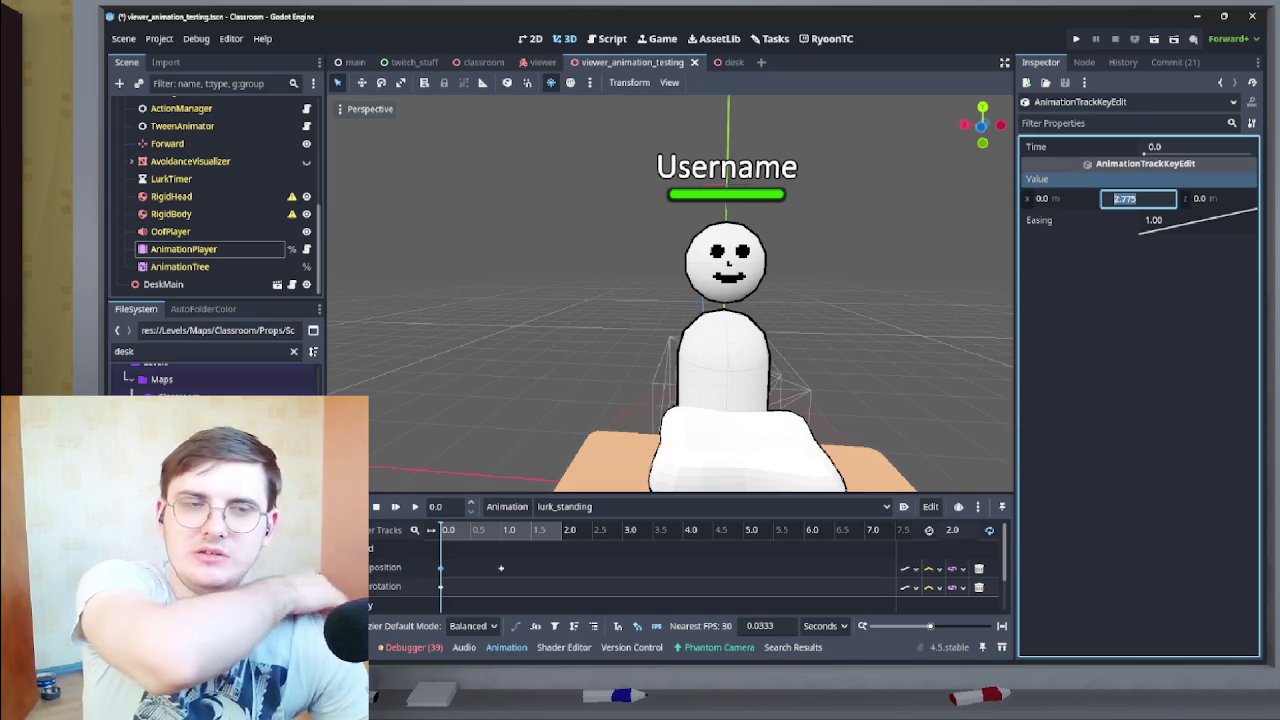
type("0")
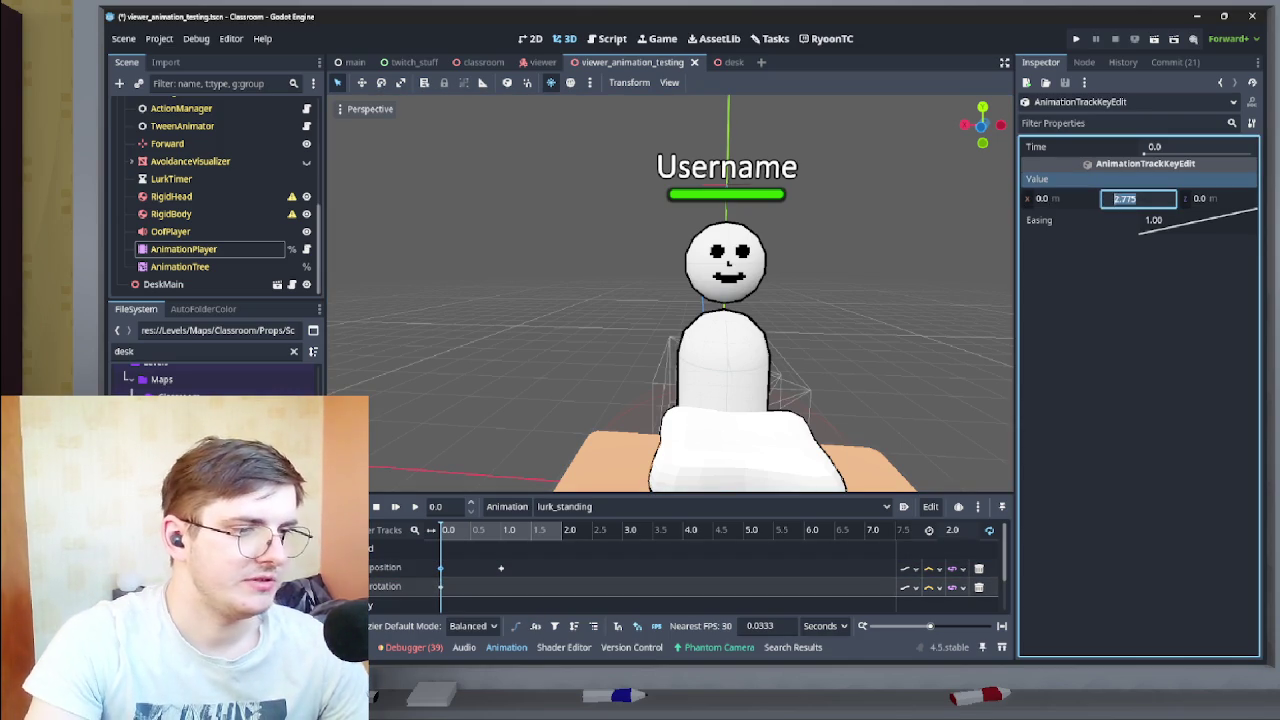
key("Return")
left_click_drag(1217, 200, 1195, 200)
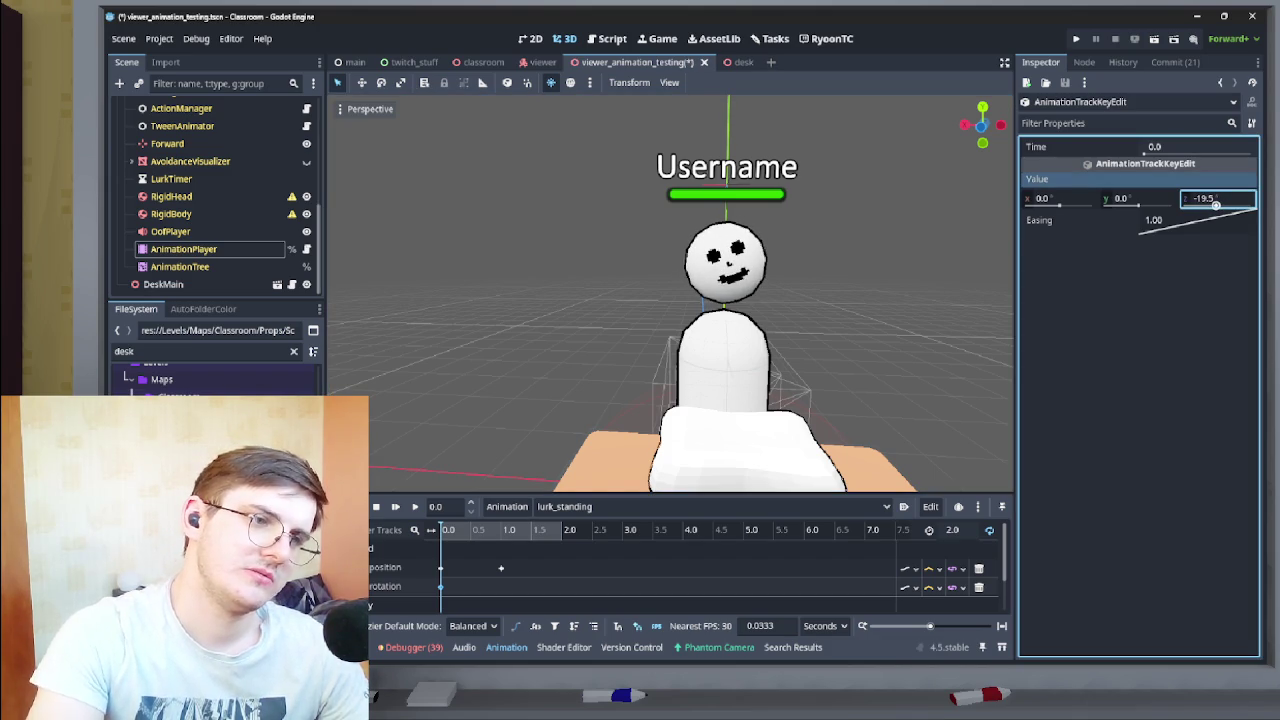
left_click(440, 567)
left_click_drag(1212, 198, 1205, 198)
left_click_drag(1055, 198, 1066, 198)
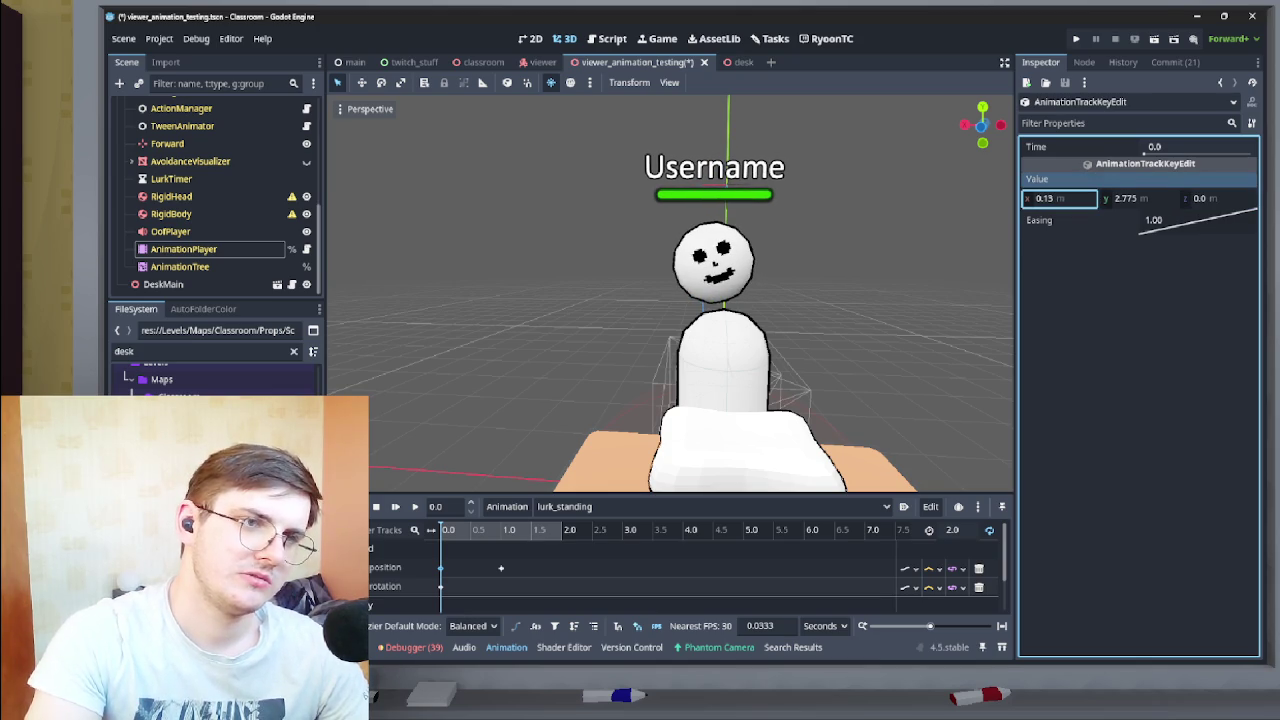
mouse_move(700, 300)
left_mouse_down()
mouse_move(640, 290)
mouse_move(755, 300)
mouse_move(720, 300)
left_mouse_up()
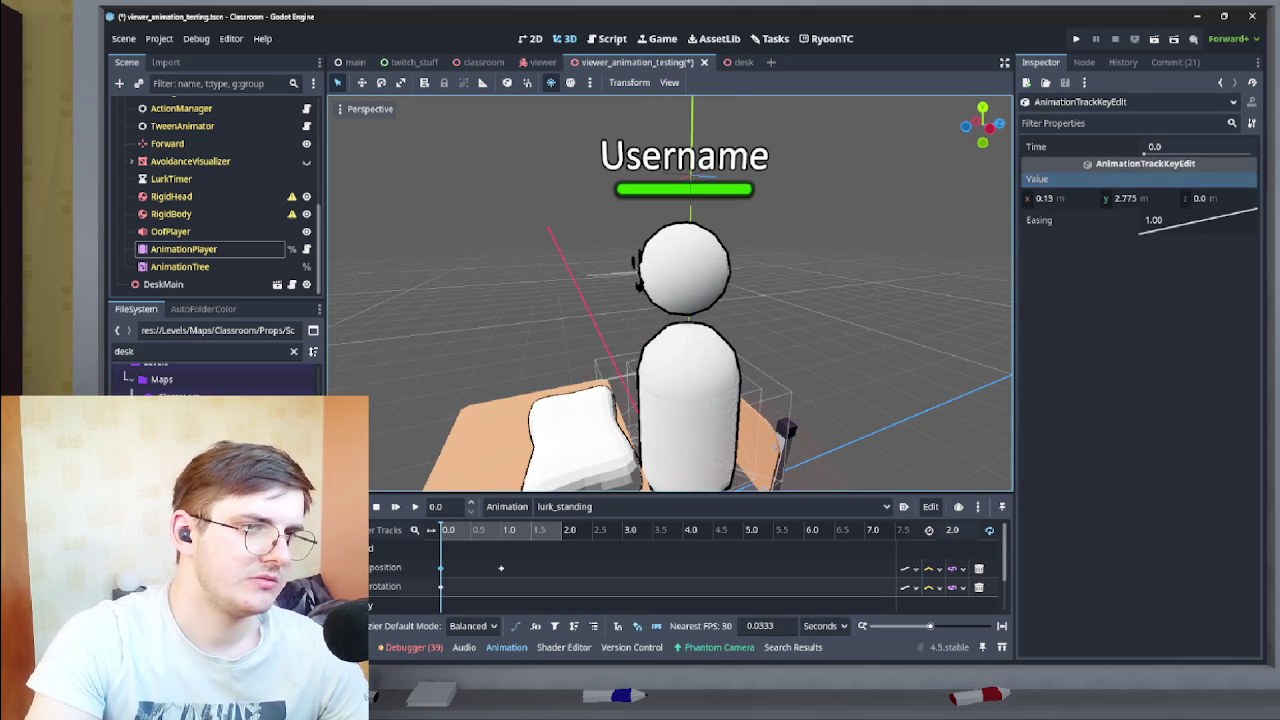
key("ctrl+z")
key("ctrl+s")
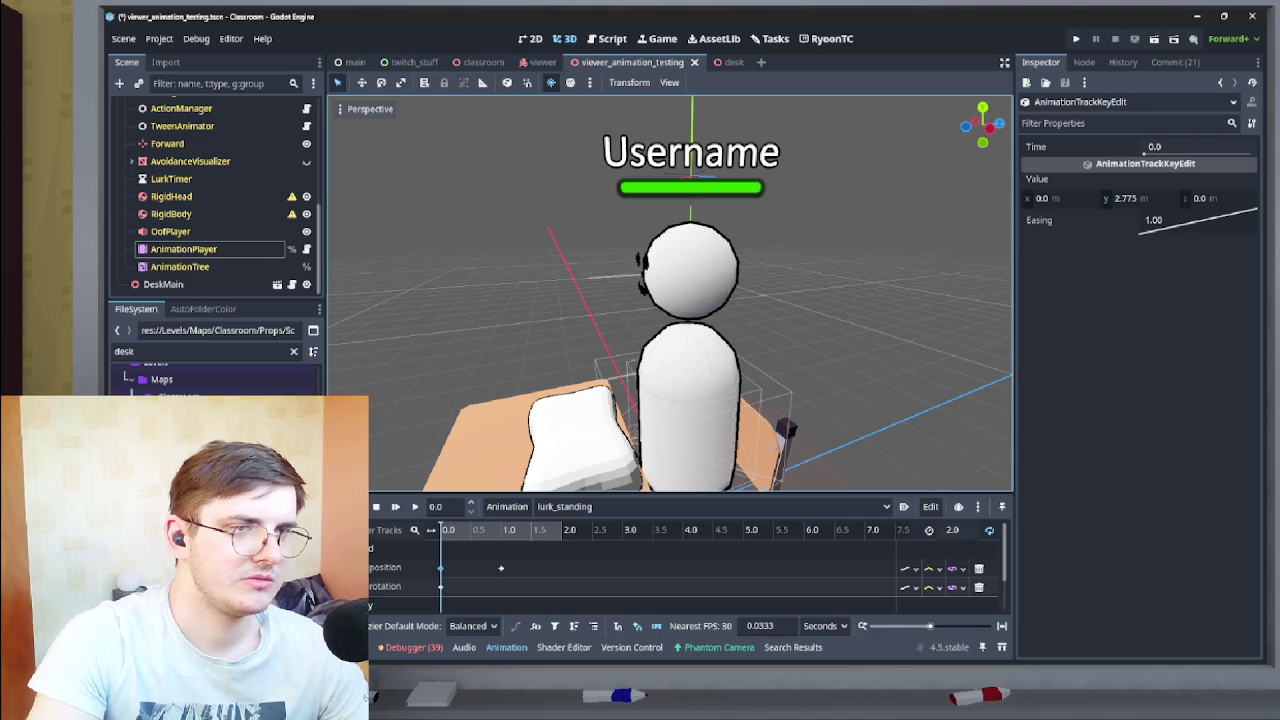
mouse_move(700, 300)
left_mouse_down()
mouse_move(760, 300)
mouse_move(700, 300)
mouse_move(735, 300)
left_mouse_up()
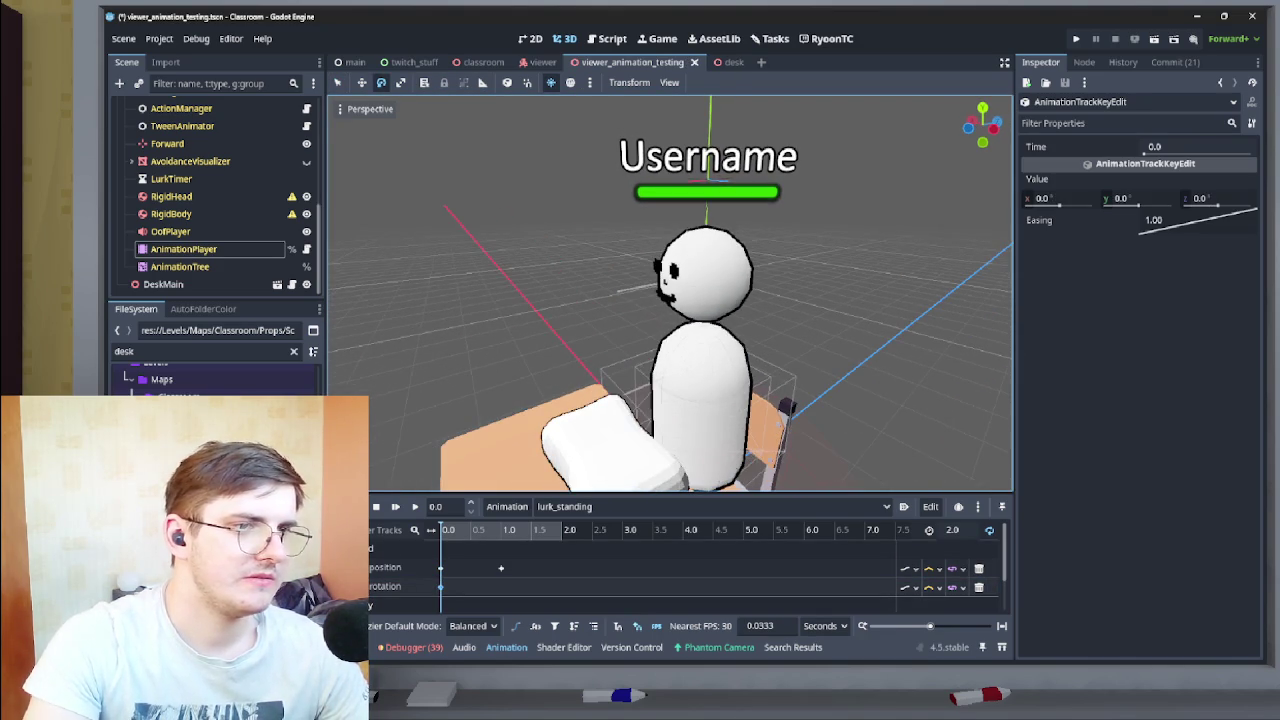
Select IcoHead and adjust lurk_standing's first rotation key, trying X -6.5 and Z -20
left_click(705, 270)
left_click(650, 586)
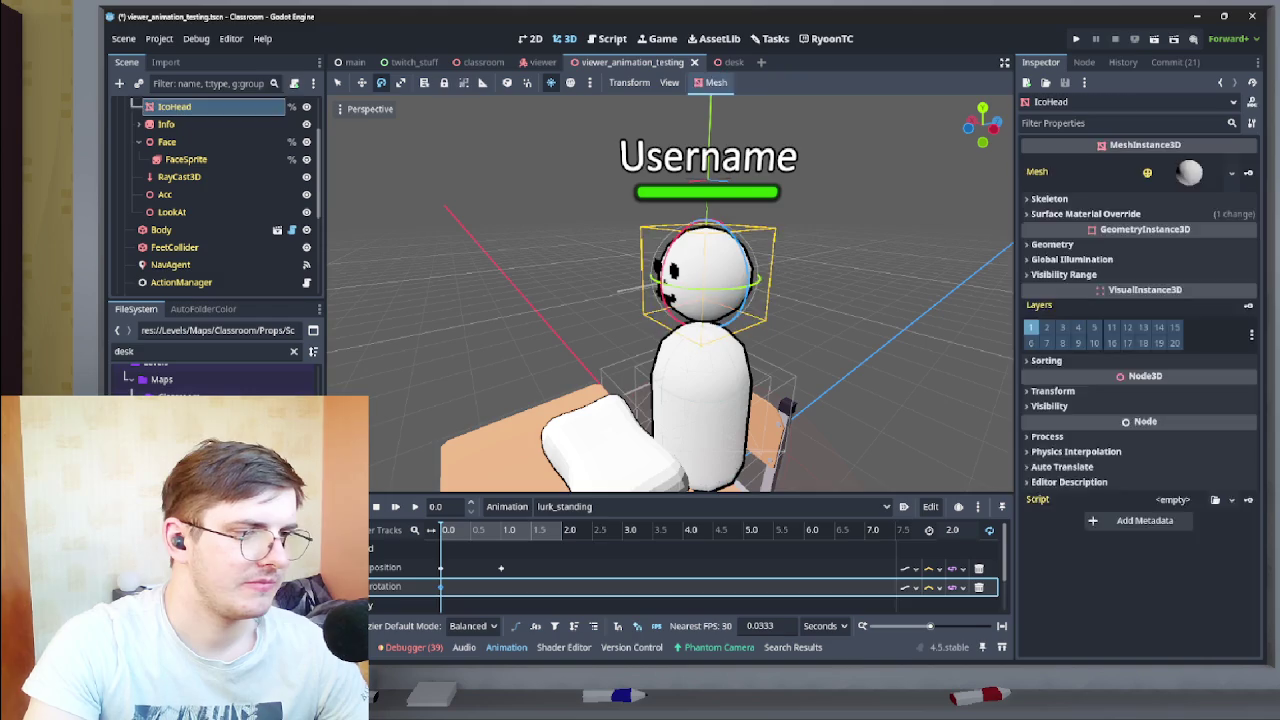
left_click(440, 586)
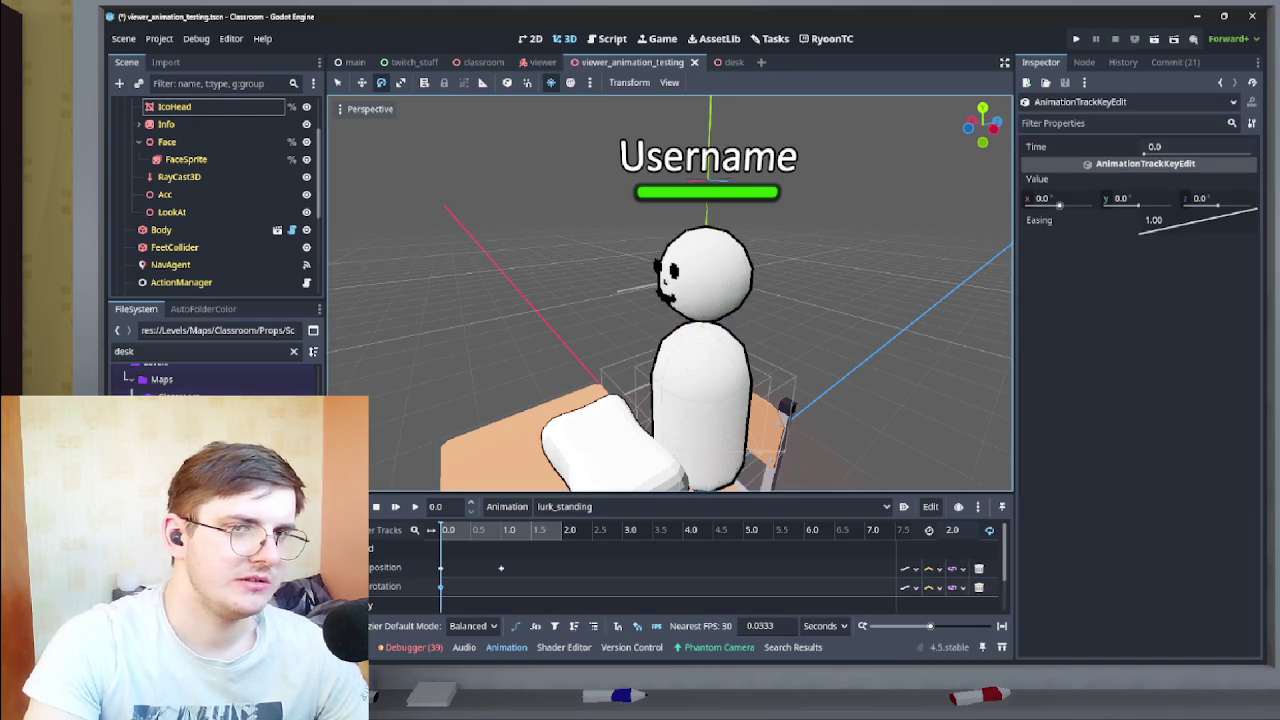
left_click_drag(1045, 198, 1018, 198)
left_click_drag(1205, 198, 1225, 198)
type("-20")
key("Return")
left_click_drag(1035, 198, 1058, 202)
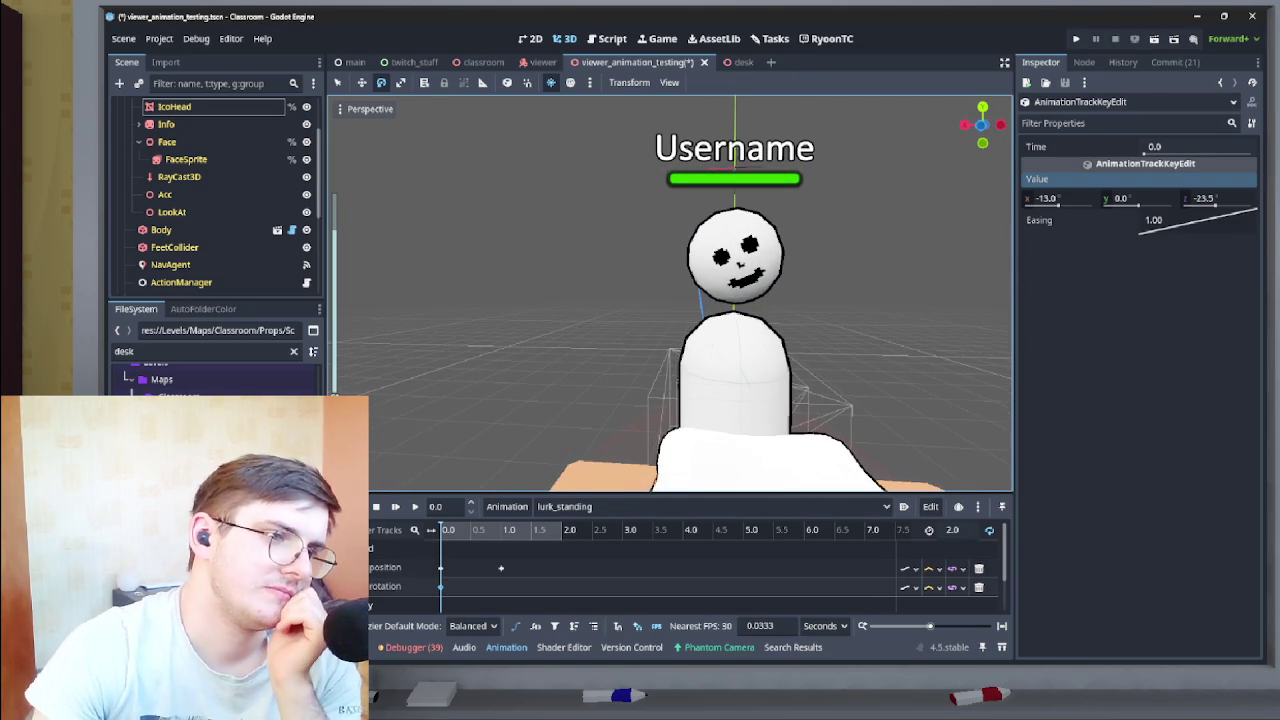
Edit the 0.0 position key, setting Z to -0.005 and X to 0.135
left_click(440, 567)
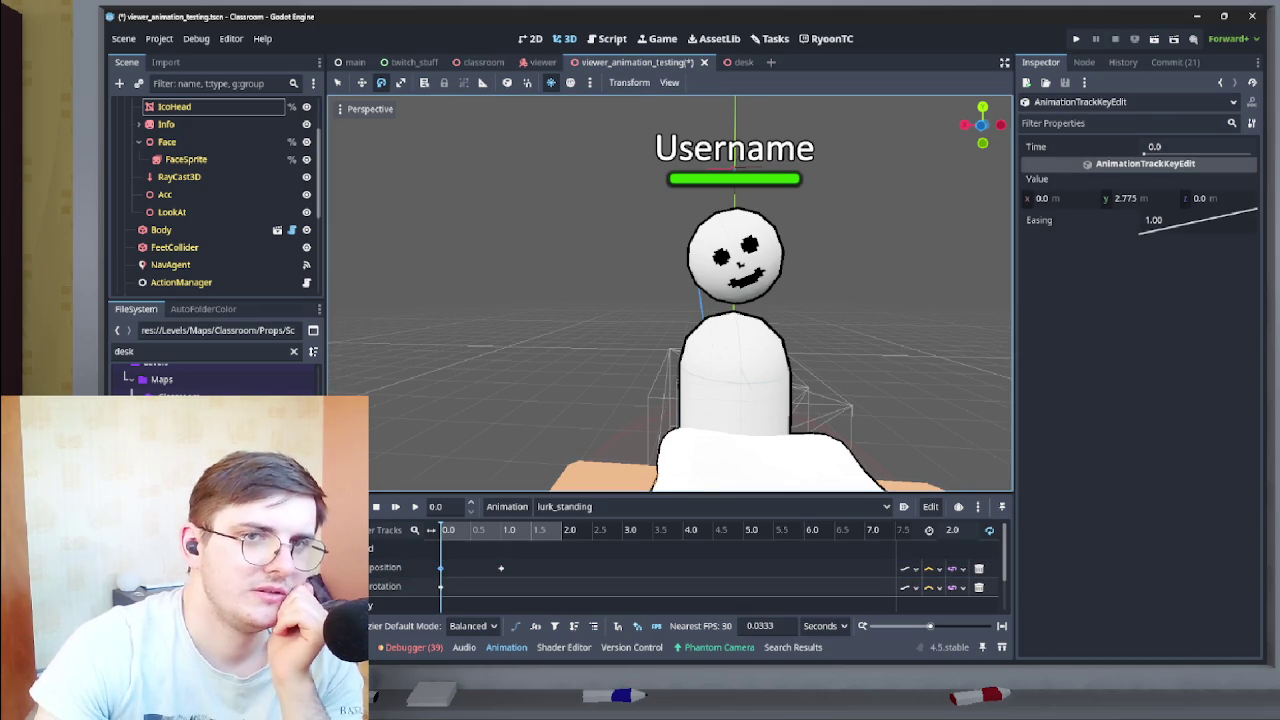
left_click(1218, 198)
type("-0.005")
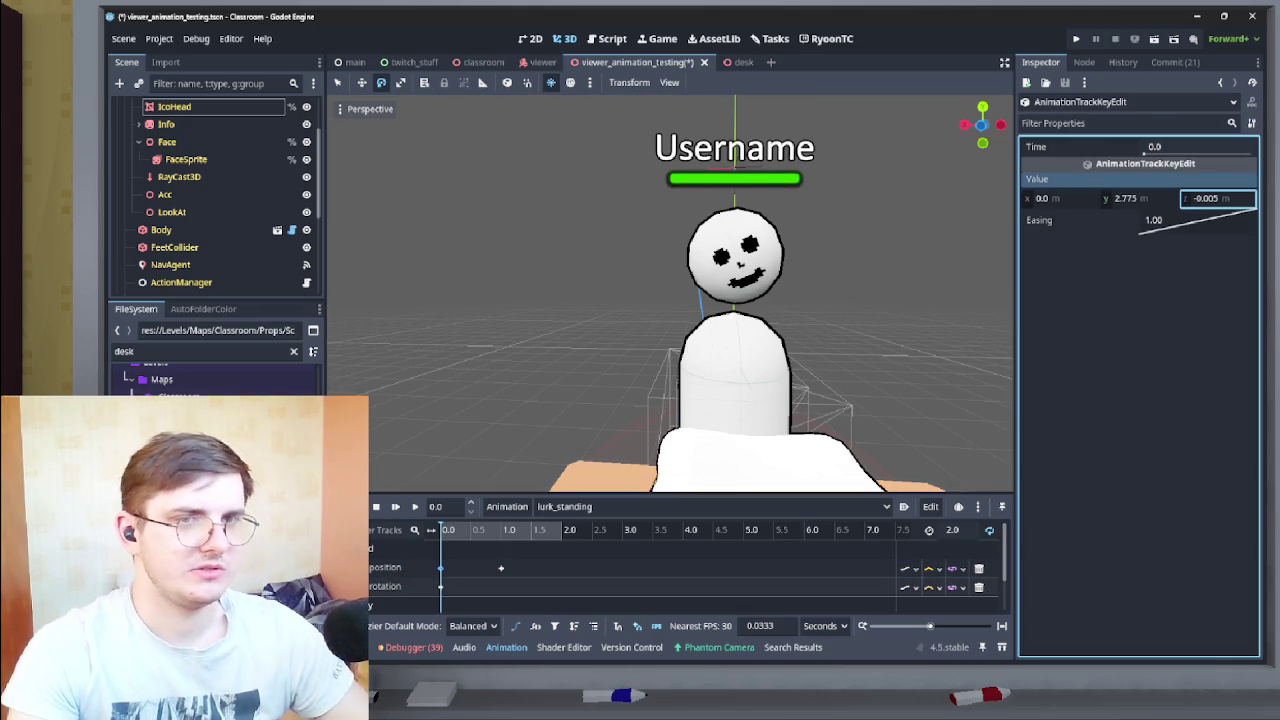
mouse_move(1060, 198)
left_mouse_down()
mouse_move(1105, 198)
mouse_move(1090, 198)
left_mouse_up()
left_click_drag(600, 300, 730, 300)
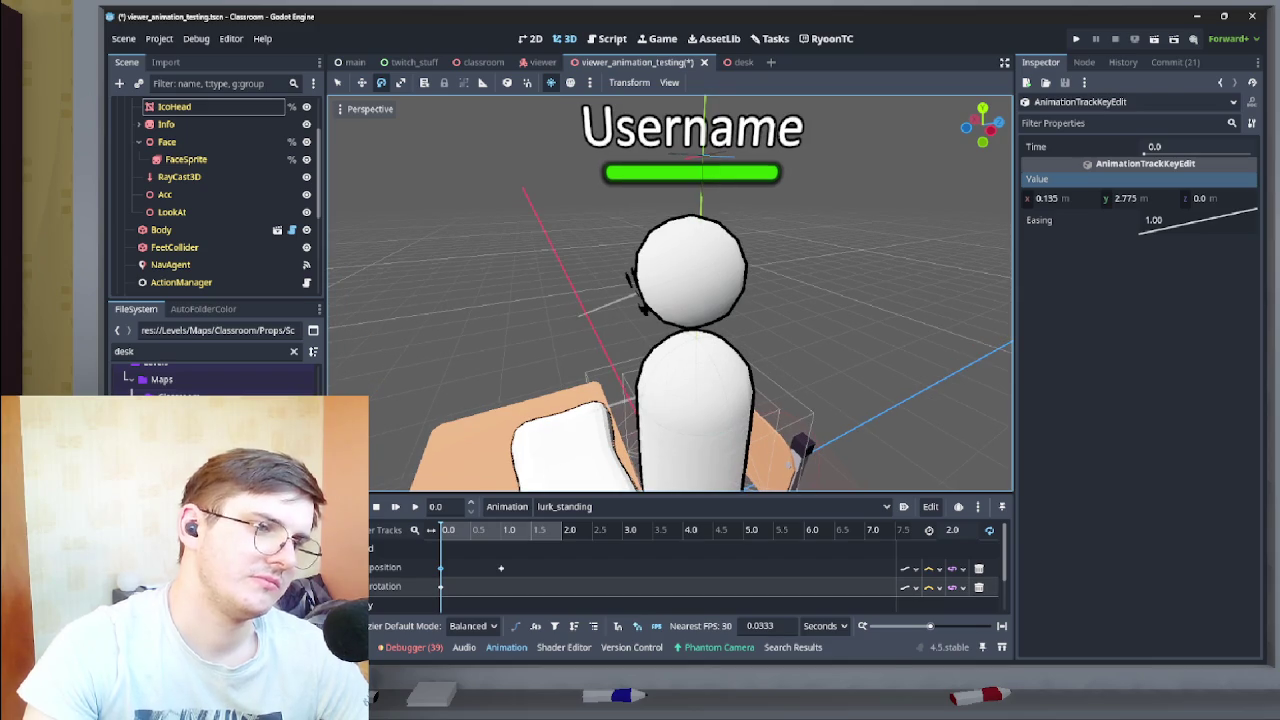
left_click(1058, 198)
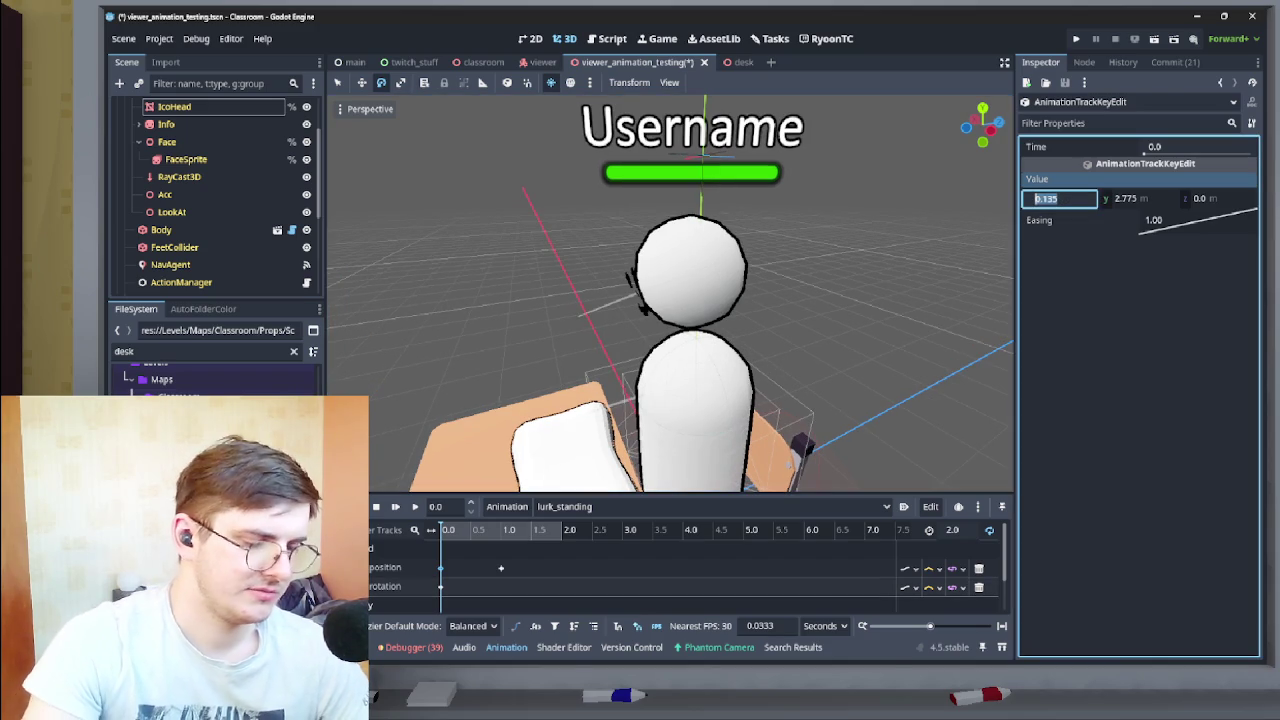
left_click(501, 568)
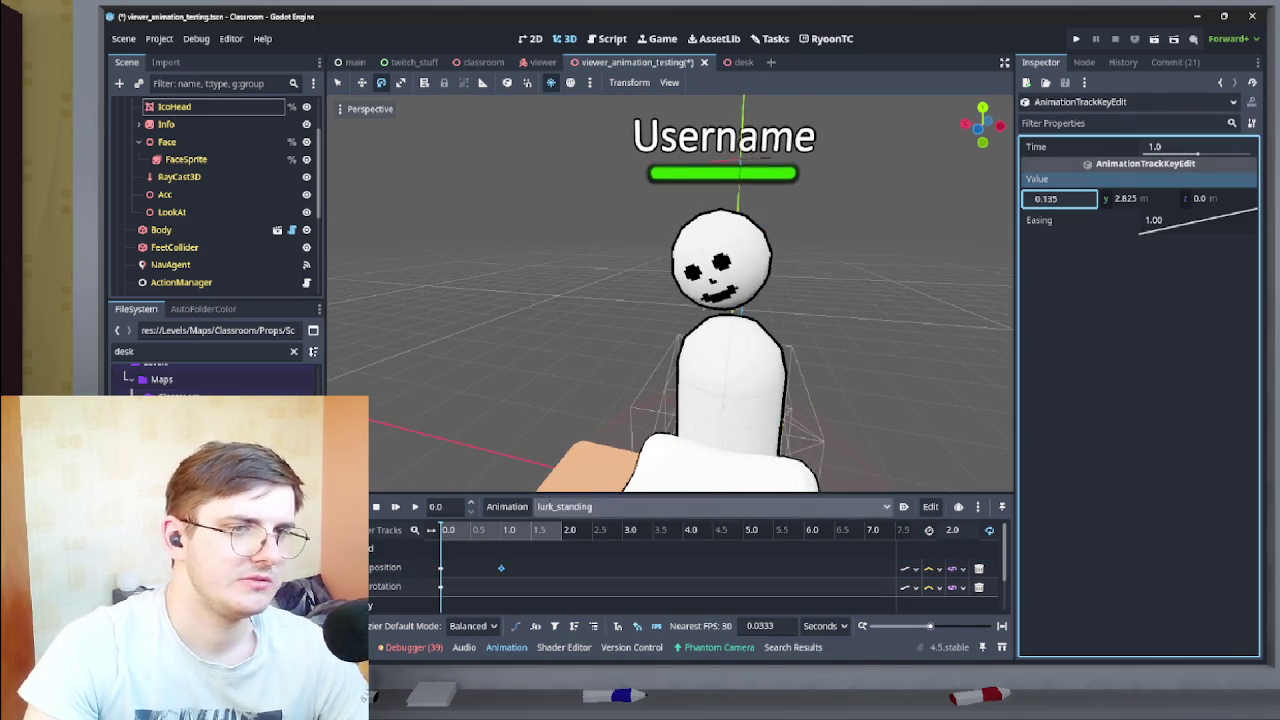
Set the rotation key to X -18.5 and Z -30, then save the scene
left_click(440, 587)
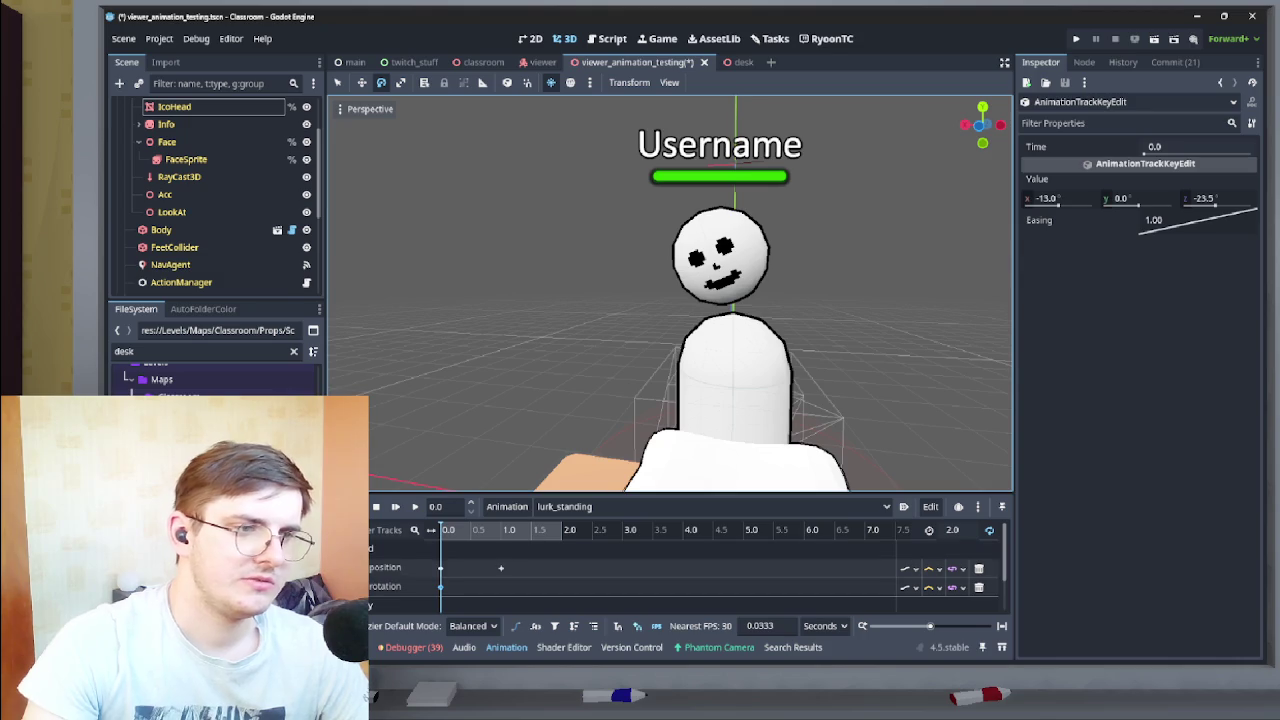
left_click_drag(1045, 198, 1032, 198)
mouse_move(1214, 204)
left_mouse_down()
mouse_move(1202, 204)
mouse_move(1214, 204)
left_mouse_up()
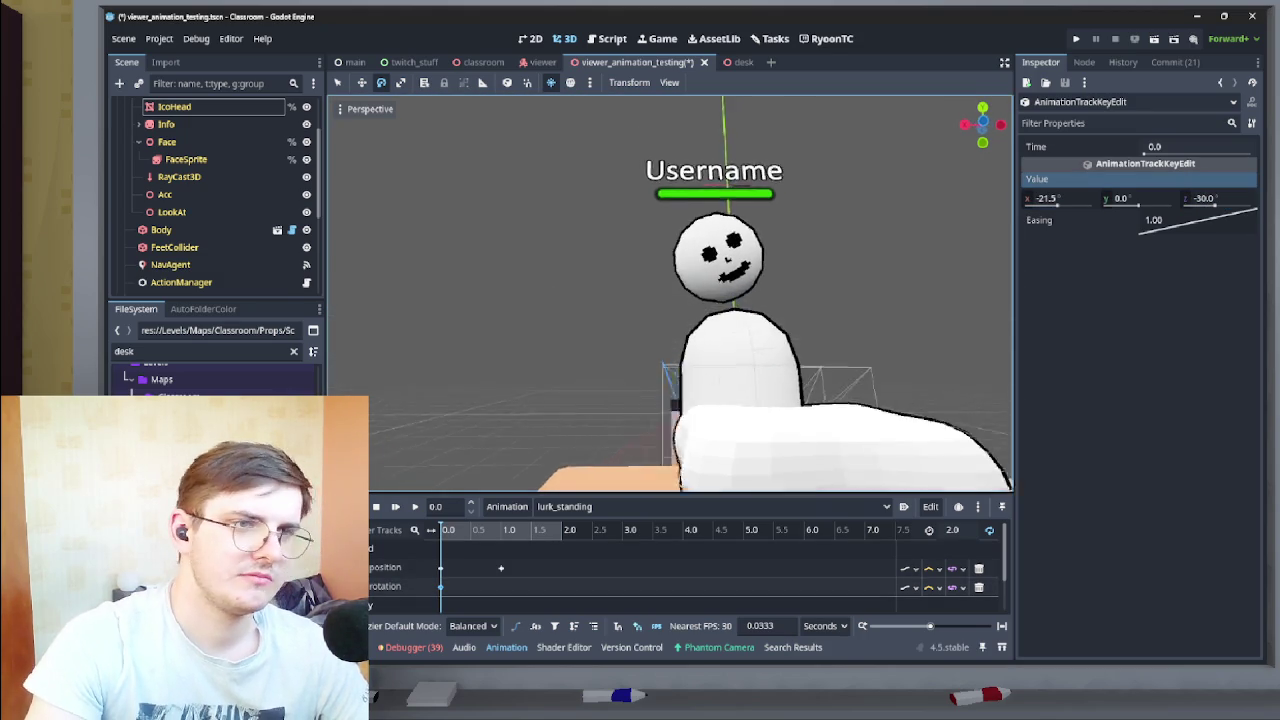
left_click(1050, 199)
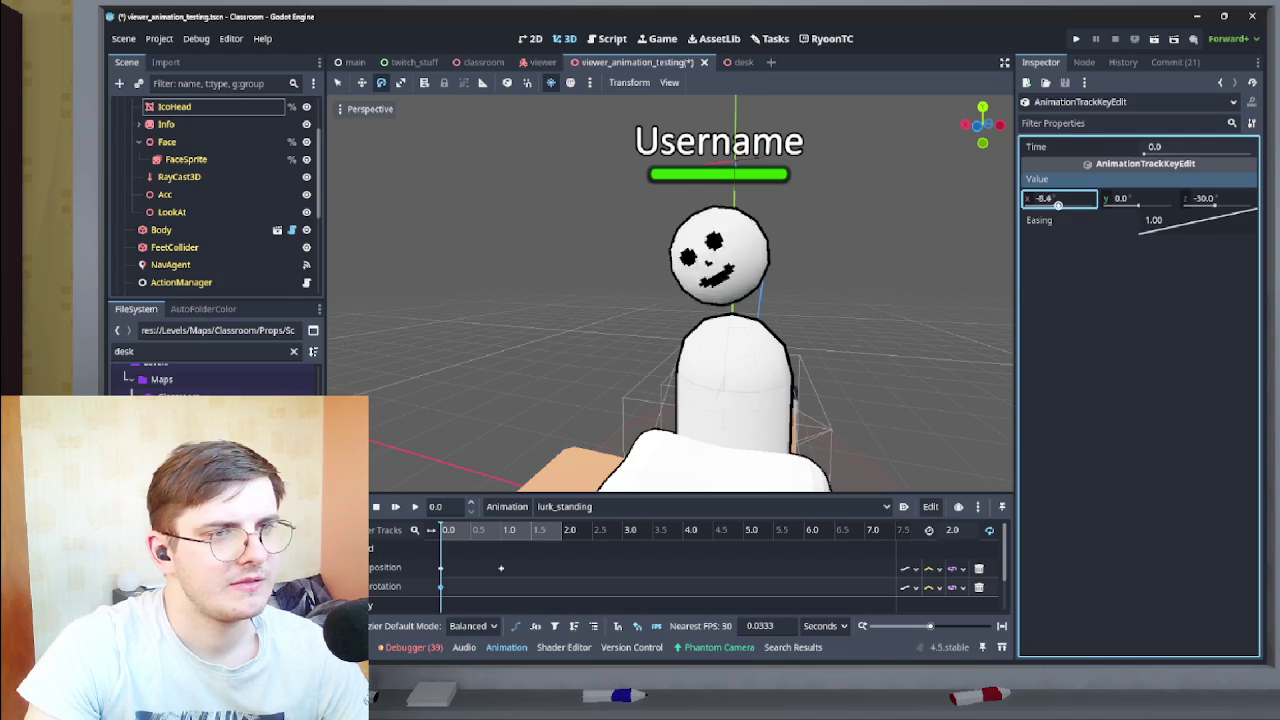
left_click_drag(1056, 199, 1044, 199)
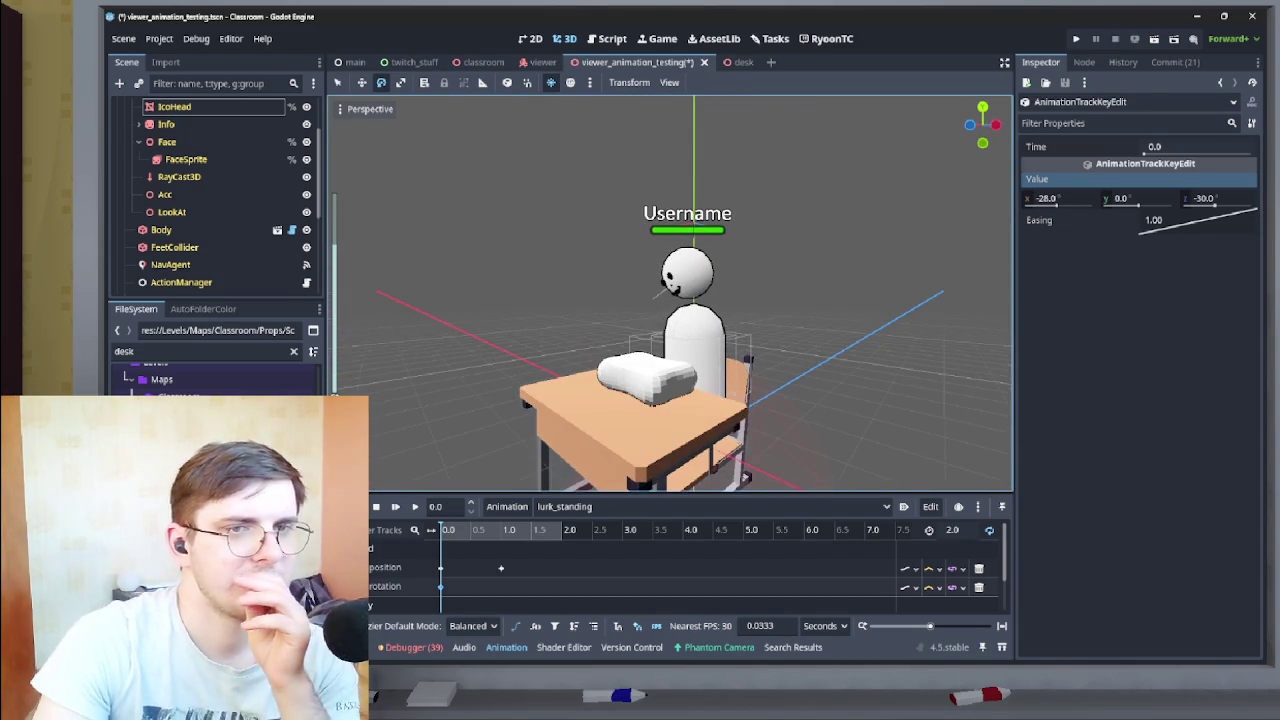
left_click(1052, 199)
type("-18.5")
key("Return")
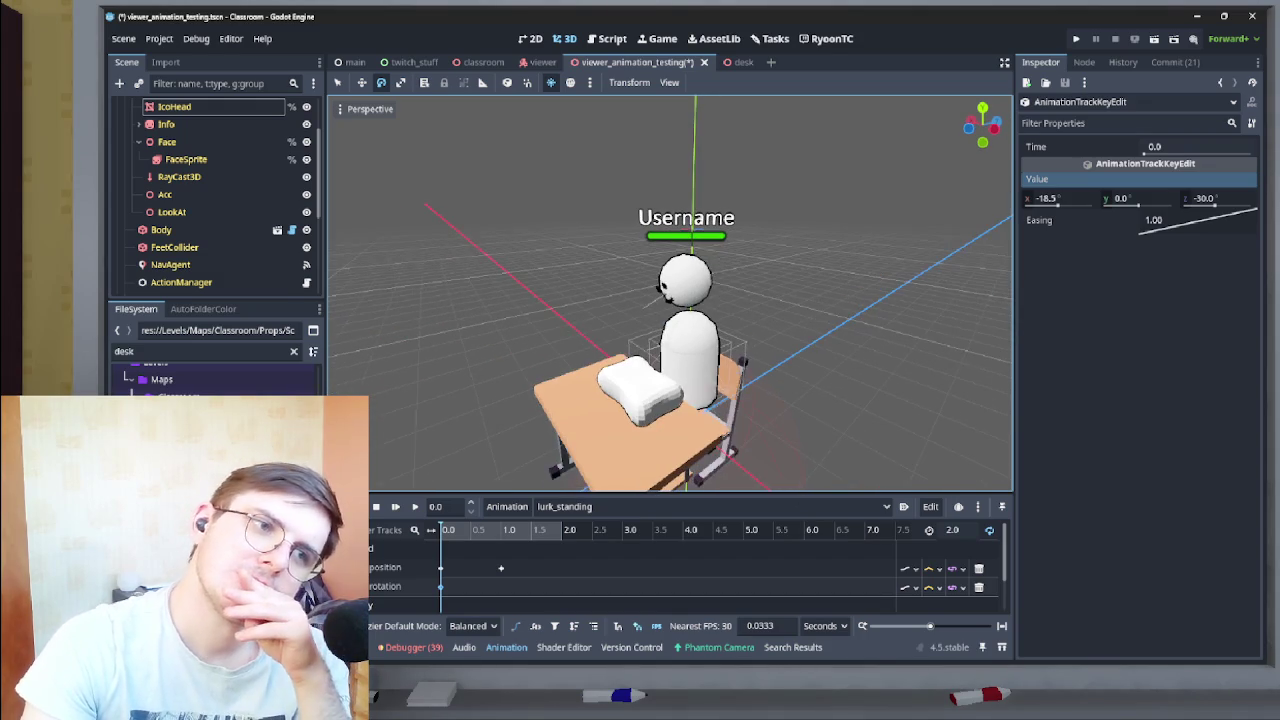
key("ctrl+s")
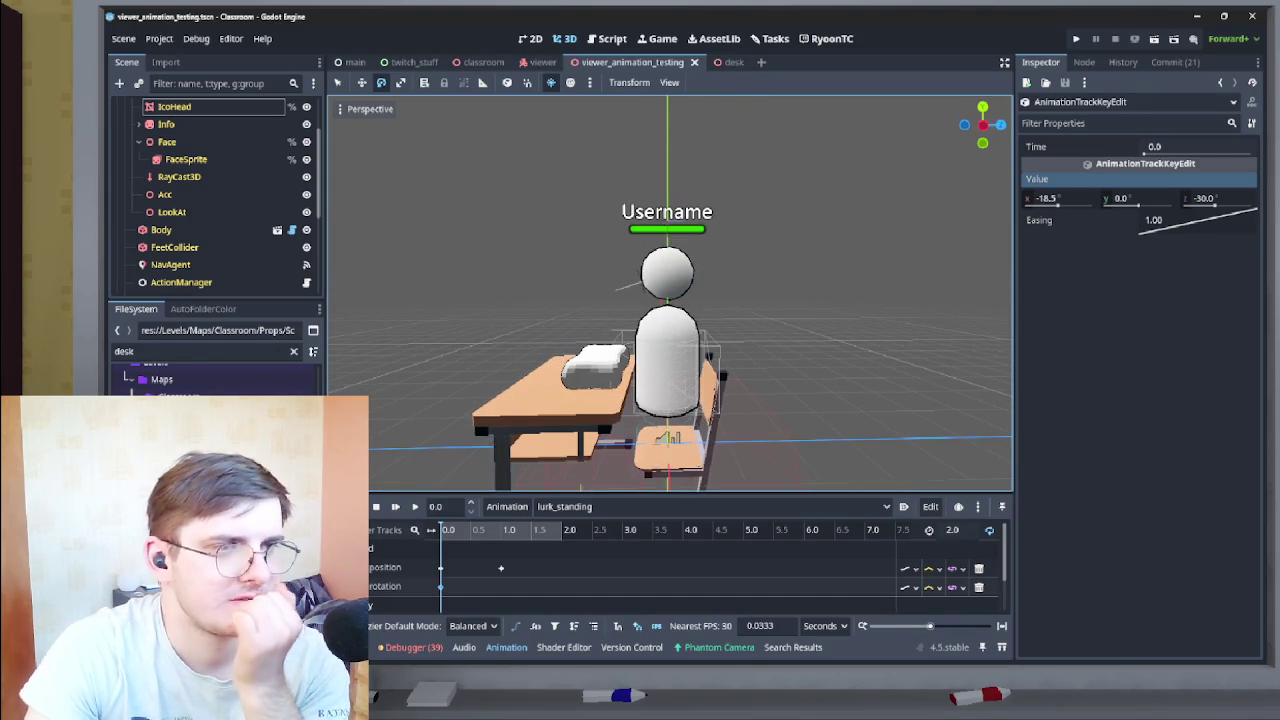
left_click(440, 567)
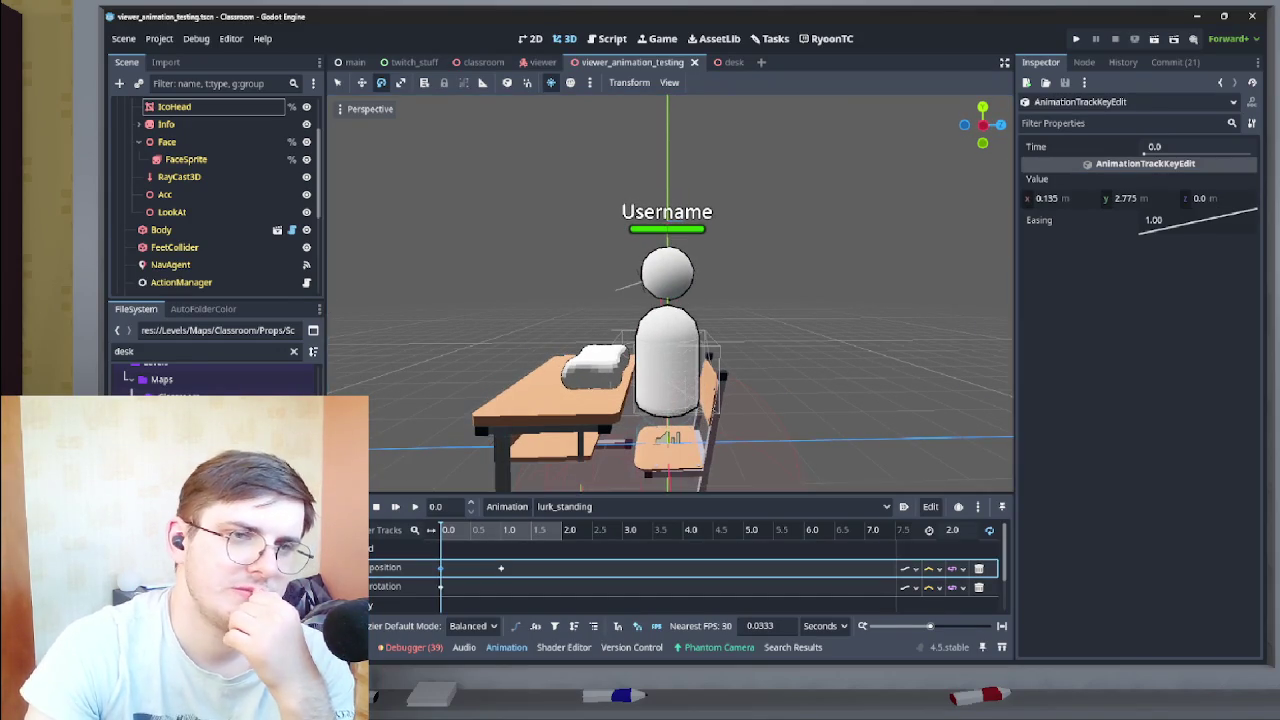
Set the z offset of the lurk_standing position keys at 0.0 and 1.0 to -0.185
left_click_drag(1215, 198, 1184, 198)
left_click(1210, 198)
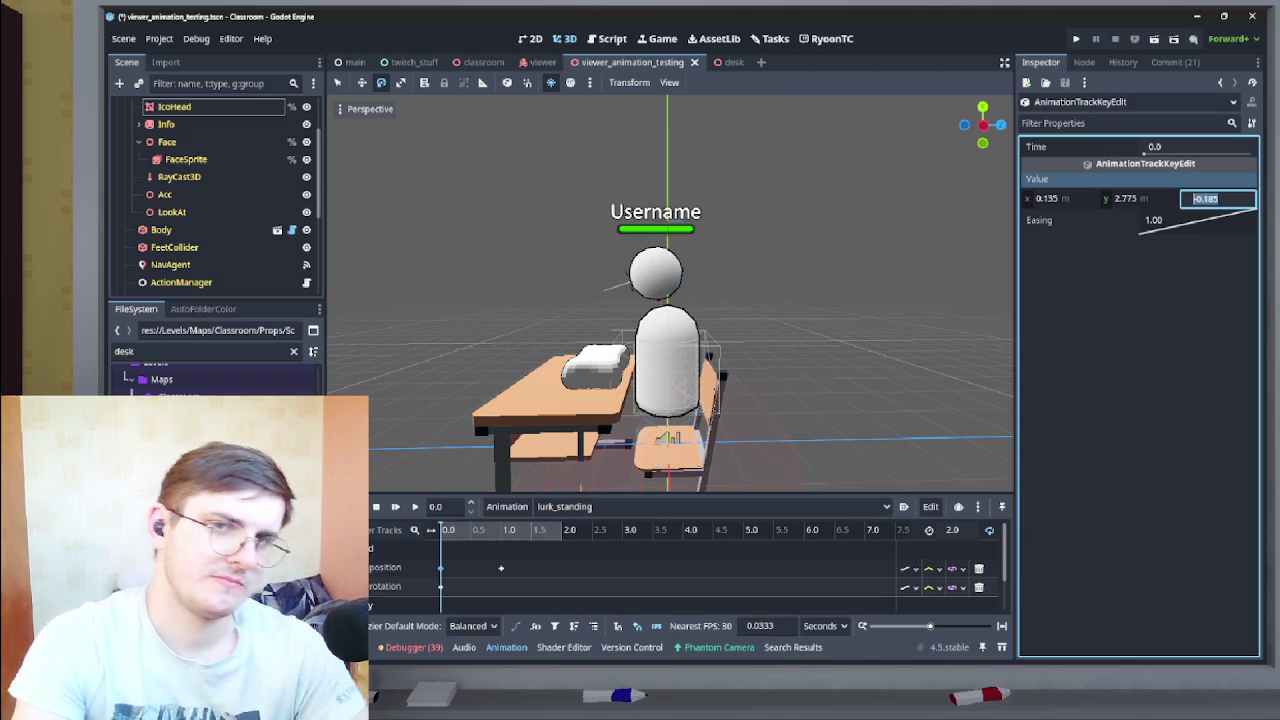
left_click(501, 568)
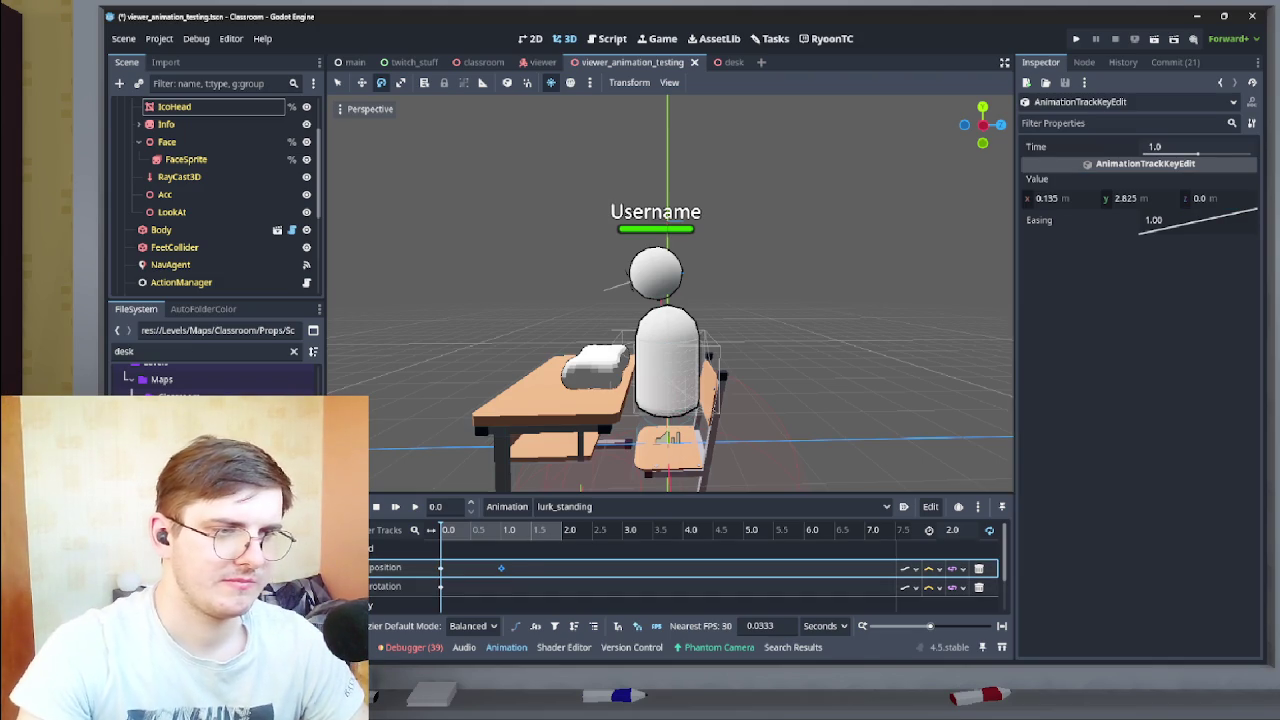
left_click(1215, 198)
key("Return")
Preview the lurk_standing animation's sideways head shift, then select the FaceSprite node
left_click(415, 506)
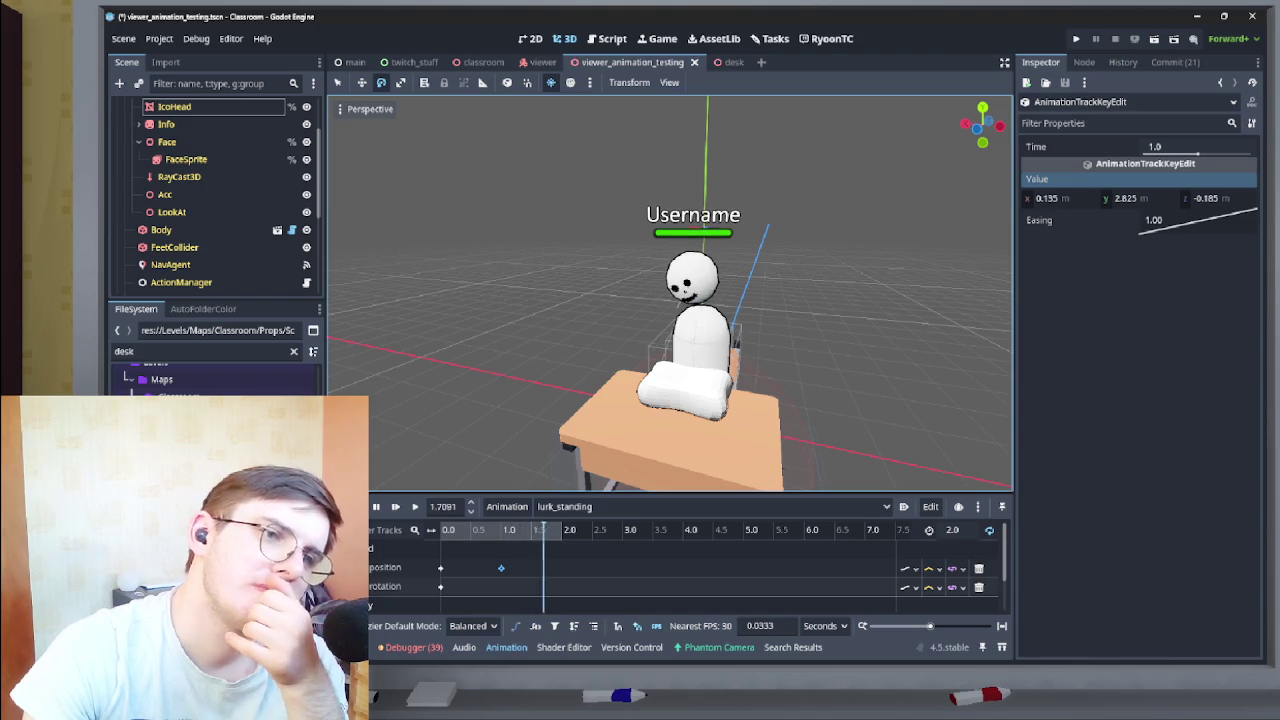
scroll(670, 300, "down", 3)
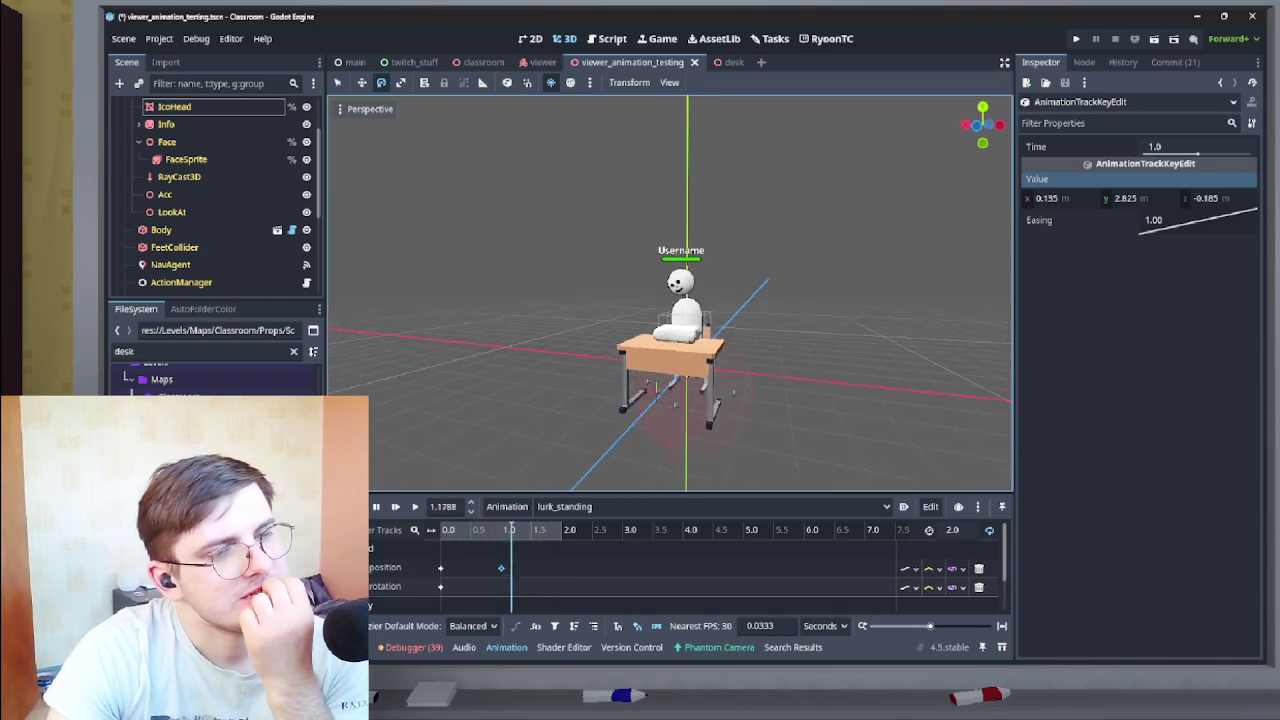
scroll(670, 300, "up", 5)
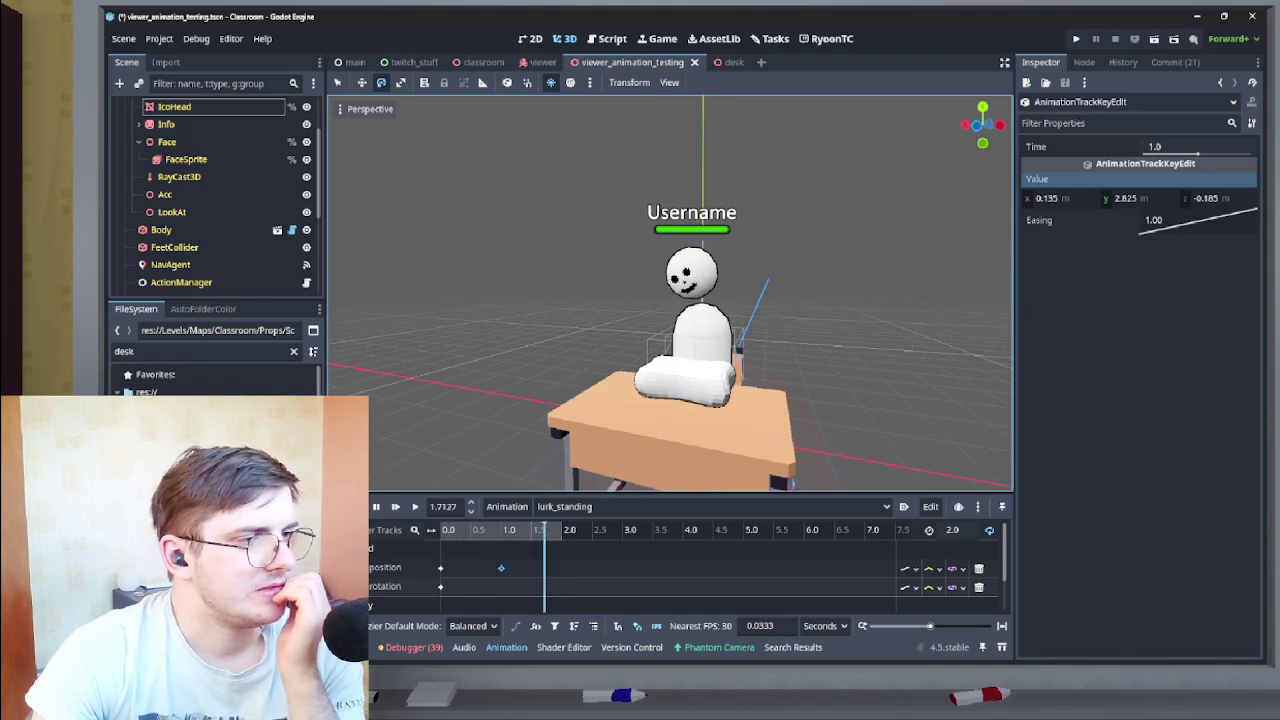
left_click(691, 270)
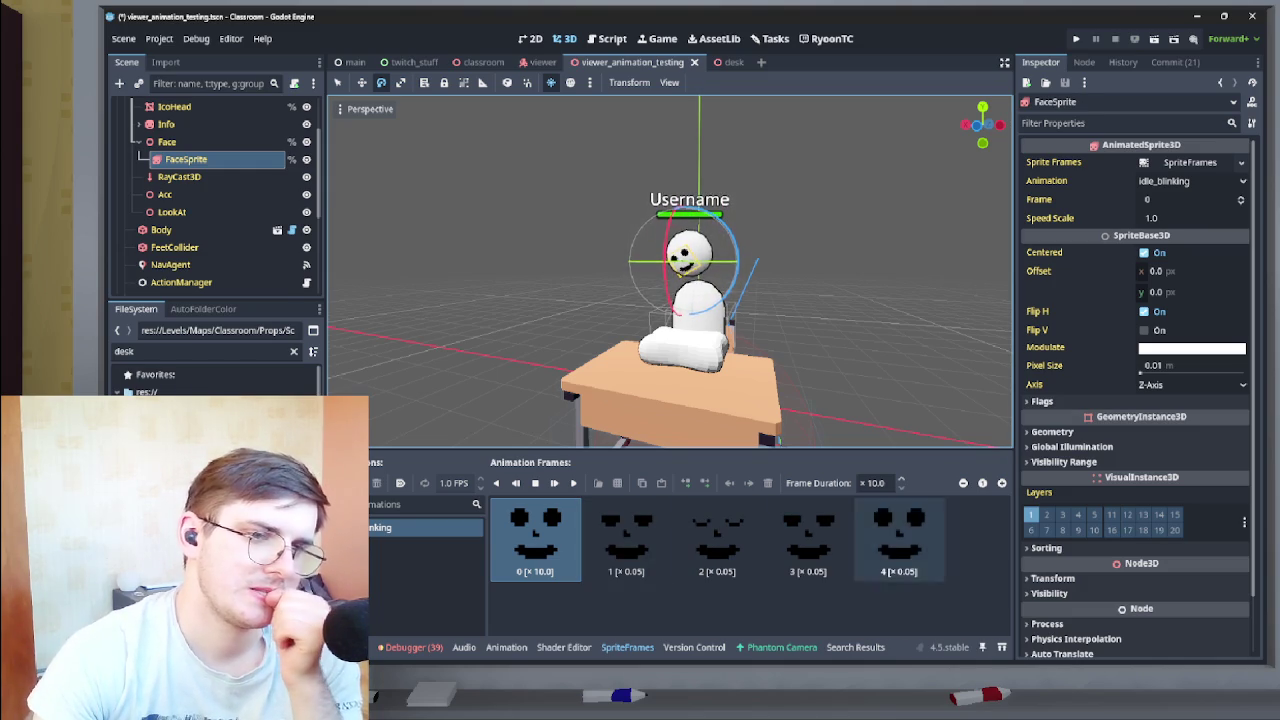
Select FaceSprite's idle_blinking animation to show its five face frames
left_click(330, 527)
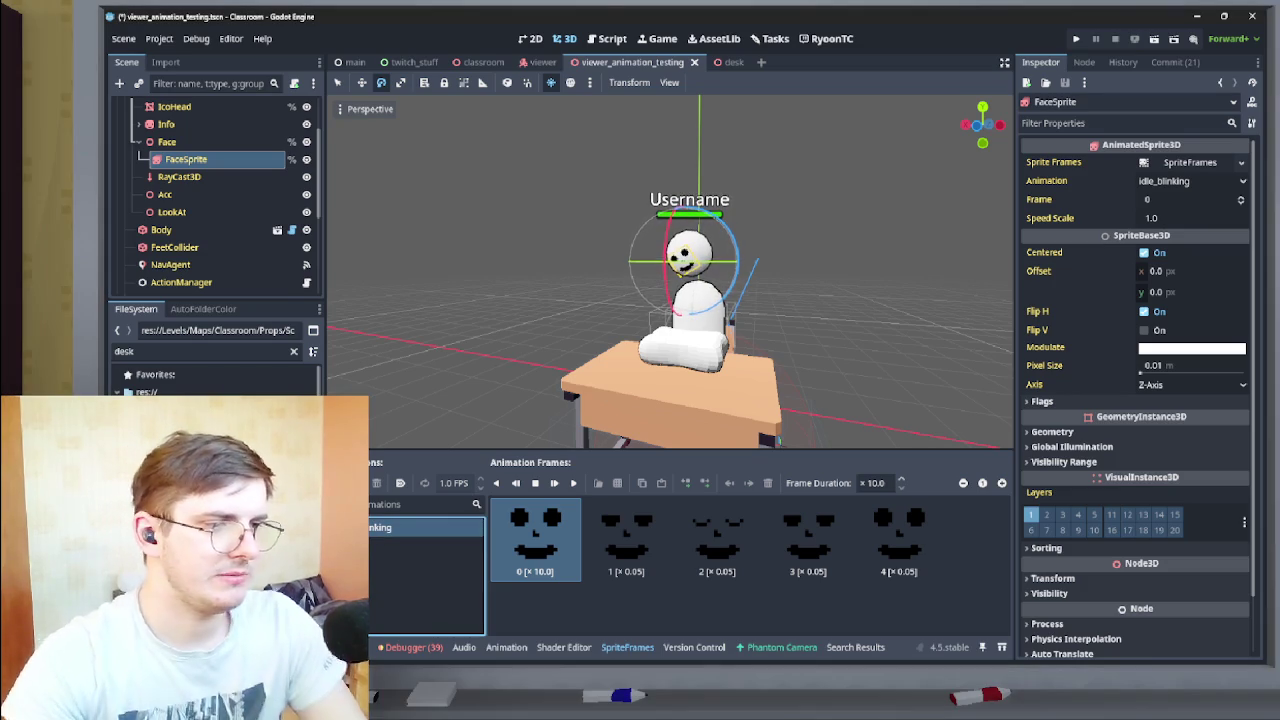
left_click(330, 527)
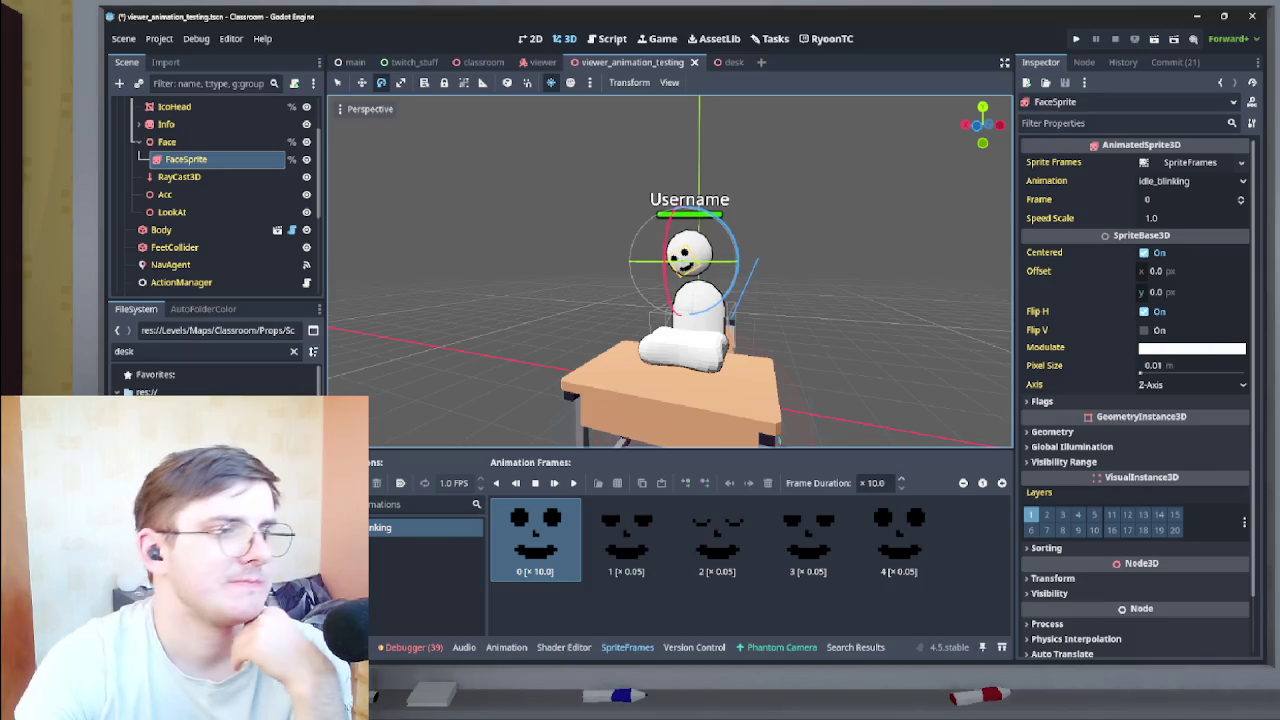
left_click(134, 351)
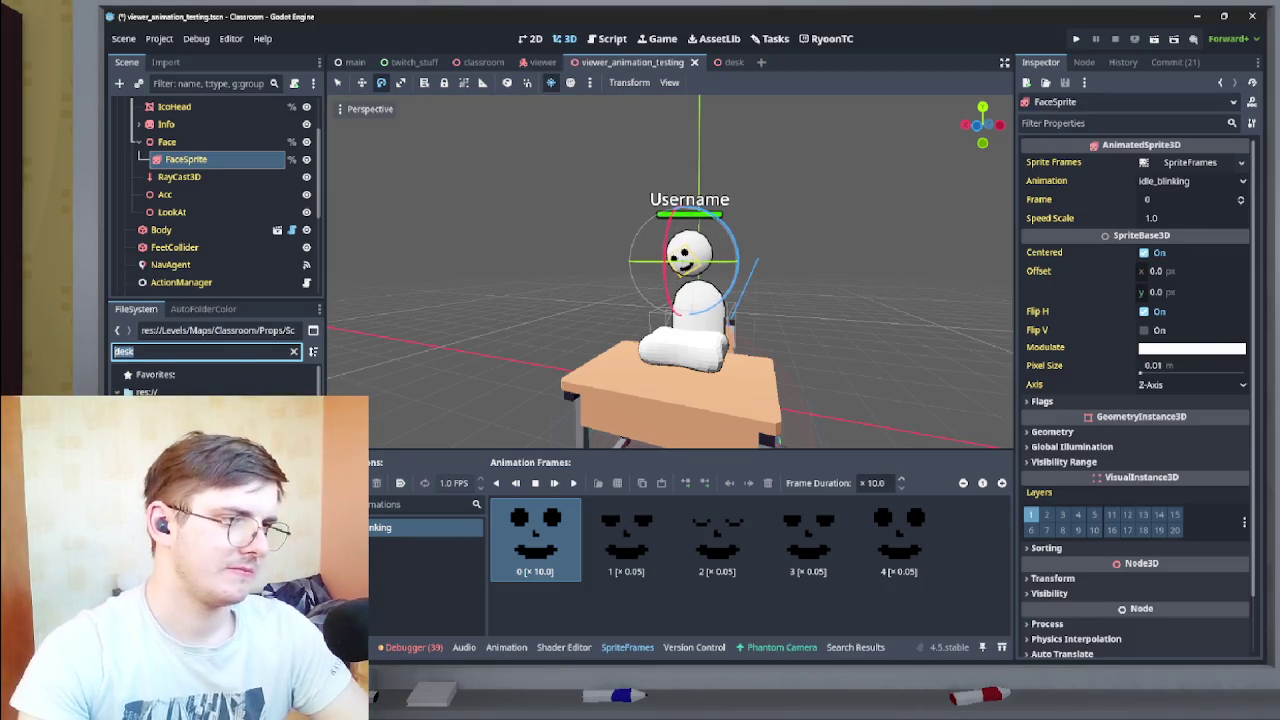
Filter the FileSystem by 'face' and select the Face-Sheet.ase texture
key("BackSpace")
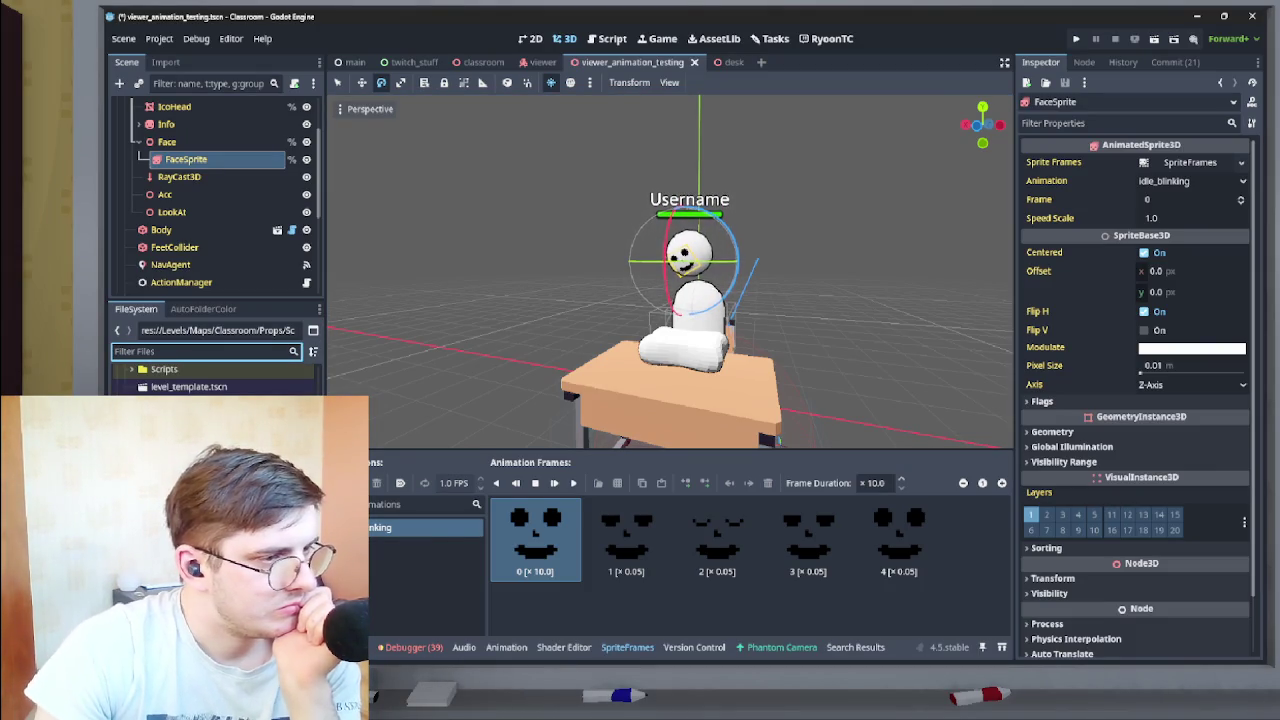
type("idle")
key("BackSpace")
key("BackSpace")
key("BackSpace")
type("av")
key("BackSpace")
type("ce")
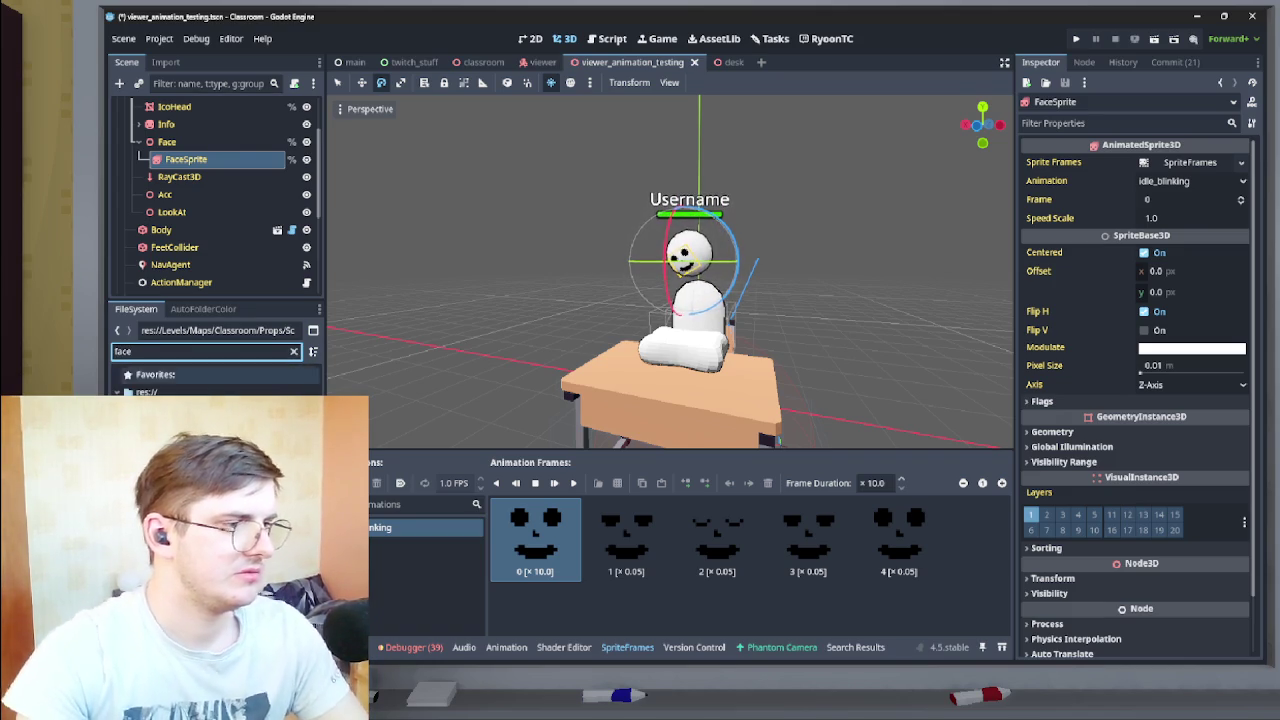
key("Down")
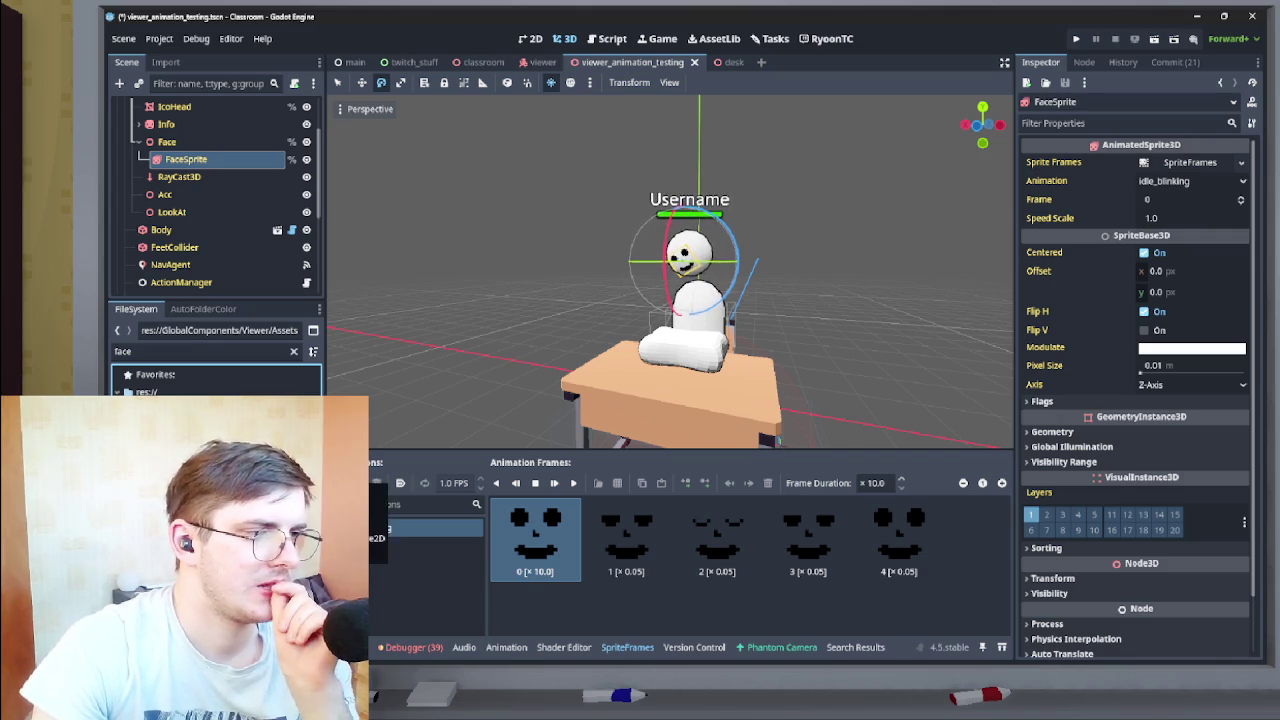
key("Down")
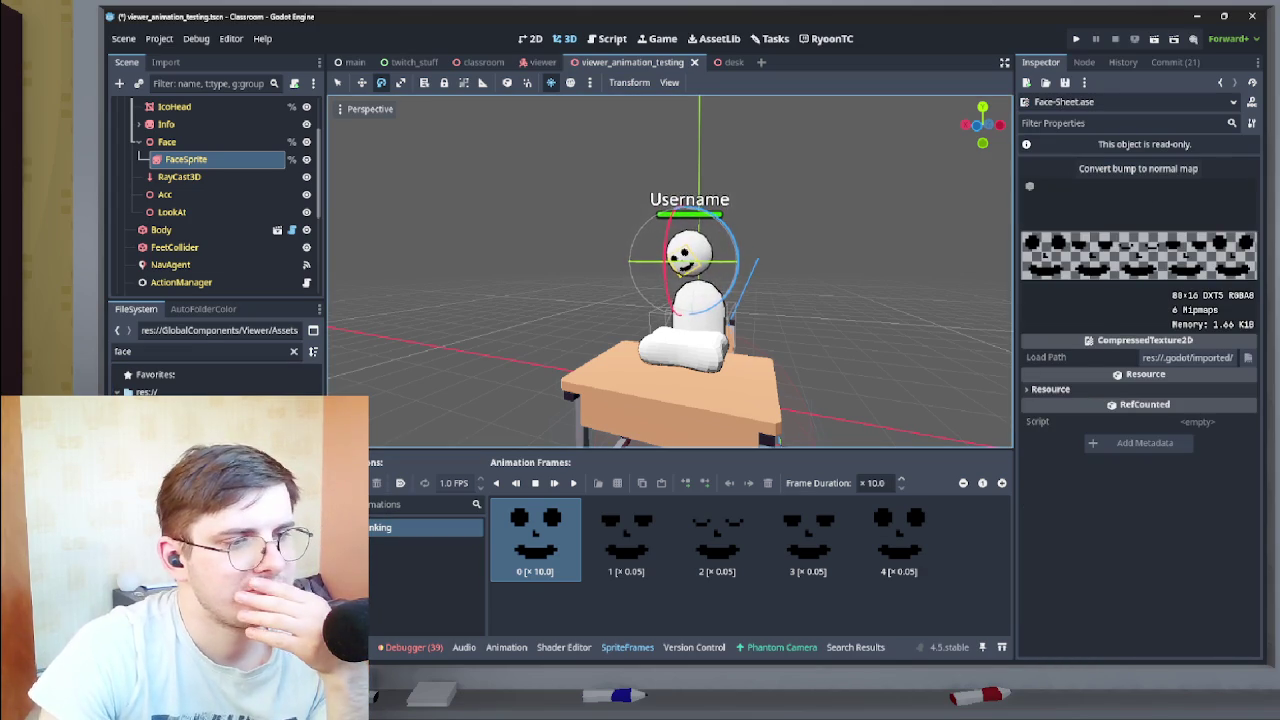
left_click(215, 380)
Open Face-Sheet.ase in its external editor from the file's context menu
right_click(246, 362)
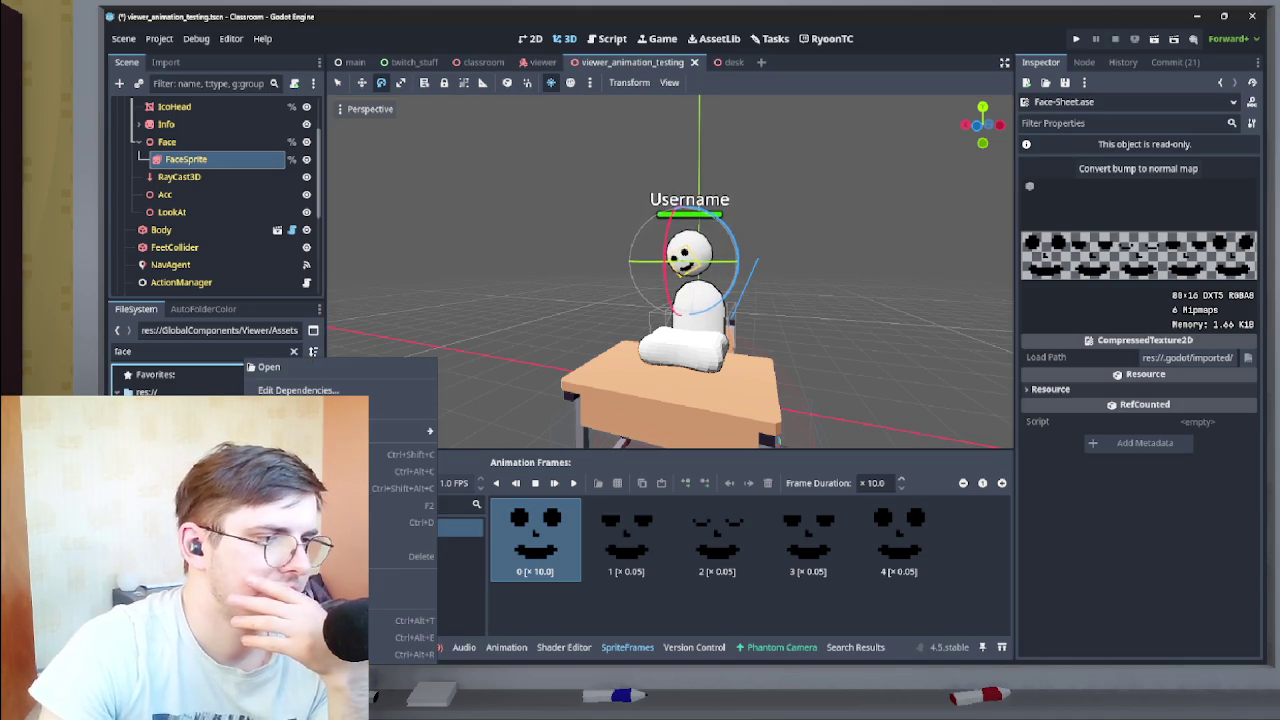
key("Escape")
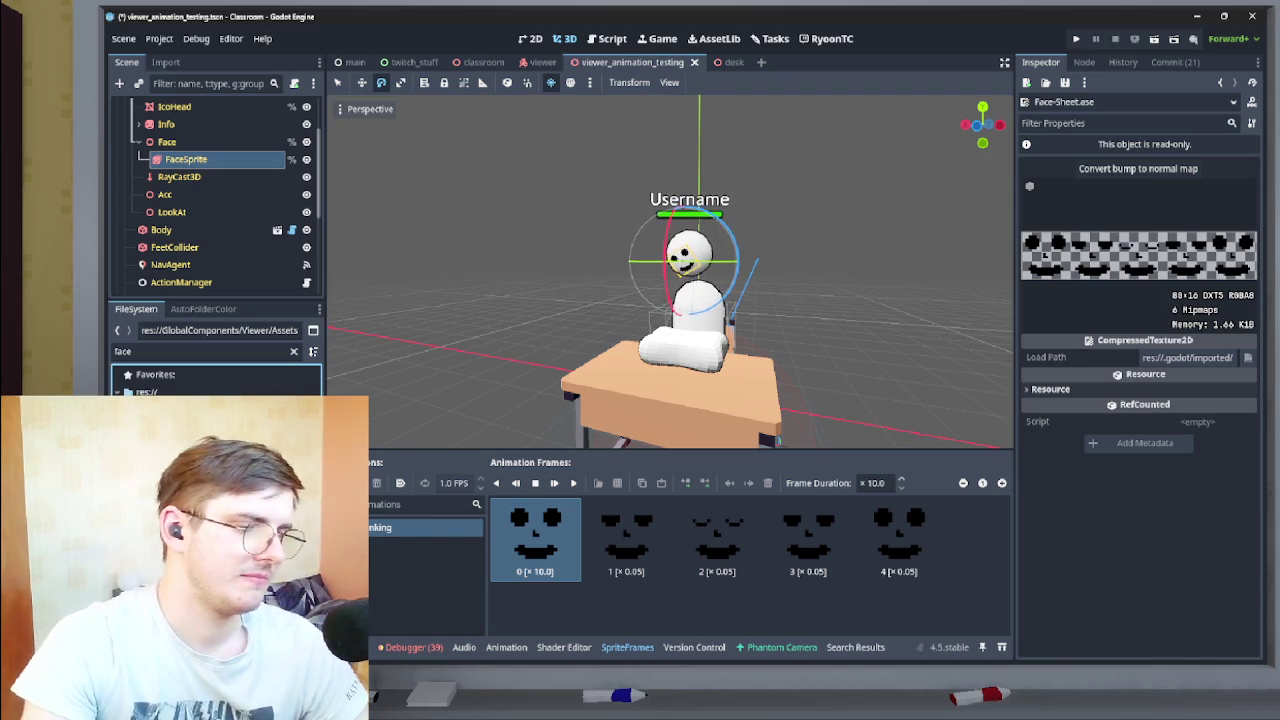
right_click(218, 368)
left_click(239, 367)
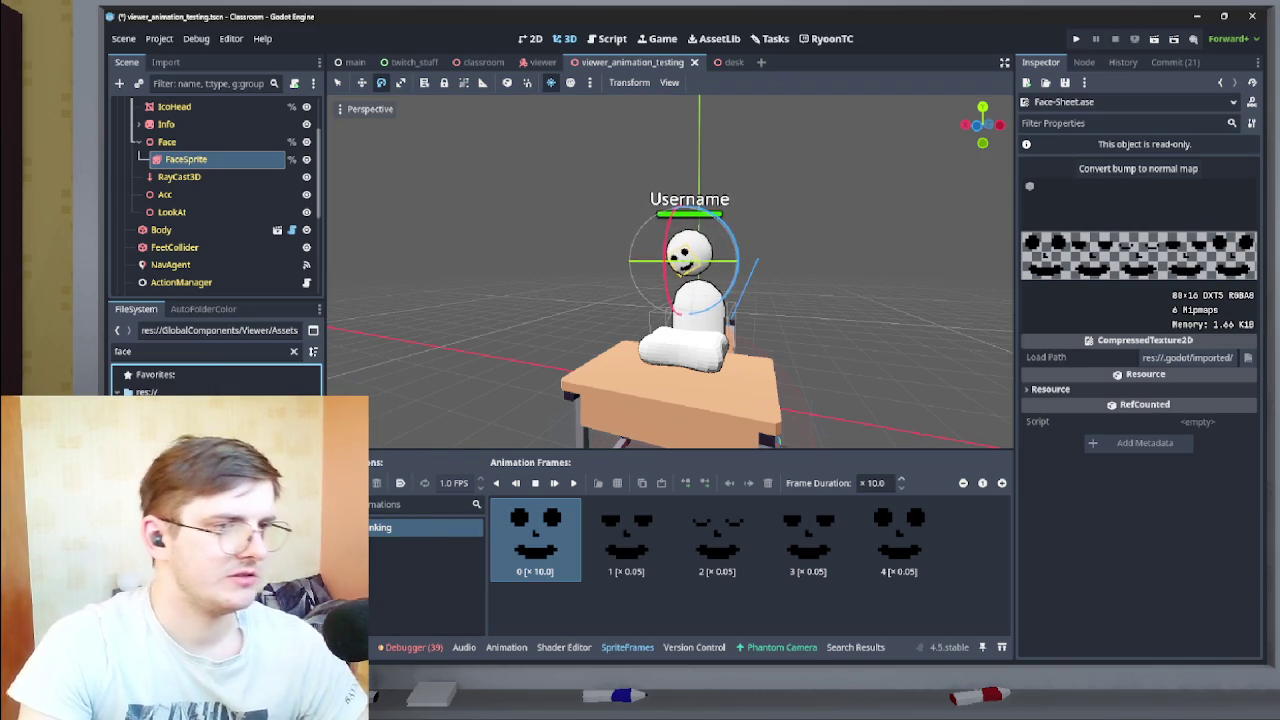
scroll(684, 326, "up", 6)
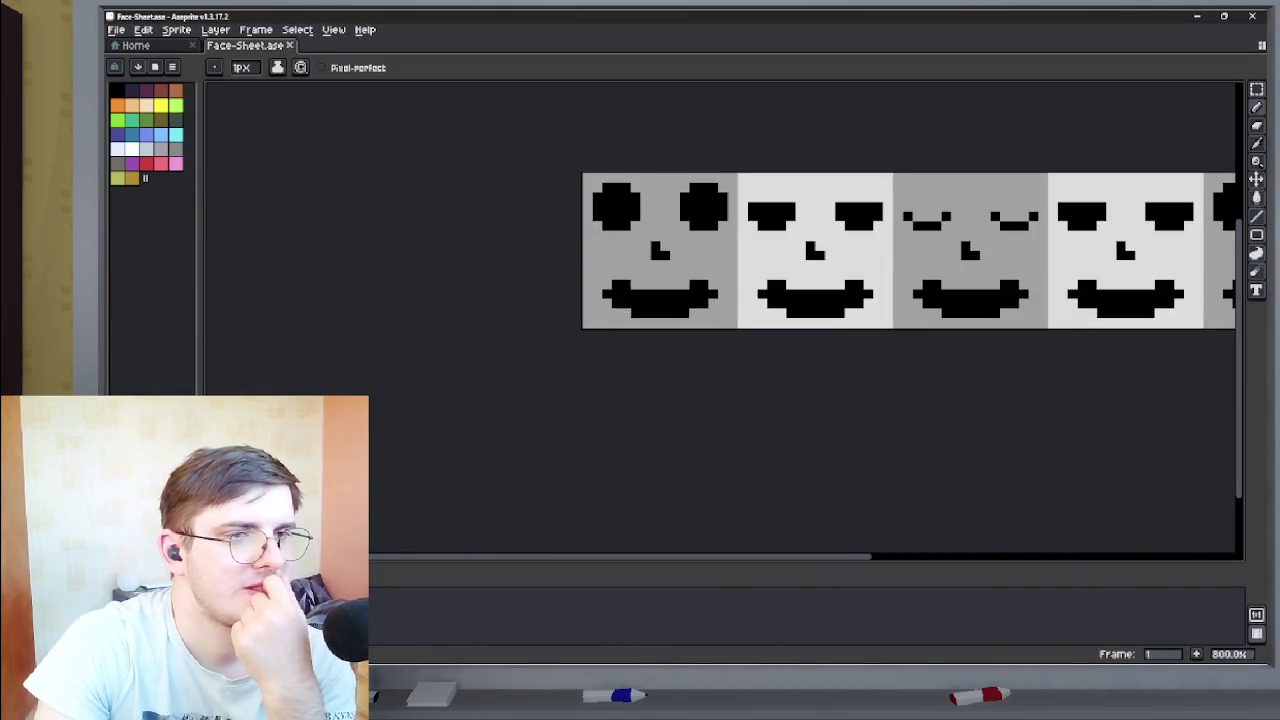
scroll(799, 314, "down", 1)
scroll(544, 440, "down", 2)
scroll(790, 350, "up", 2)
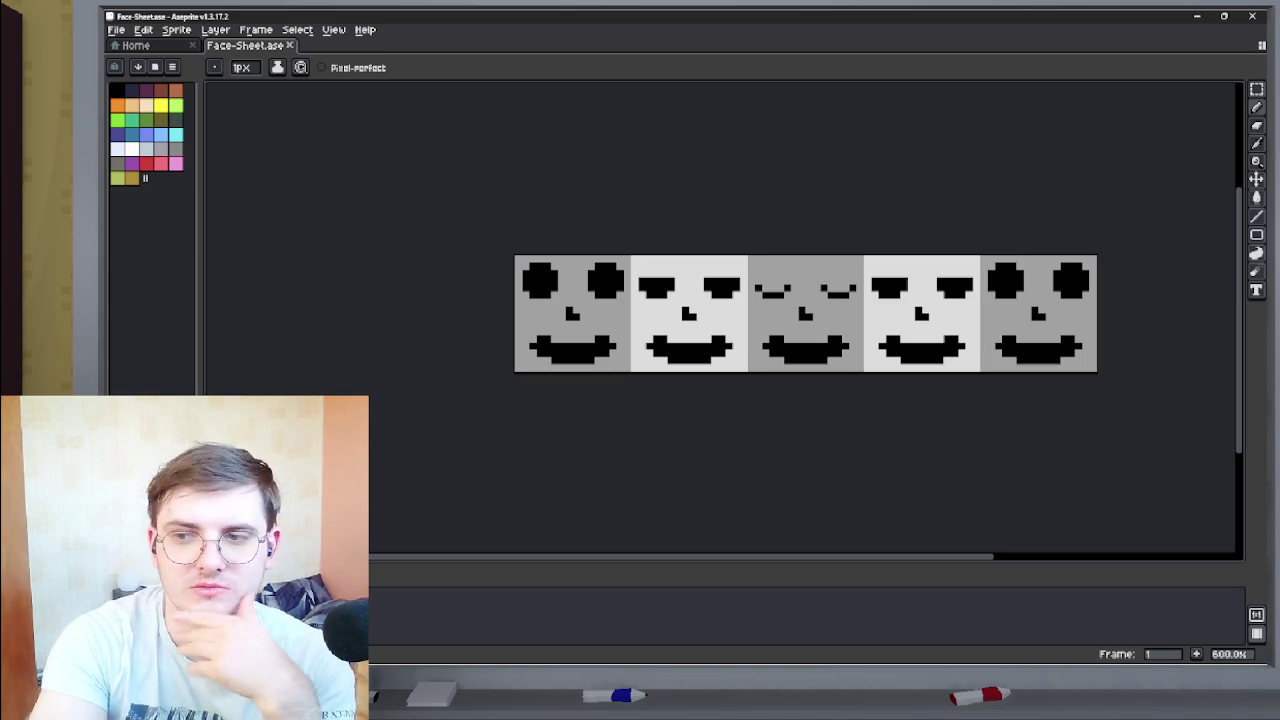
scroll(769, 318, "right", 2)
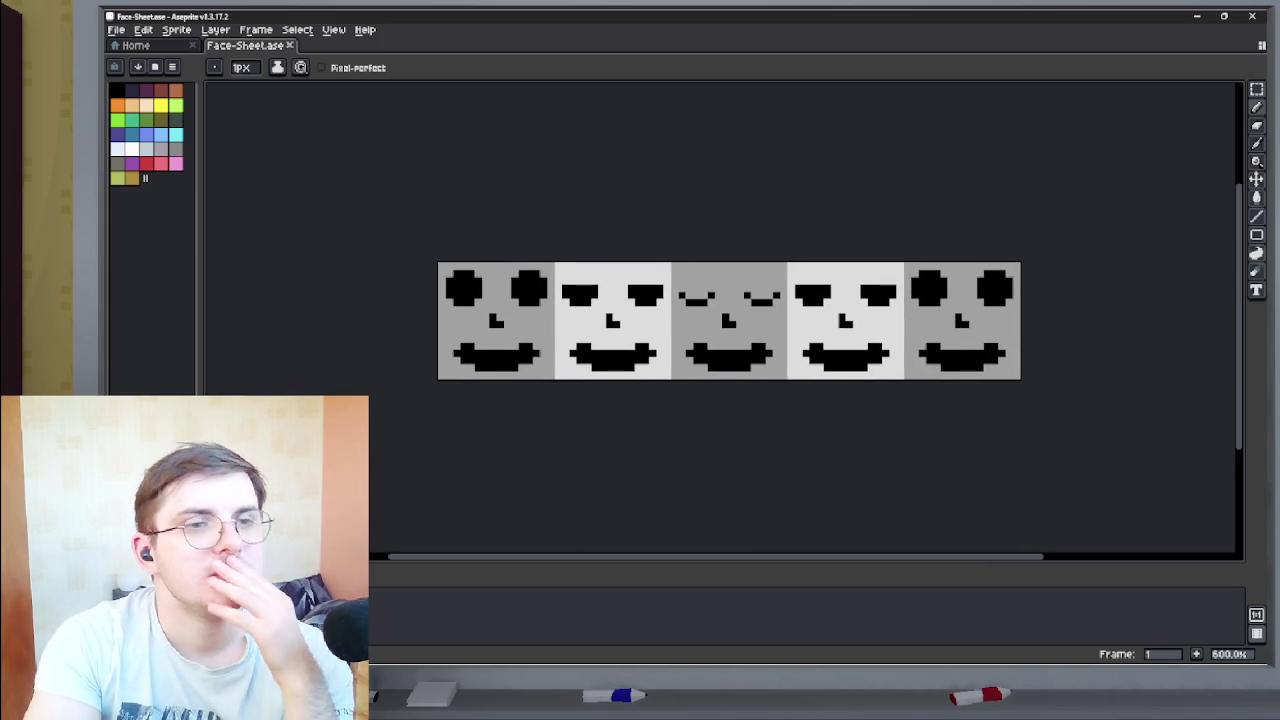
scroll(744, 320, "left", 1)
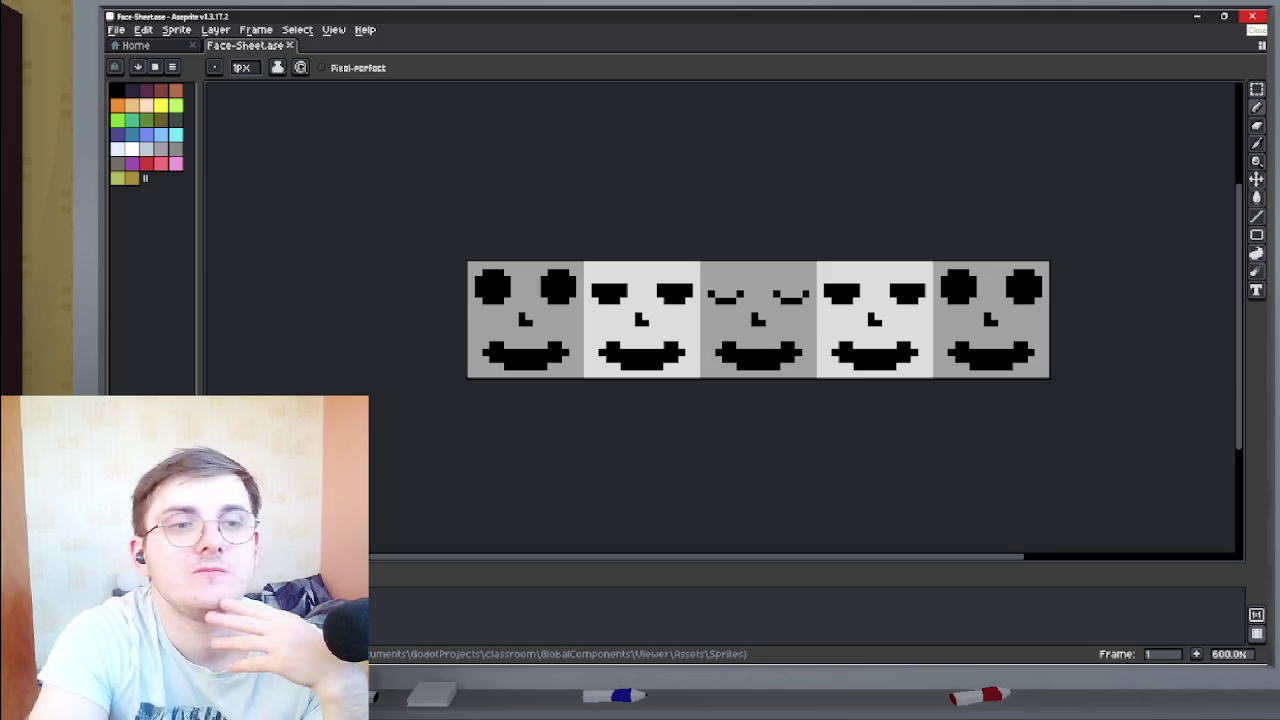
scroll(945, 325, "down", 2)
scroll(934, 329, "up", 2)
scroll(934, 329, "down", 1)
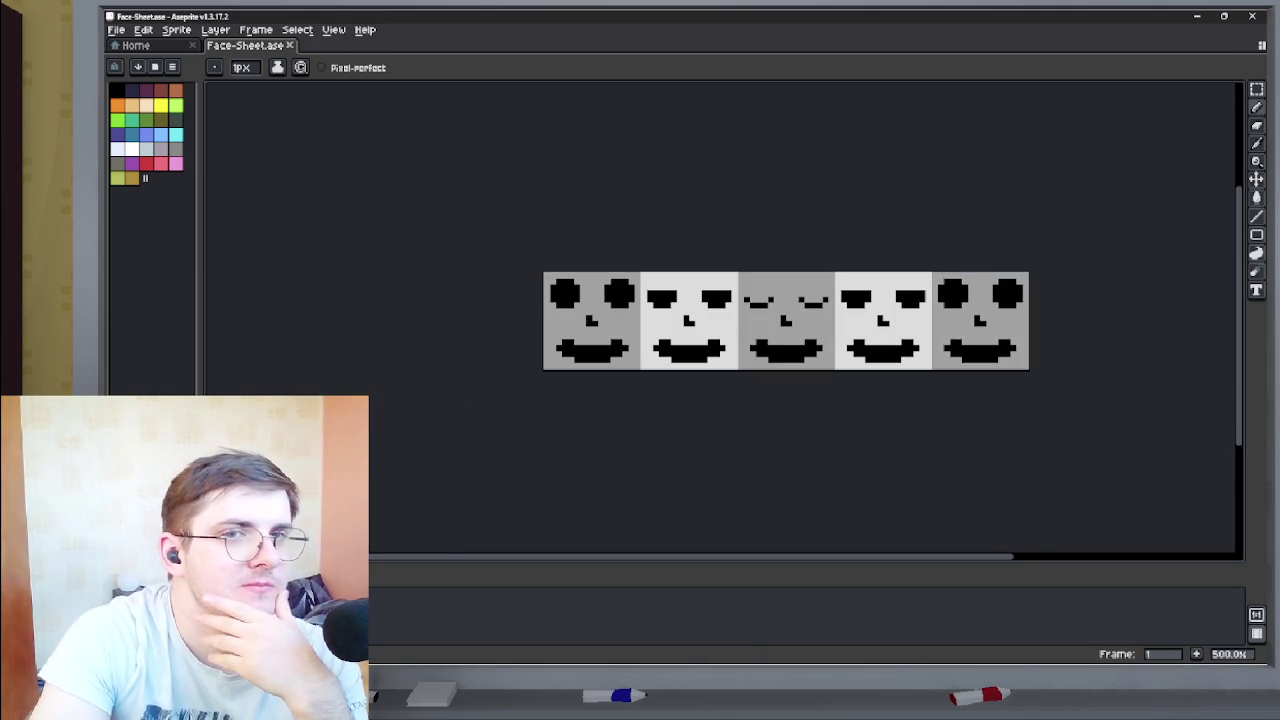
left_click(1257, 89)
Bring up Sprite > Canvas Size and ready the Height field for editing
left_click_drag(544, 273, 640, 370)
left_click(638, 368)
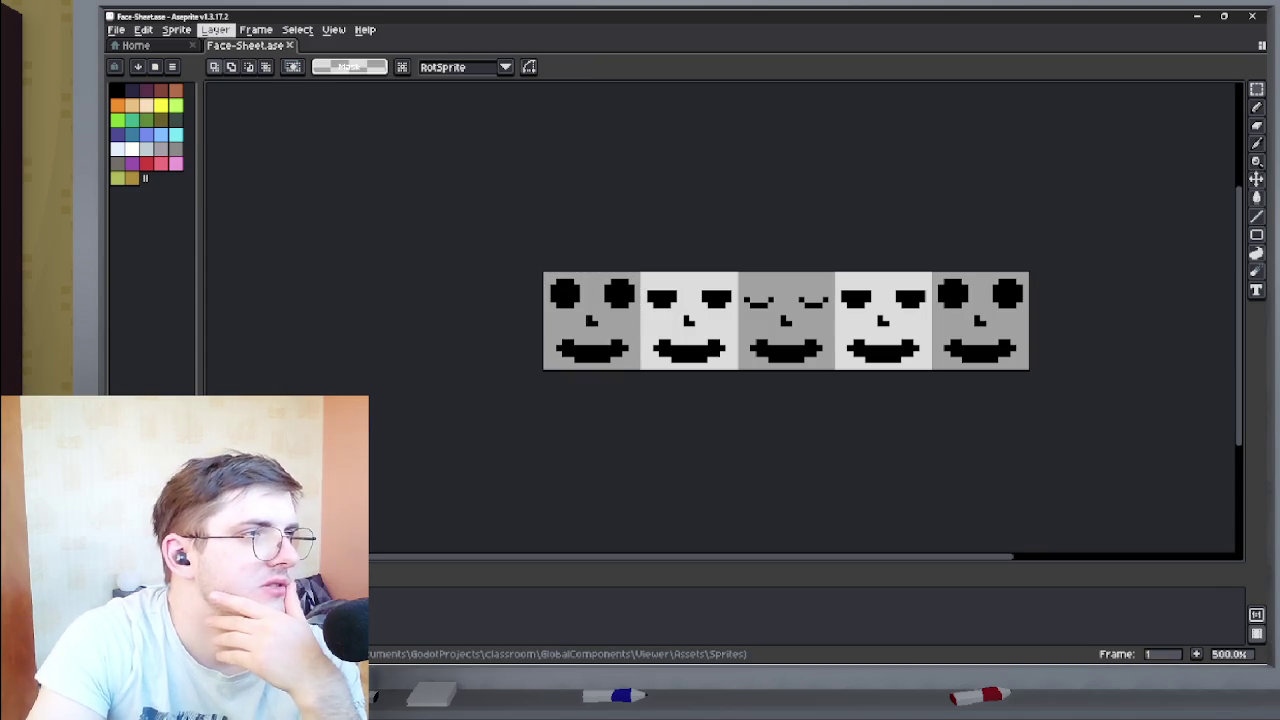
left_click(215, 30)
mouse_move(225, 105)
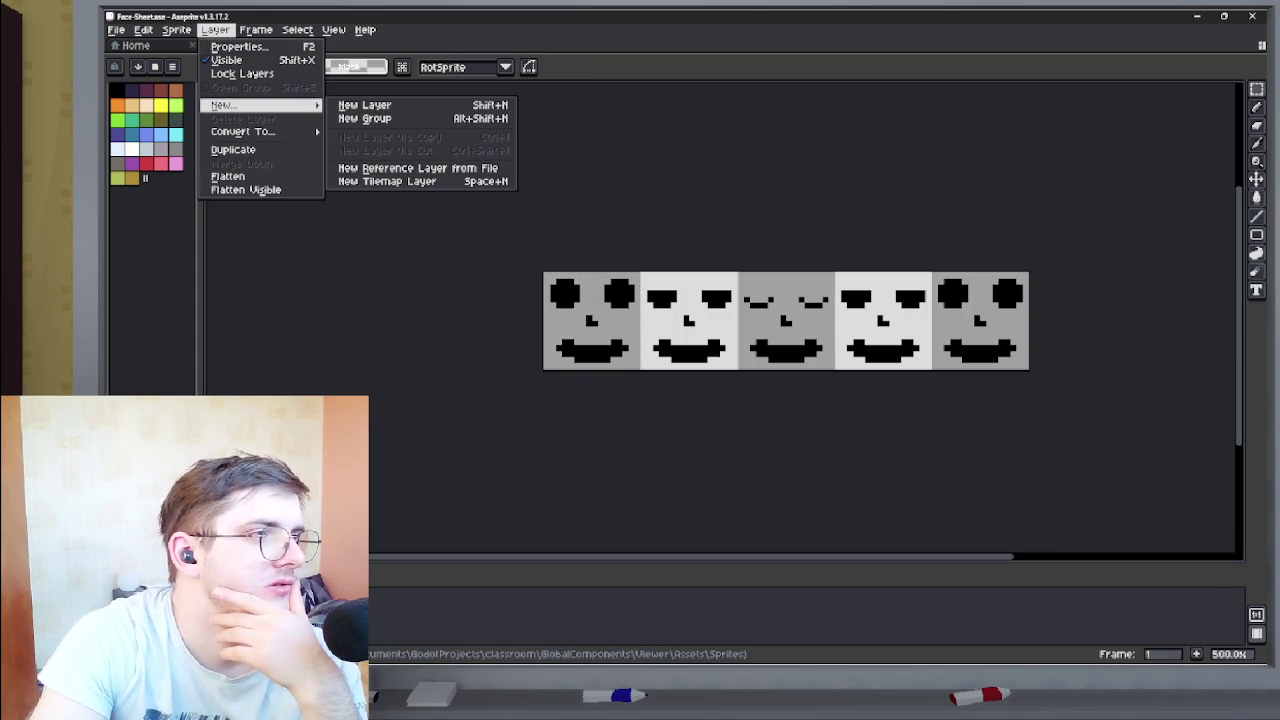
mouse_move(256, 30)
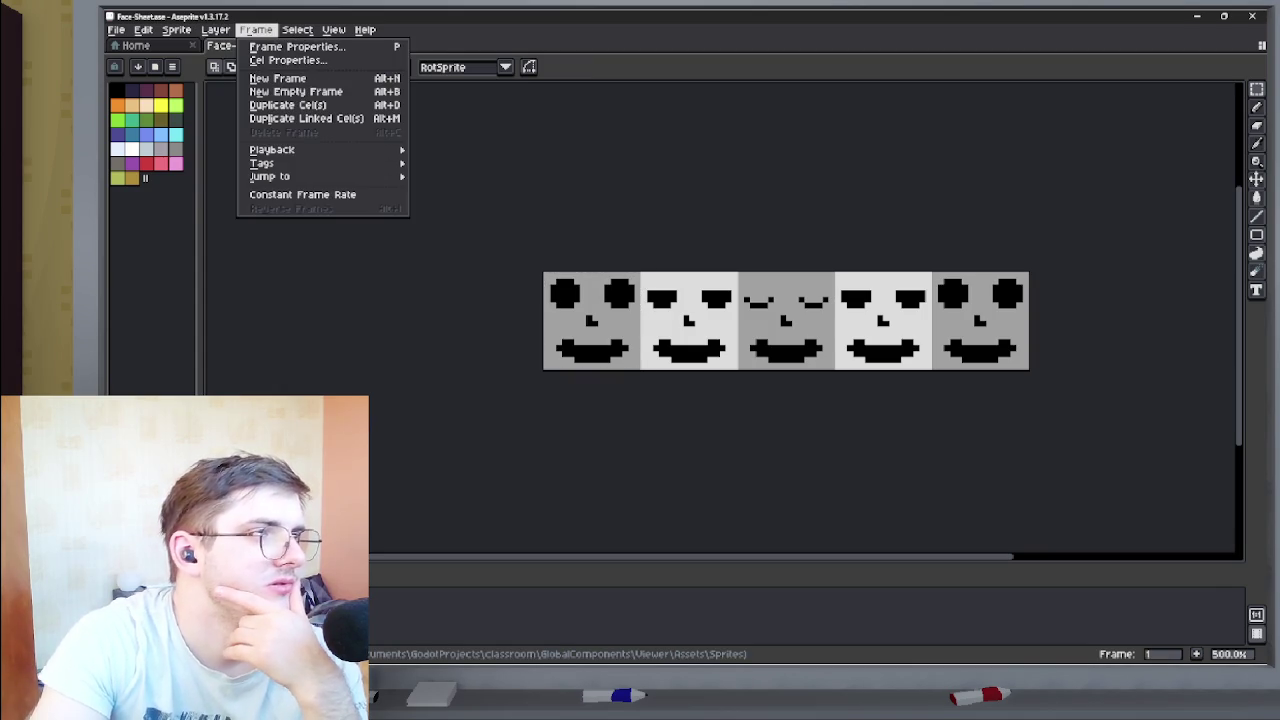
mouse_move(176, 30)
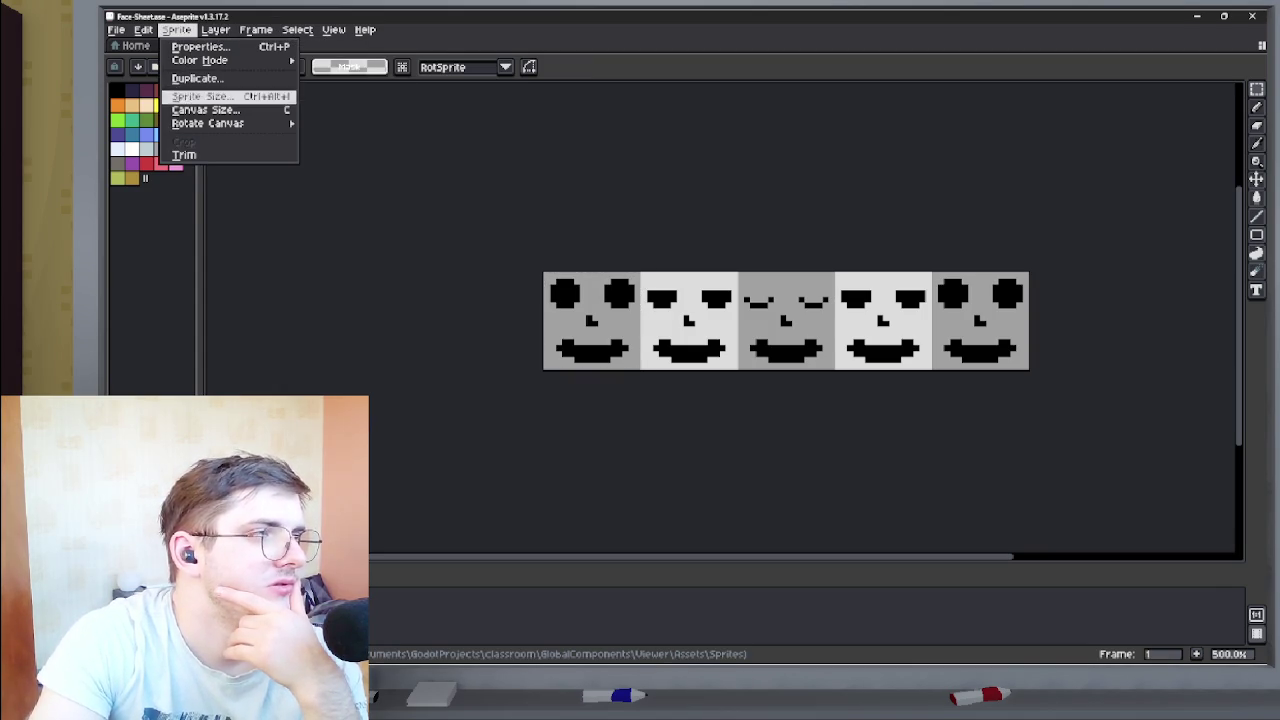
left_click(205, 110)
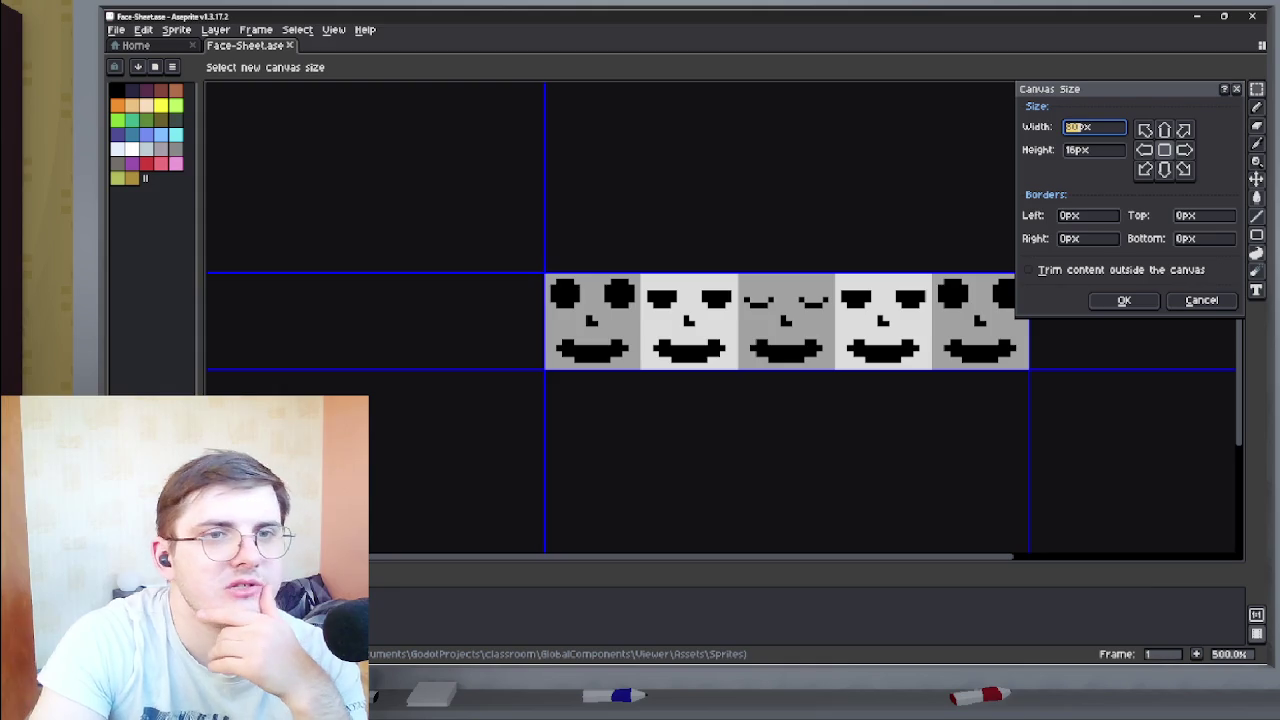
key("Tab")
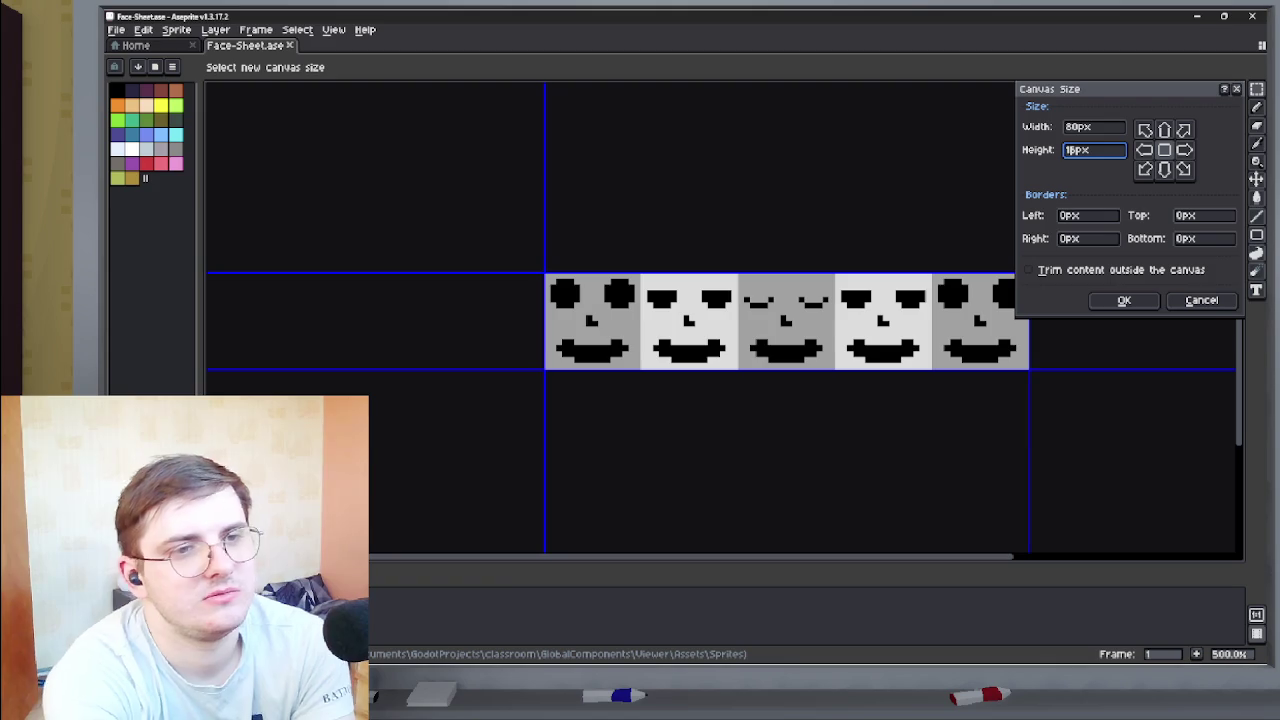
scroll(785, 320, "right", 2)
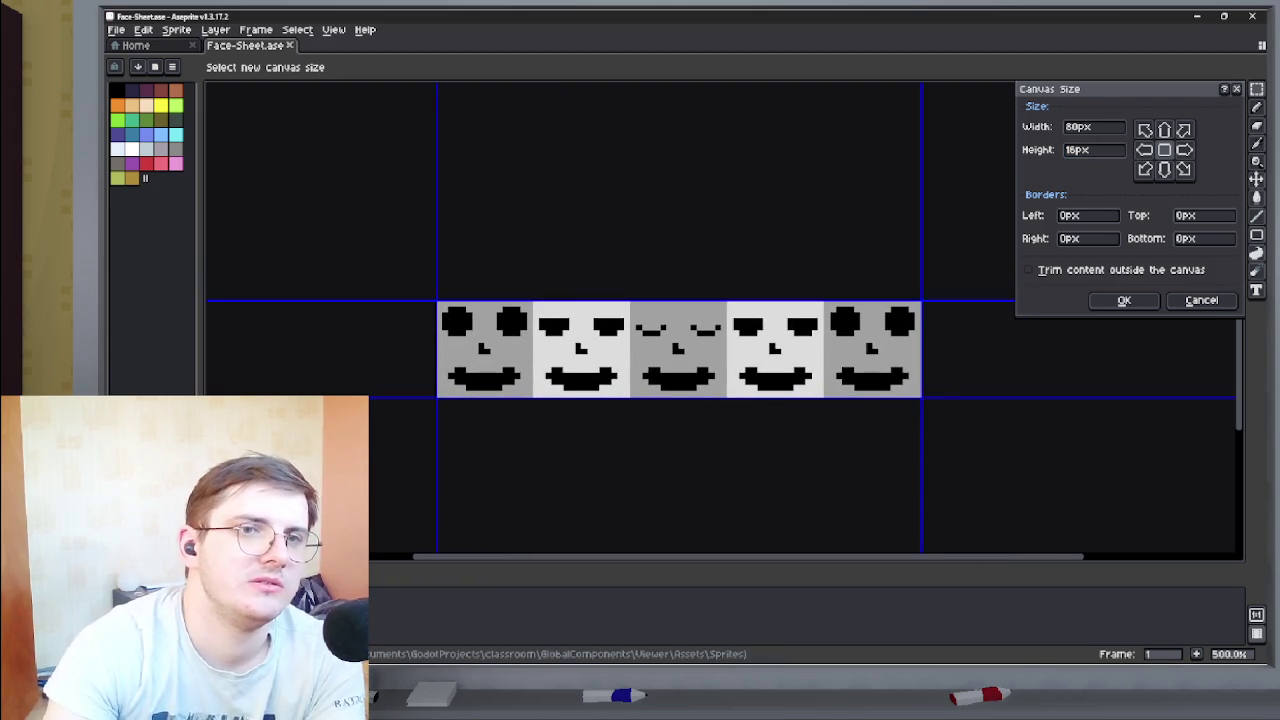
left_click(1094, 149)
double_click(1072, 149)
key("Tab")
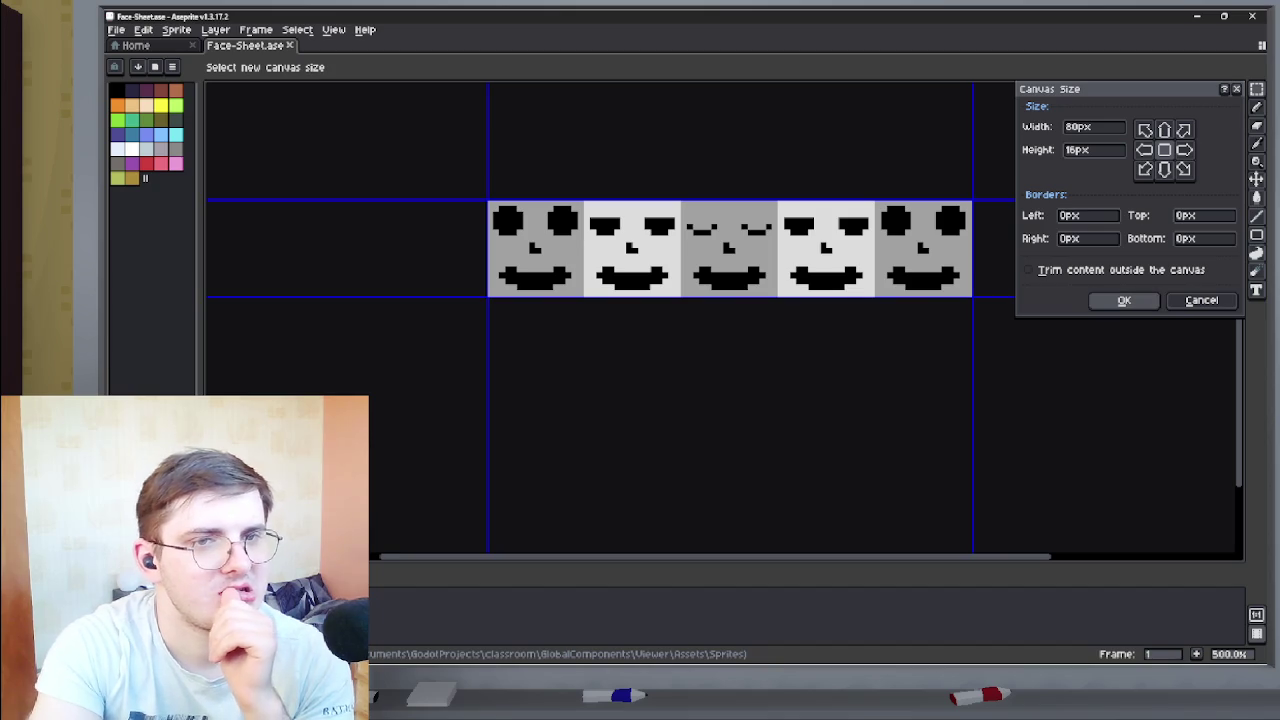
Set the canvas height to 16+48, giving an 80×64 px canvas
left_click(1090, 149)
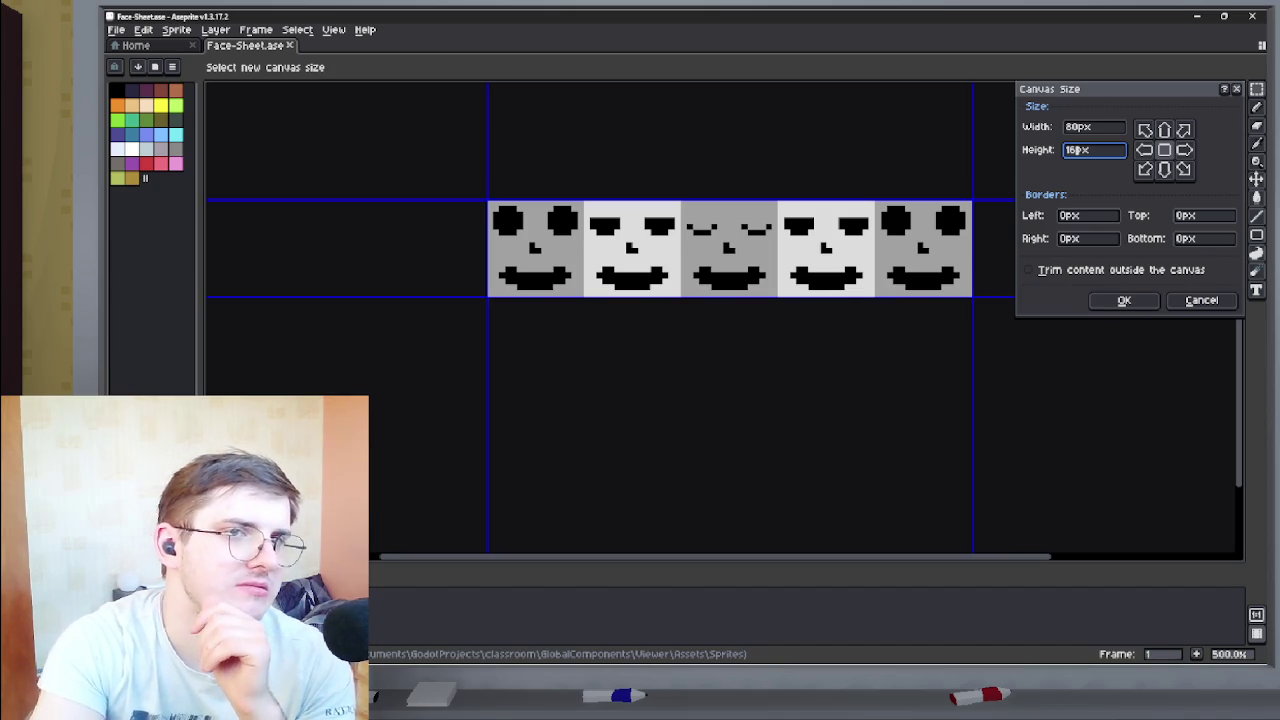
type("+32")
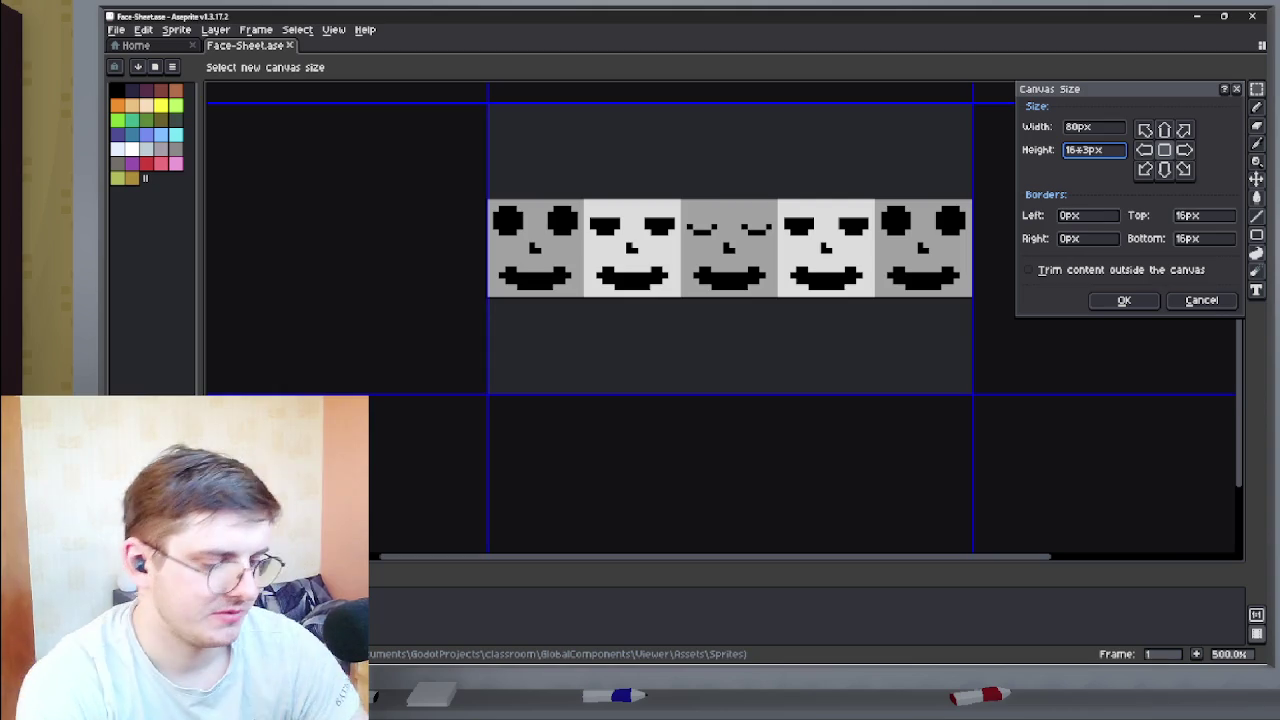
key("BackSpace")
key("BackSpace")
type("48")
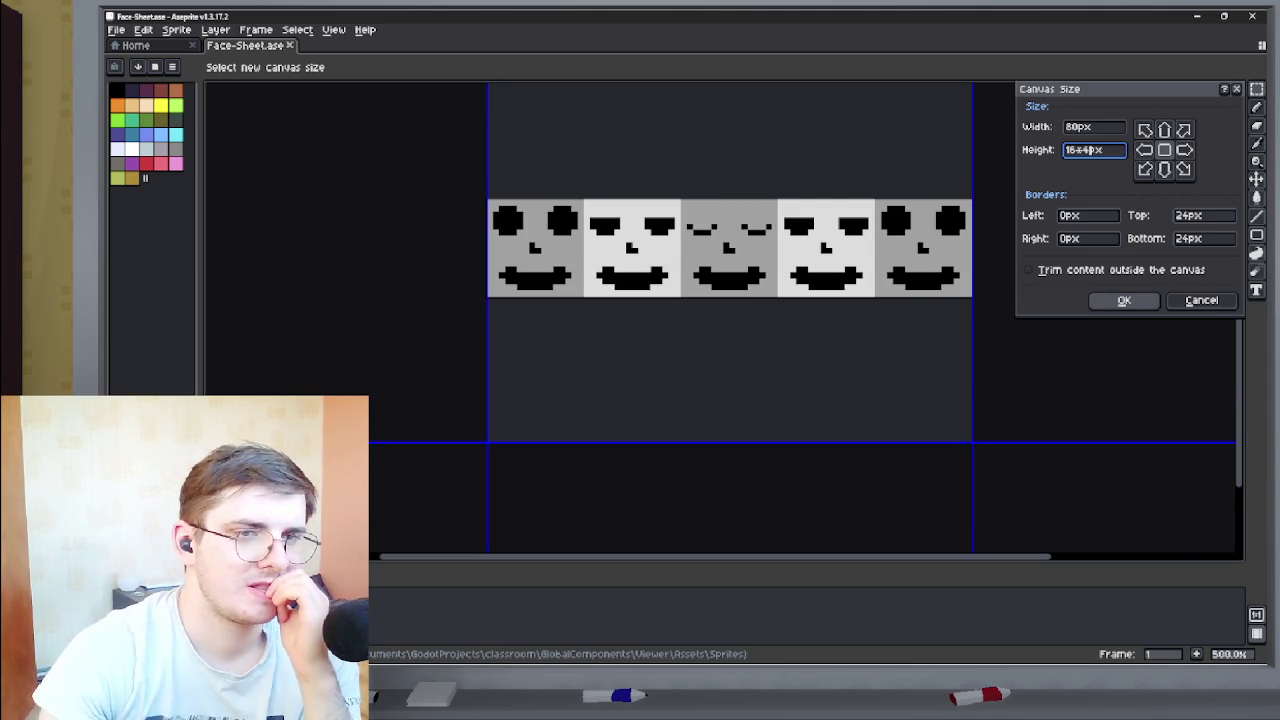
key("Return")
scroll(838, 352, "down", 1)
scroll(838, 352, "up", 3)
scroll(838, 352, "down", 2)
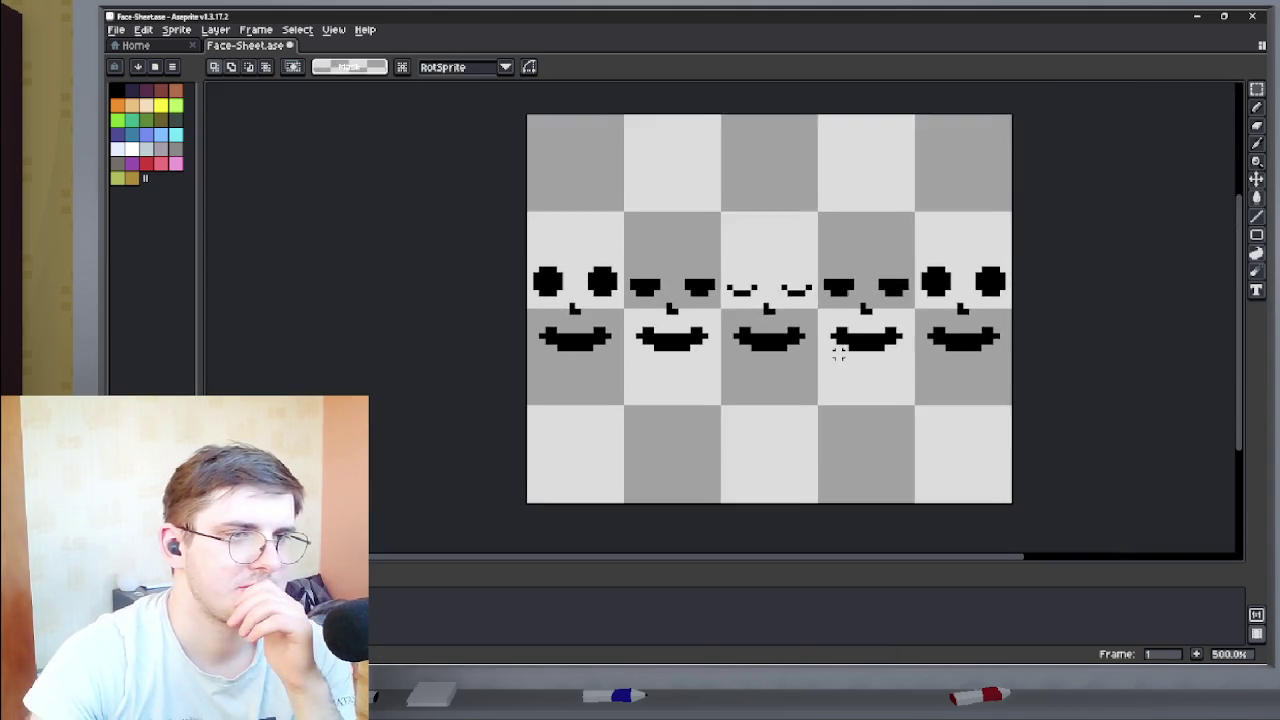
left_click_drag(838, 352, 857, 380)
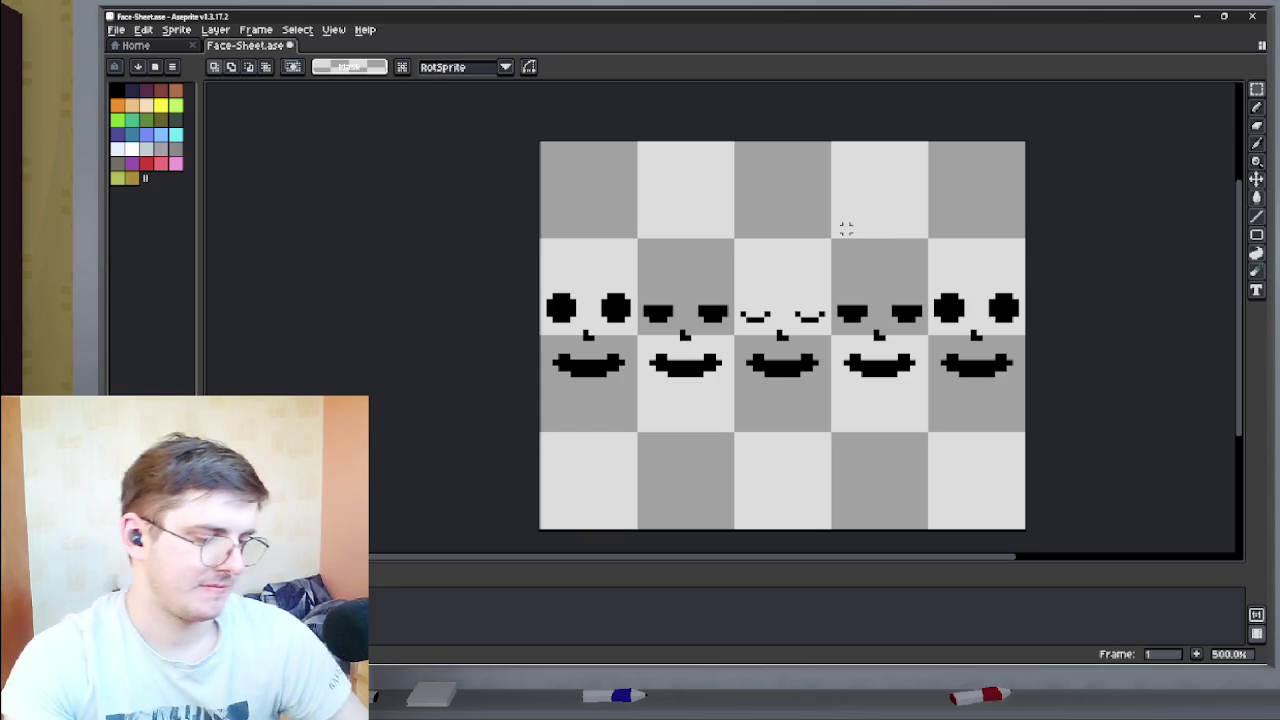
Undo the resize and set the canvas height to 16*4 with the top-centre anchor
key("ctrl+z")
left_click(215, 29)
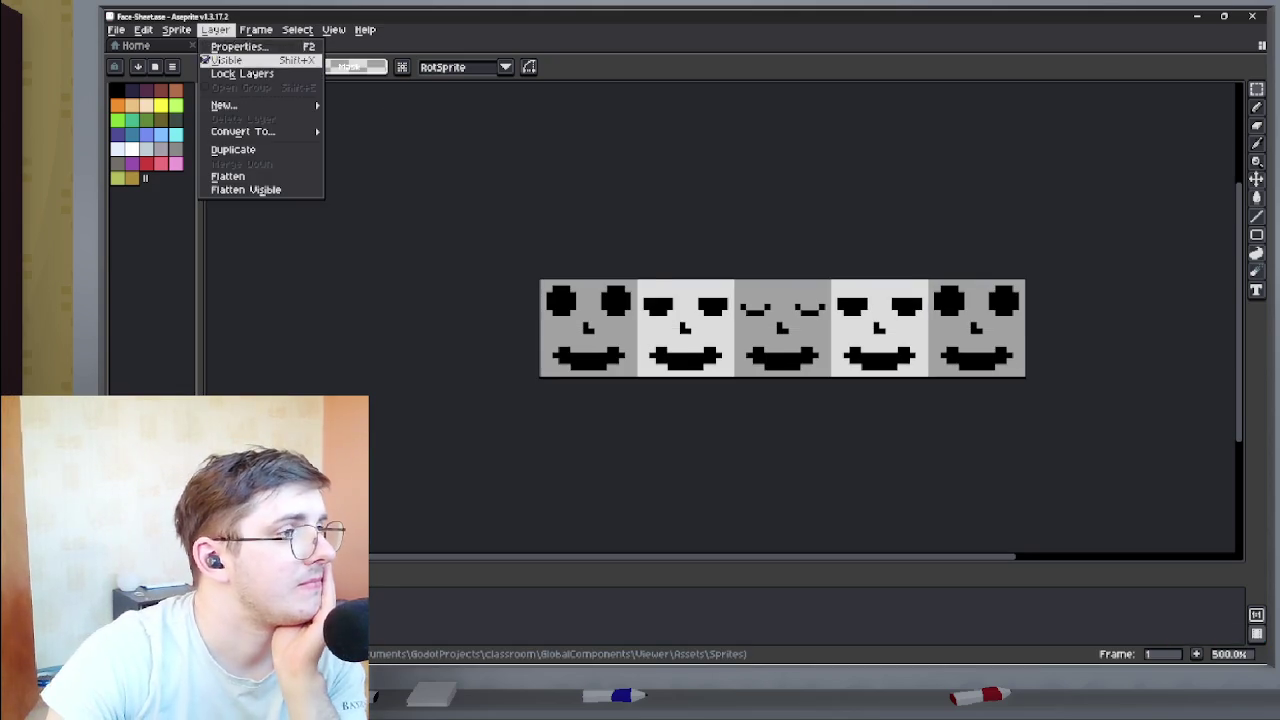
mouse_move(222, 105)
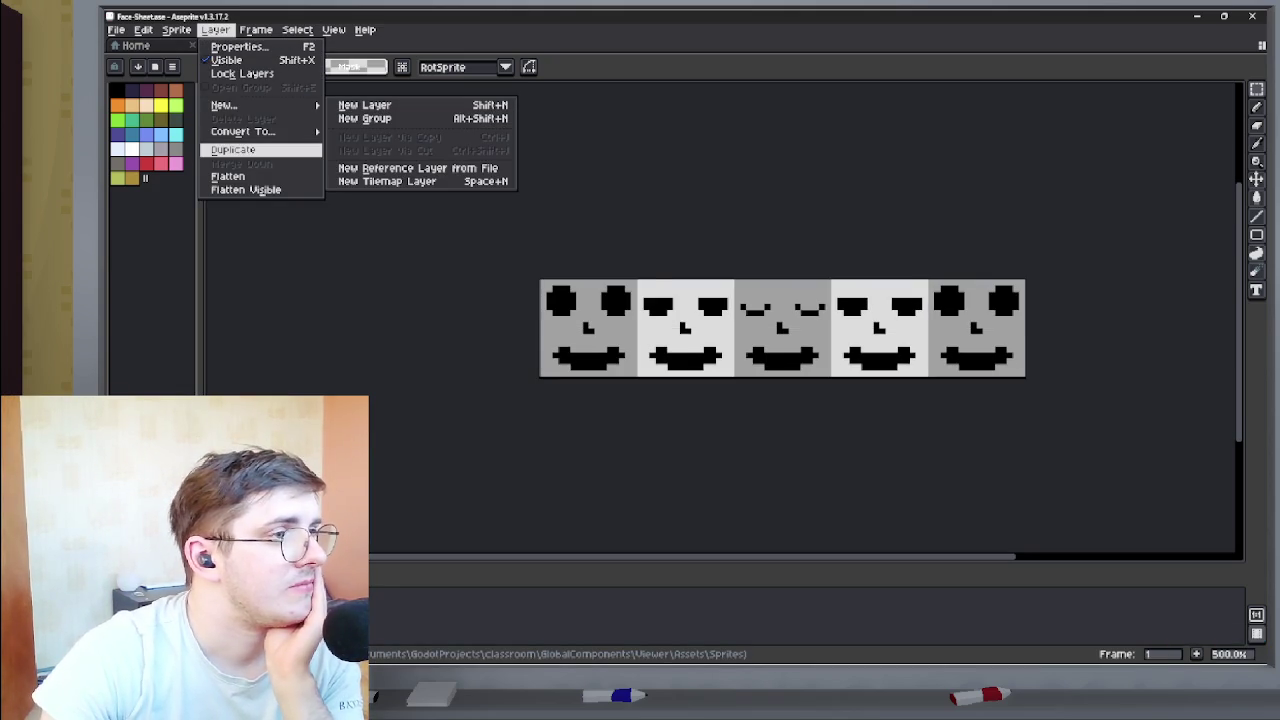
mouse_move(176, 29)
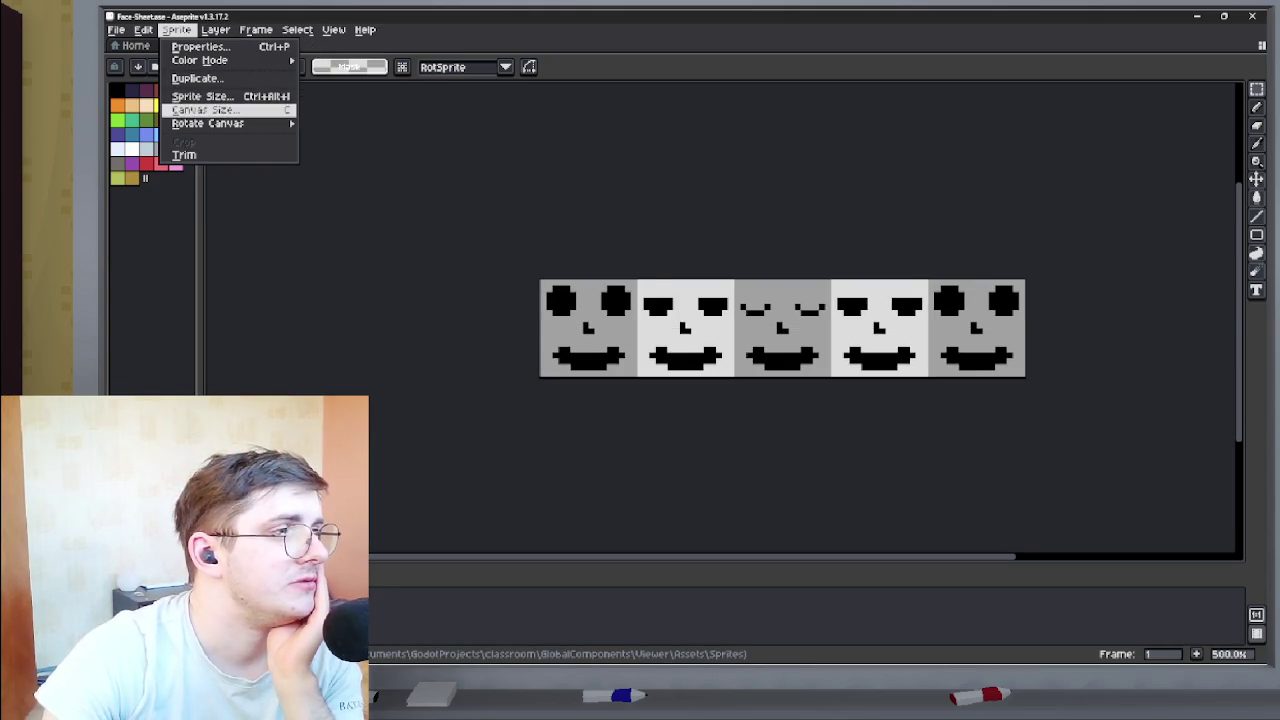
left_click(215, 110)
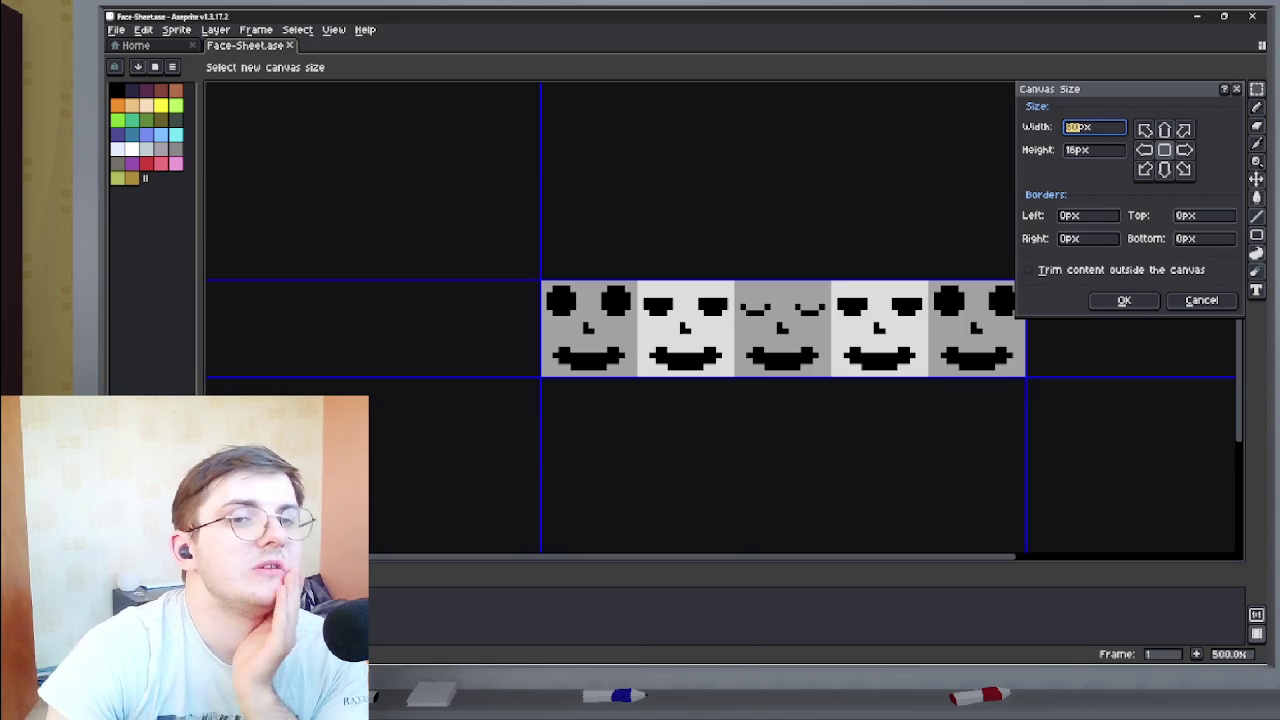
left_click(1164, 129)
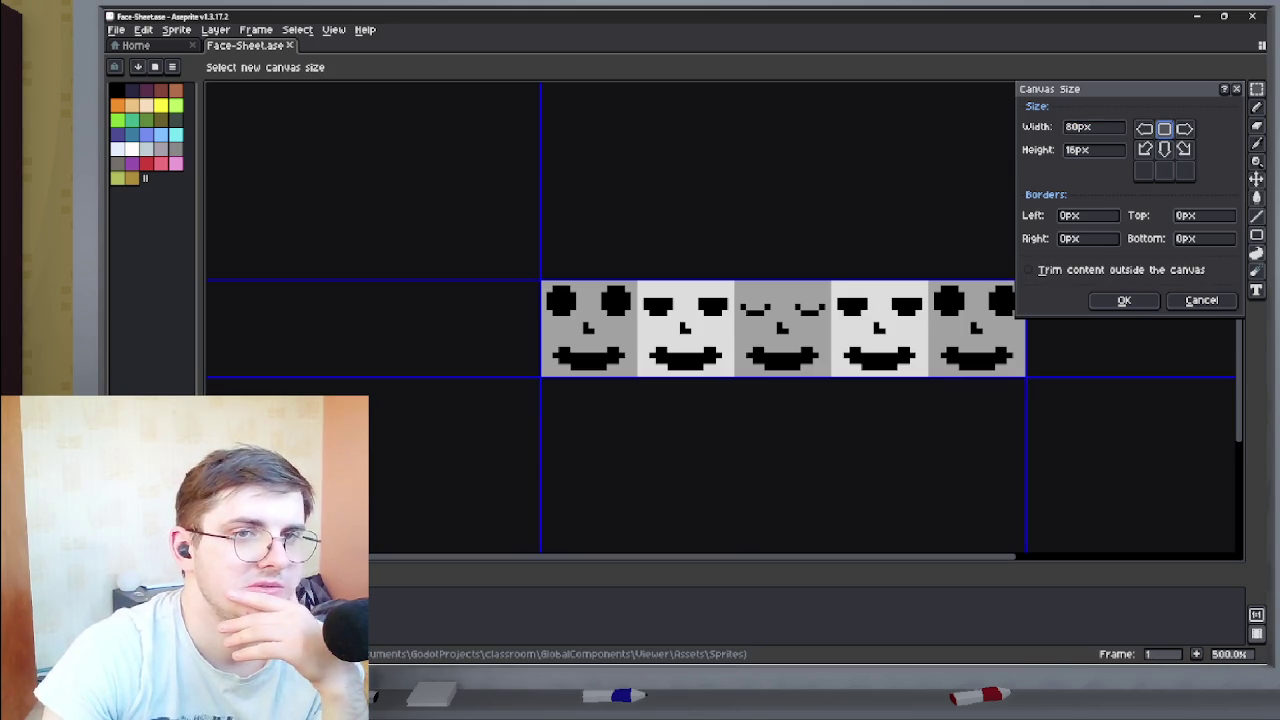
left_click(1080, 149)
type("*4")
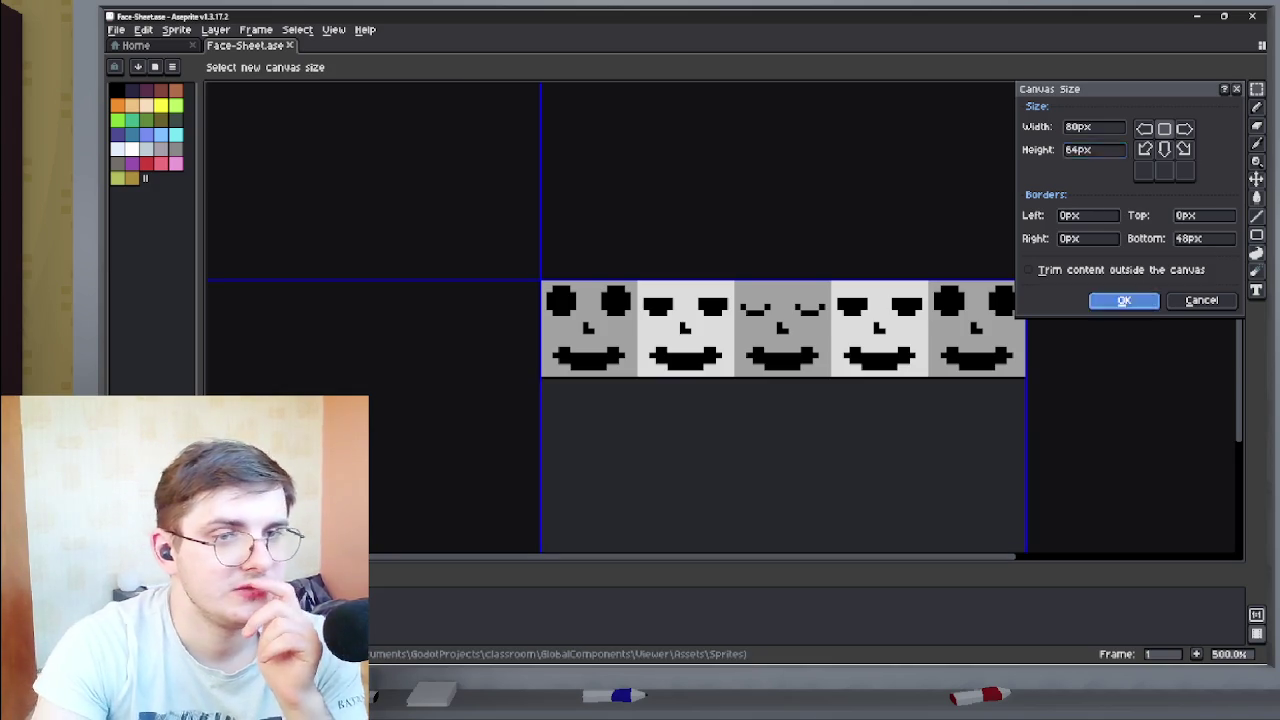
left_click(1122, 300)
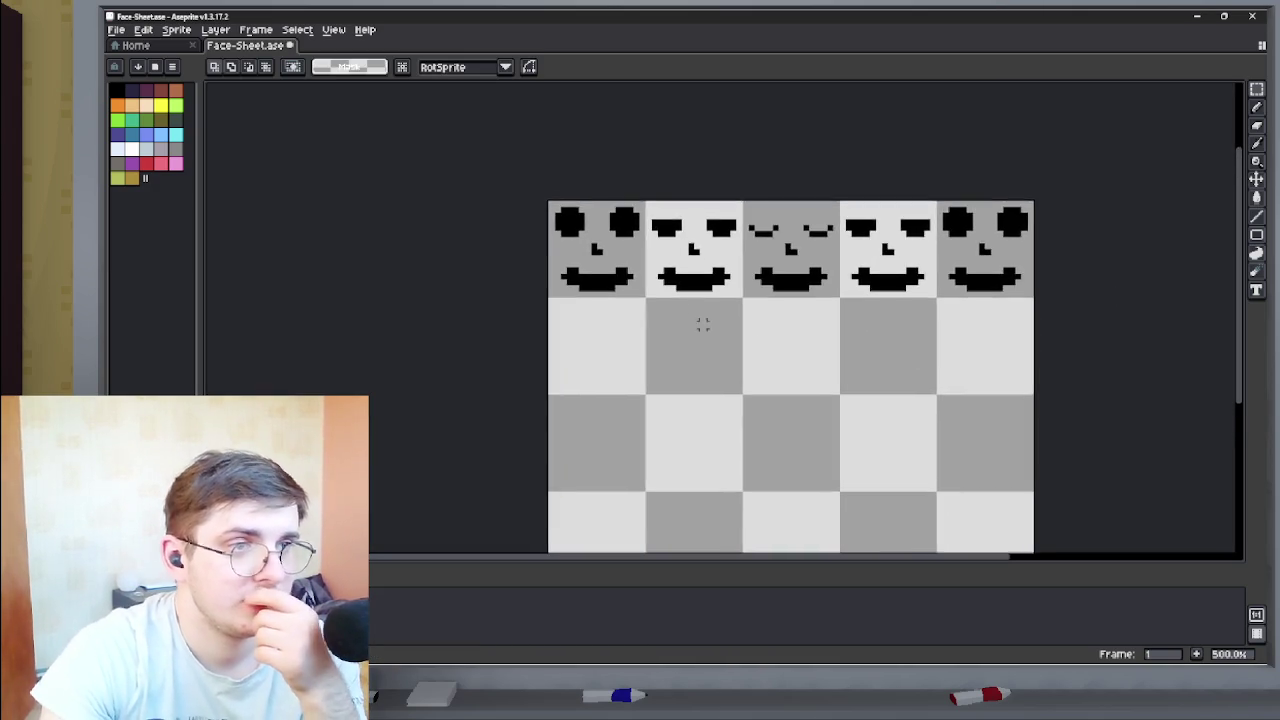
scroll(689, 300, "up", 6)
scroll(833, 372, "down", 5)
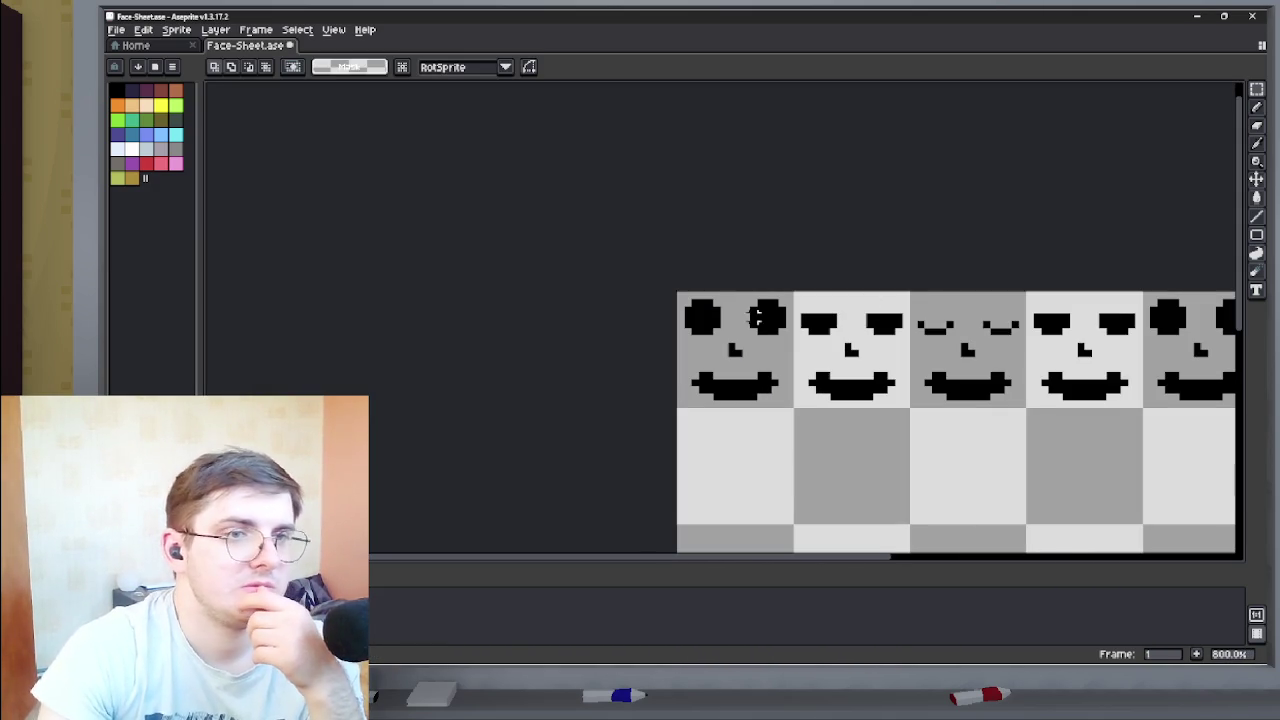
Copy the first three faces of the top row into the second row
scroll(612, 290, "up", 3)
scroll(612, 290, "right", 10)
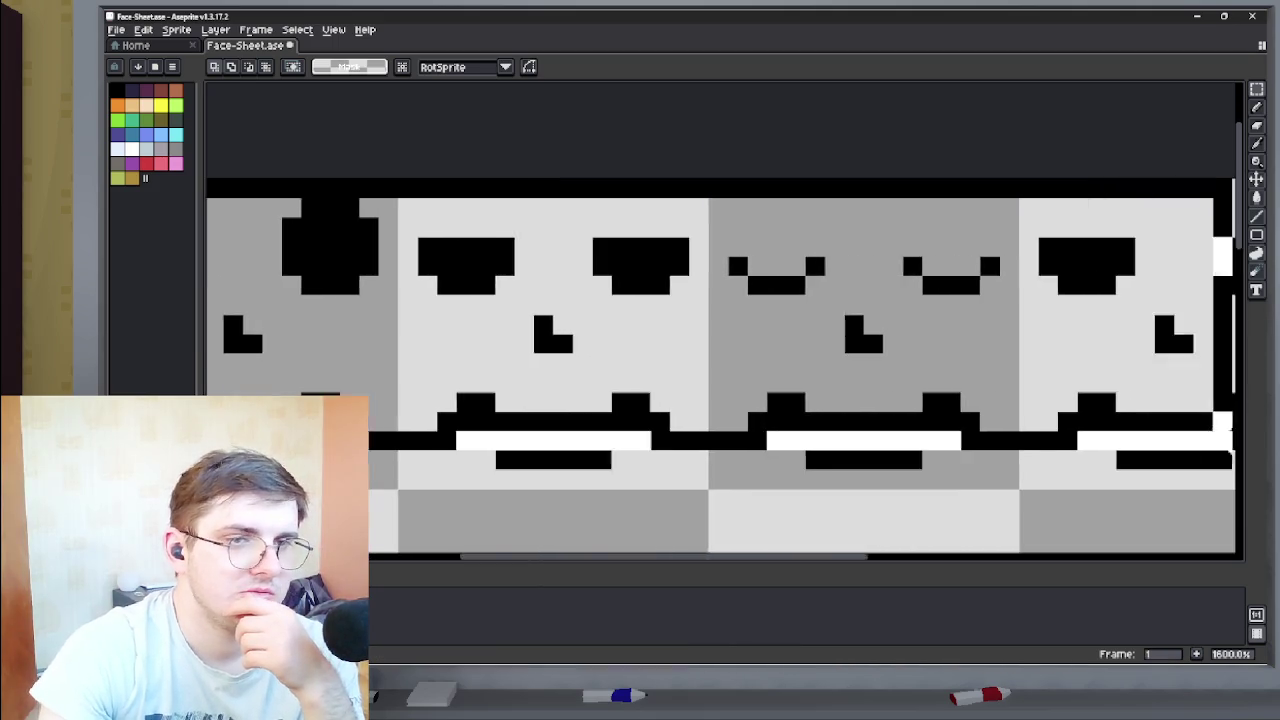
key("ctrl+v")
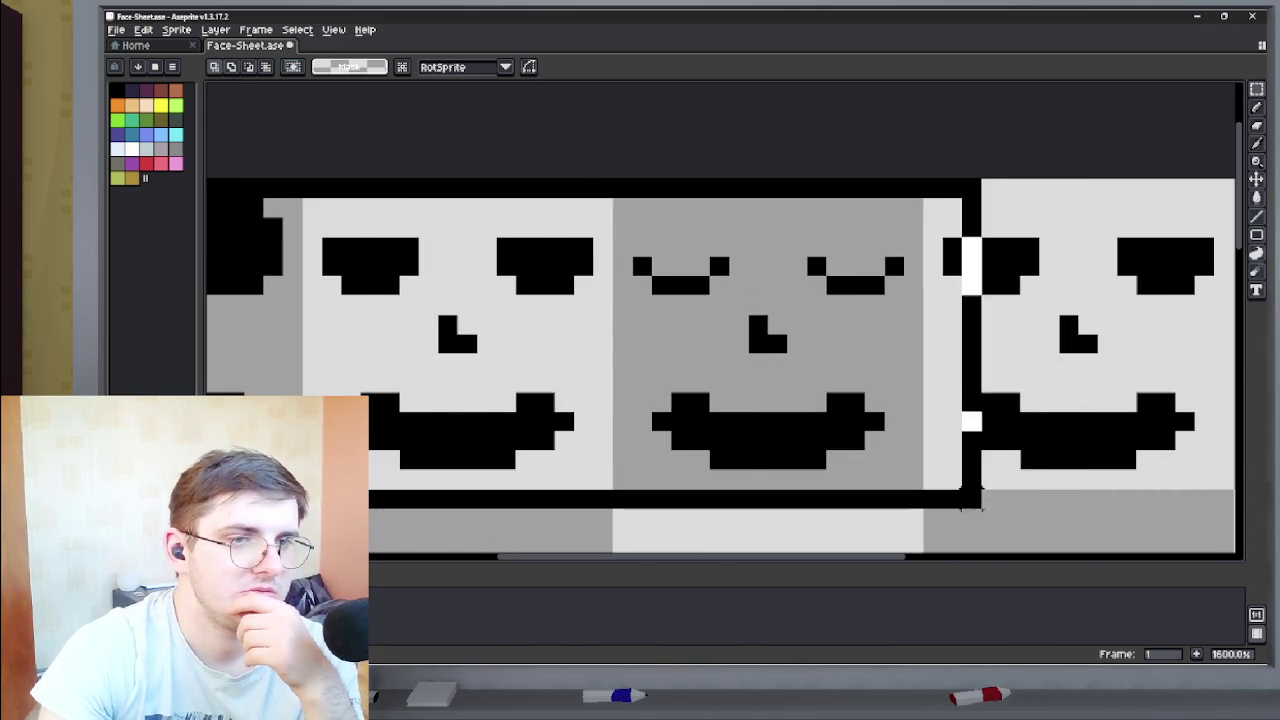
scroll(903, 334, "down", 1)
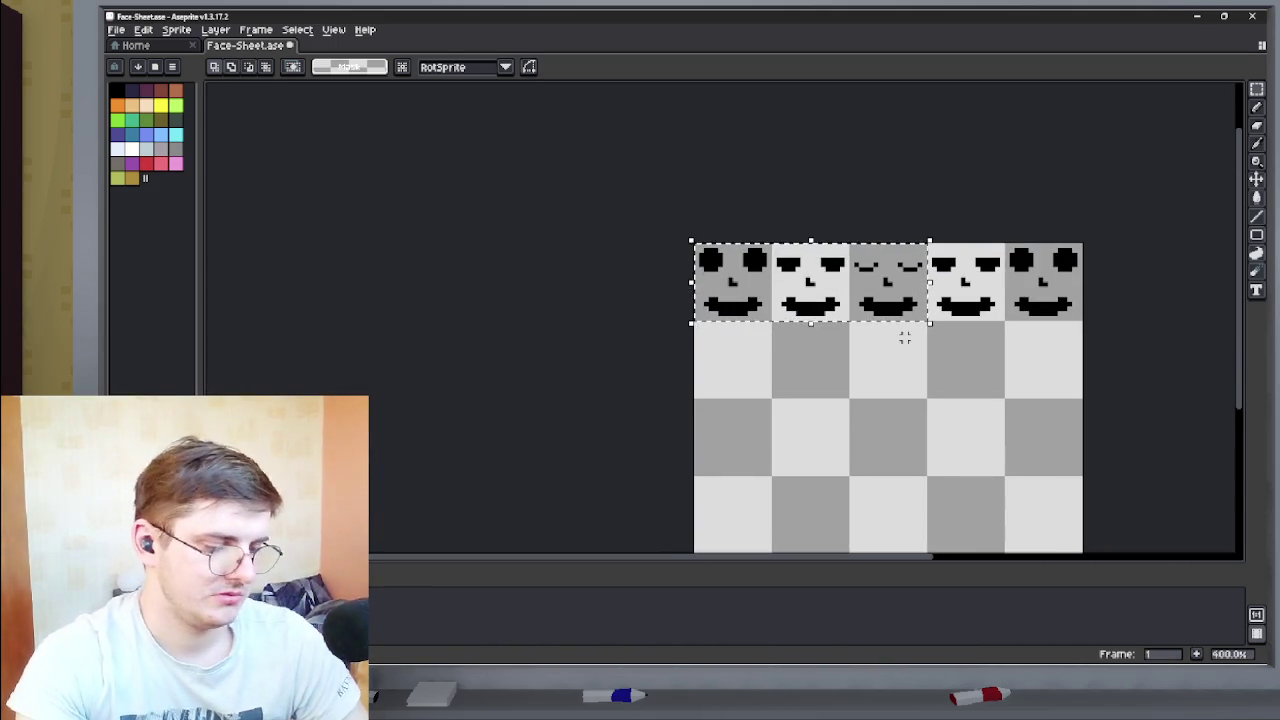
left_click(898, 292)
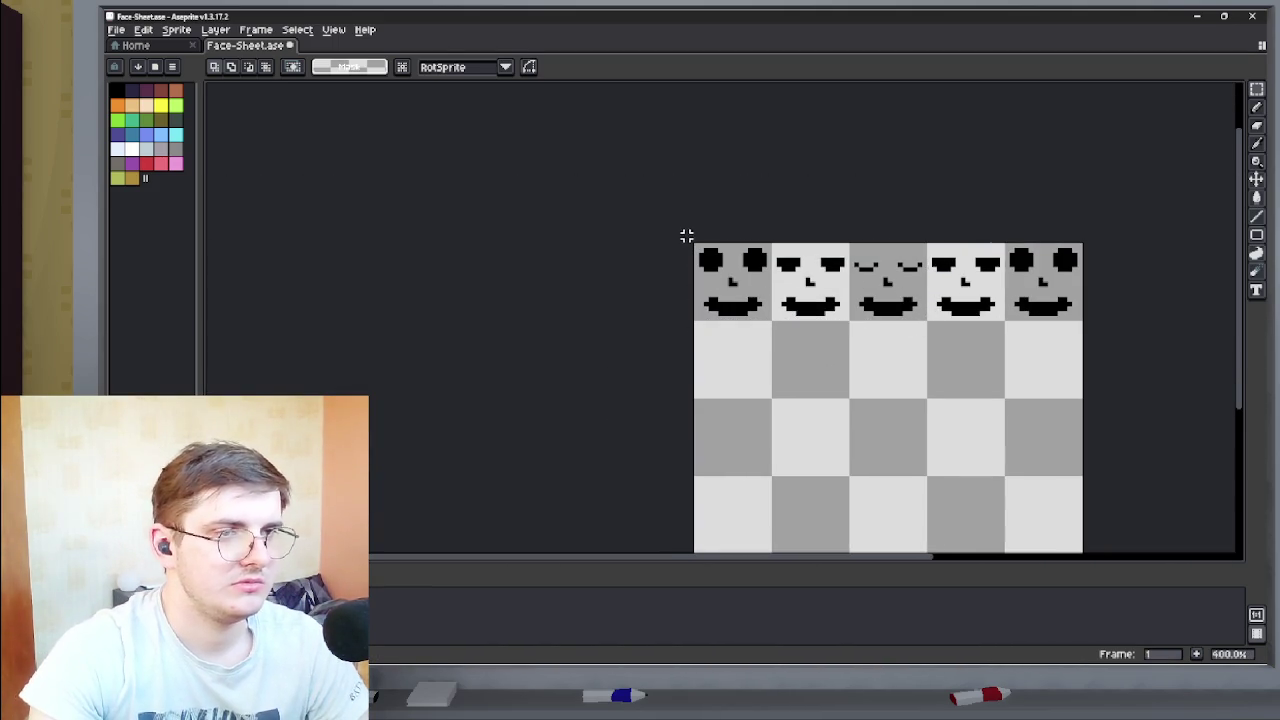
scroll(687, 235, "up", 3)
left_click_drag(675, 224, 1140, 378)
left_click_drag(905, 300, 905, 455)
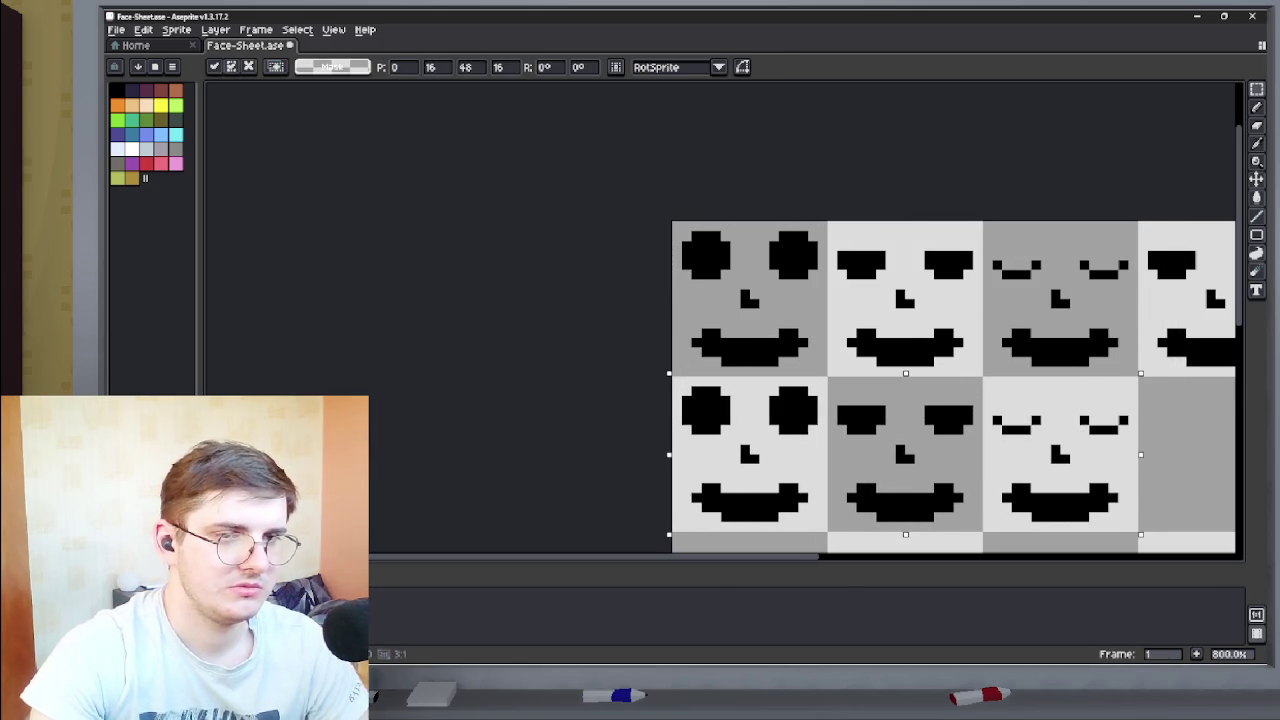
scroll(800, 380, "right", 5)
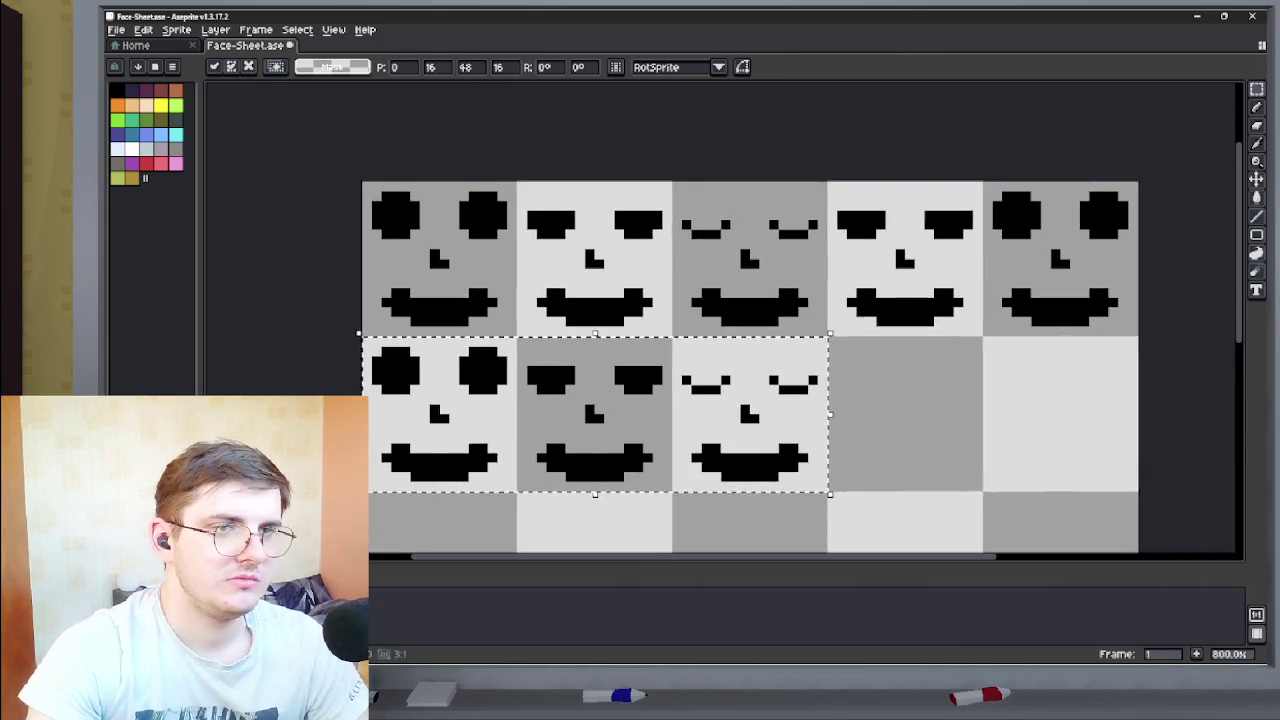
left_click(750, 181)
Copy the last three faces of the top row into the third row, aligned with arrow nudges
mouse_move(670, 191)
left_mouse_down()
mouse_move(1086, 312)
mouse_move(1130, 340)
left_mouse_up()
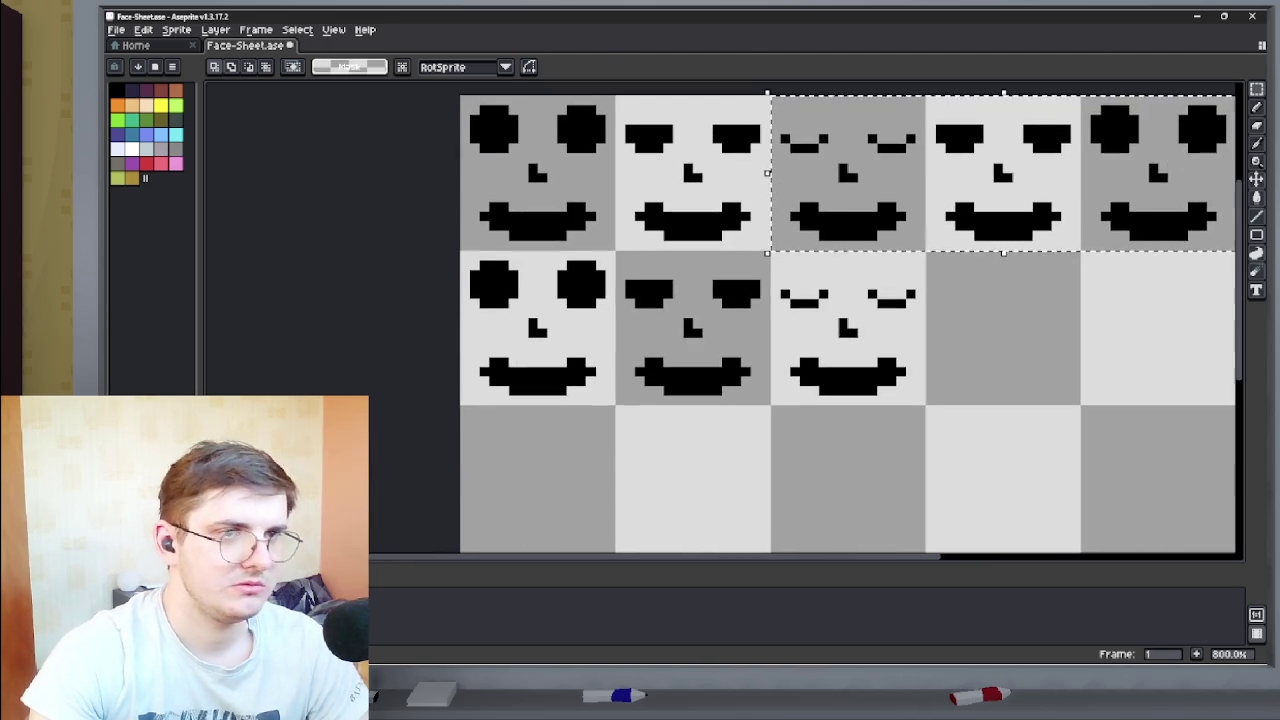
scroll(800, 320, "down", 2)
scroll(800, 320, "left", 2)
key("ctrl+t")
left_click_drag(848, 170, 538, 470)
scroll(538, 470, "down", 2)
scroll(538, 470, "left", 1)
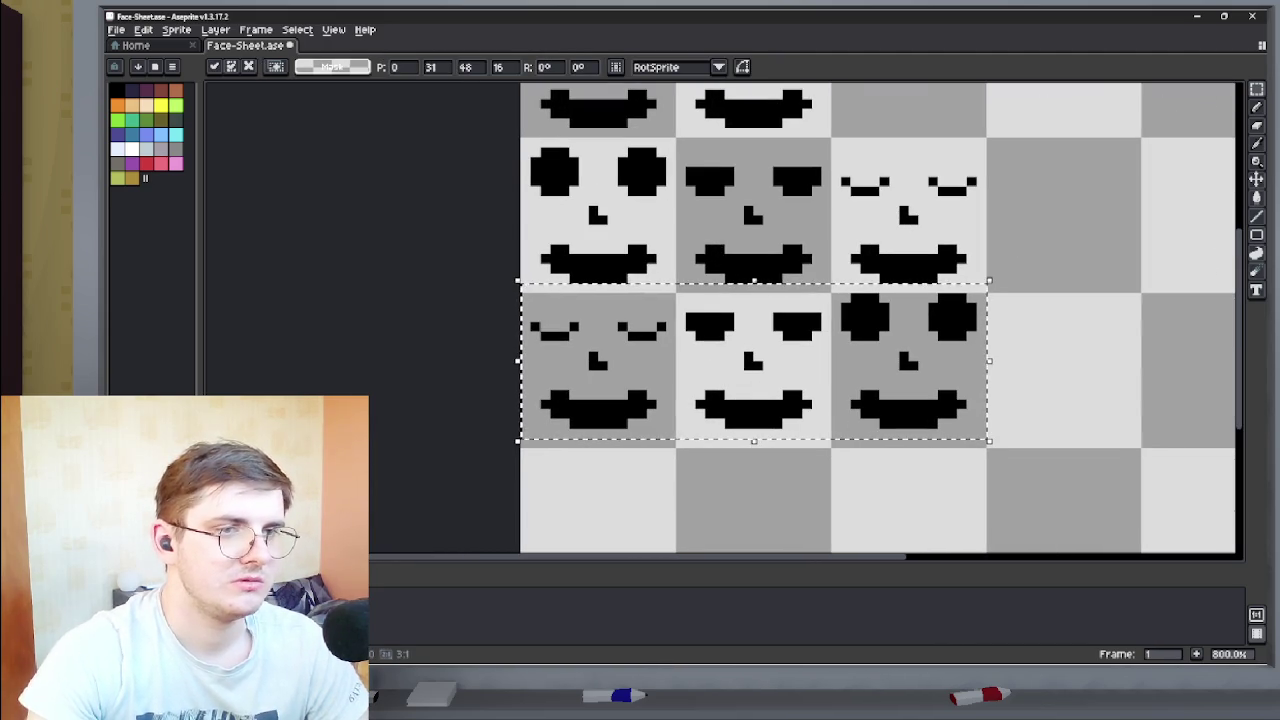
key("Down")
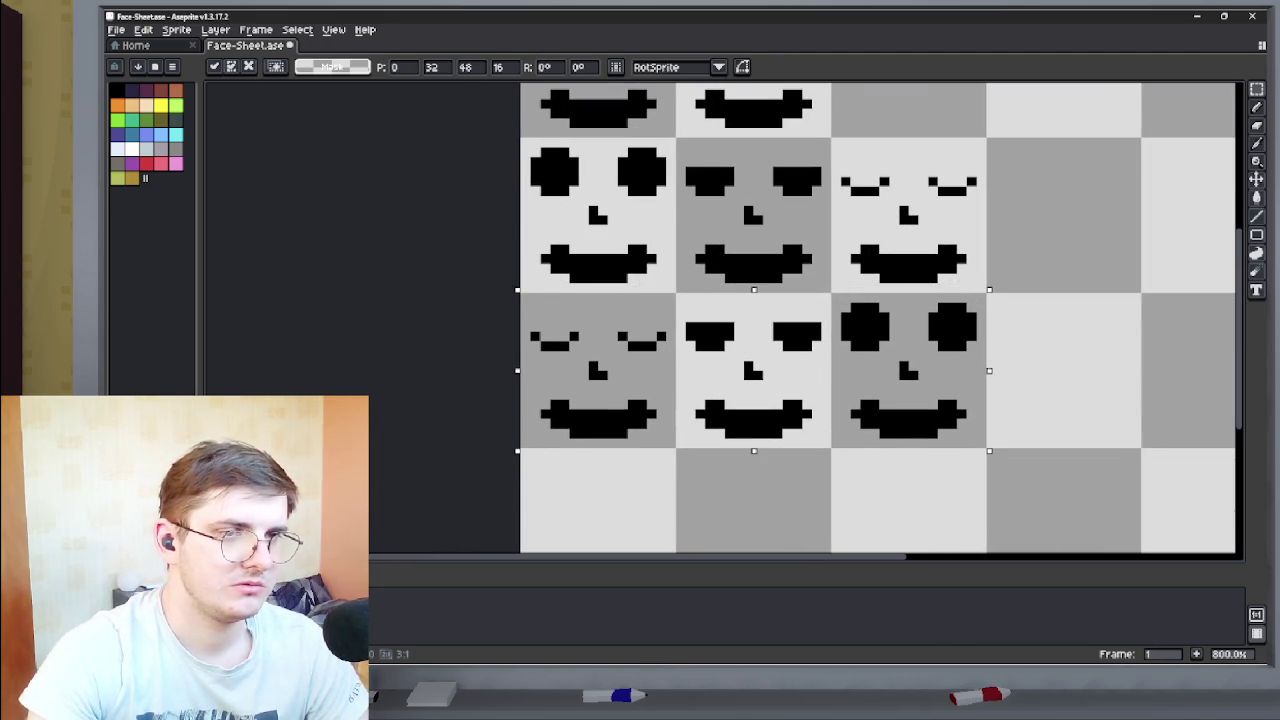
left_click_drag(753, 370, 1009, 322)
scroll(1009, 322, "down", 3)
left_click_drag(930, 375, 935, 250)
key("Left")
key("Left")
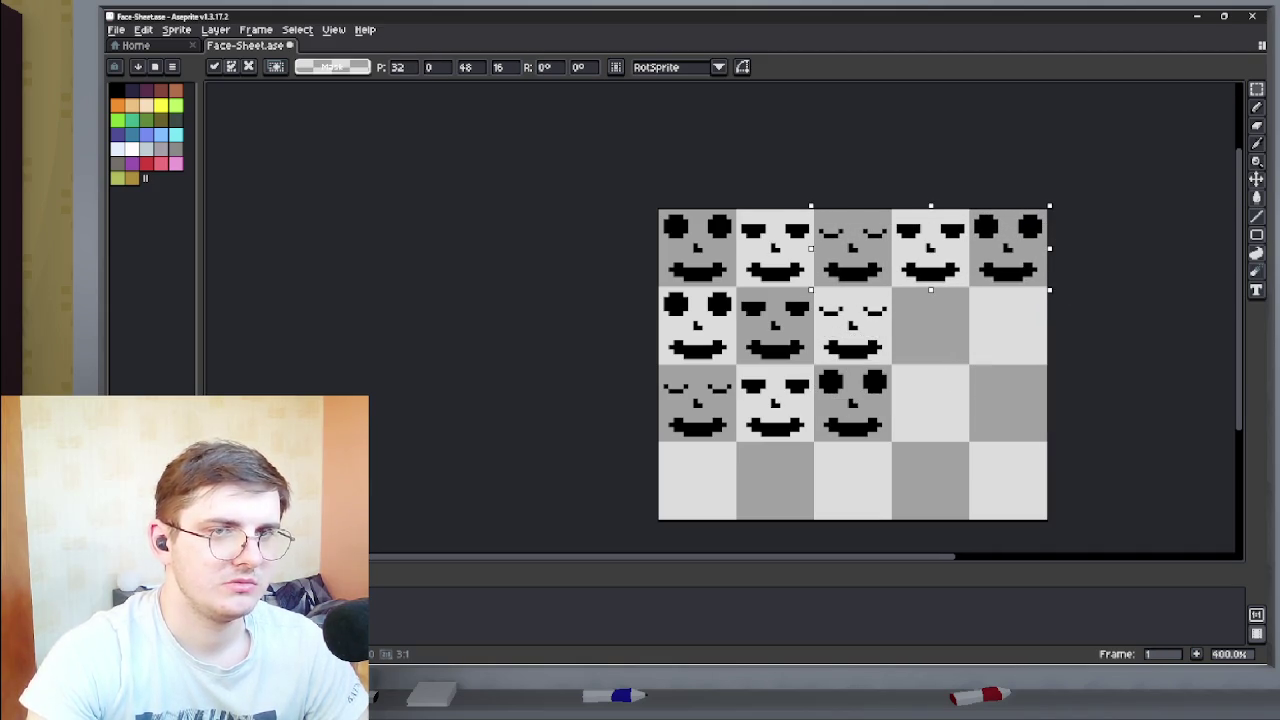
left_click(1140, 291)
Copy the third row's first face into the fourth row's second cell
left_click_drag(739, 413, 797, 341)
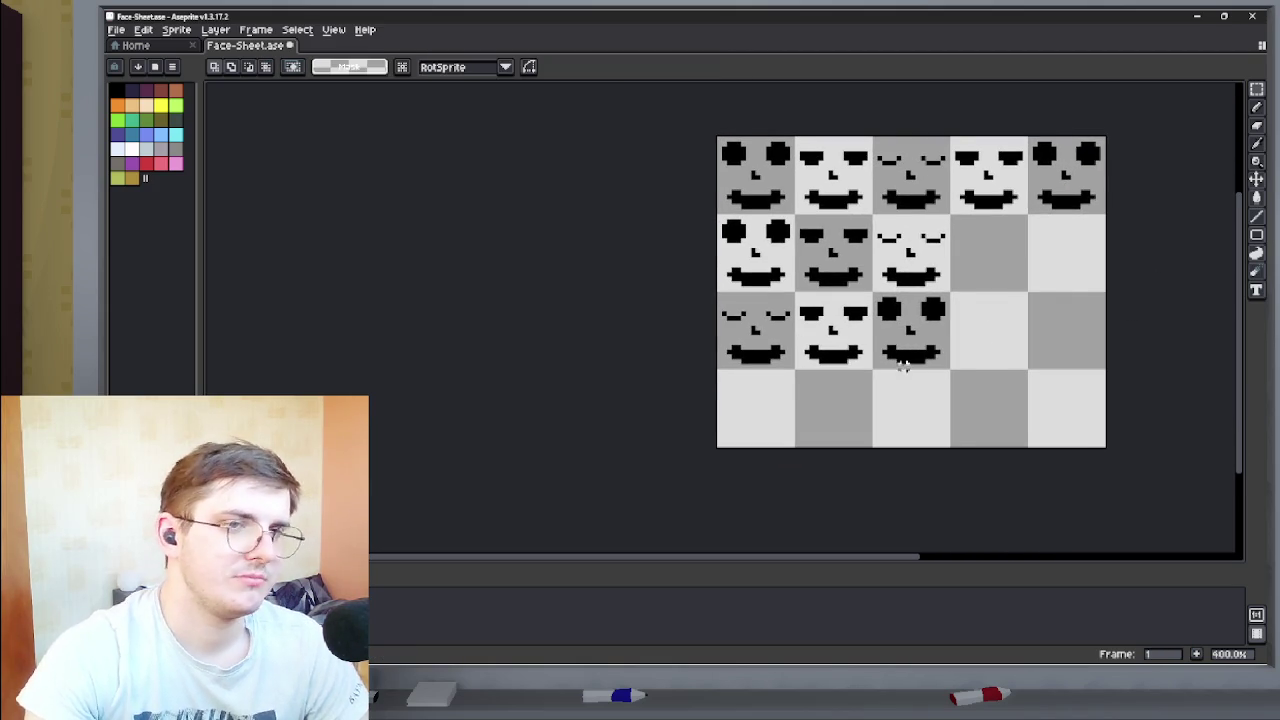
left_click_drag(930, 355, 742, 353)
mouse_move(585, 276)
left_mouse_down()
mouse_move(686, 357)
mouse_move(662, 347)
left_mouse_up()
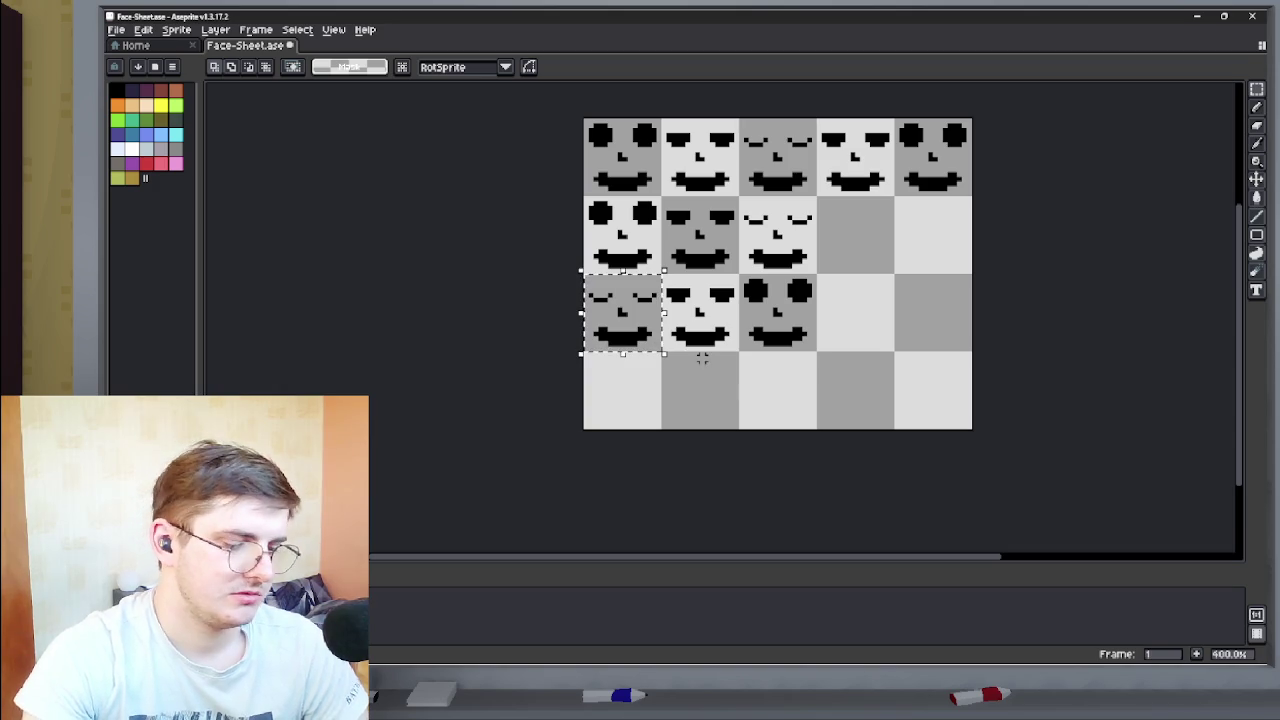
left_click_drag(622, 310, 622, 368)
key("Down")
key("Down")
key("Down")
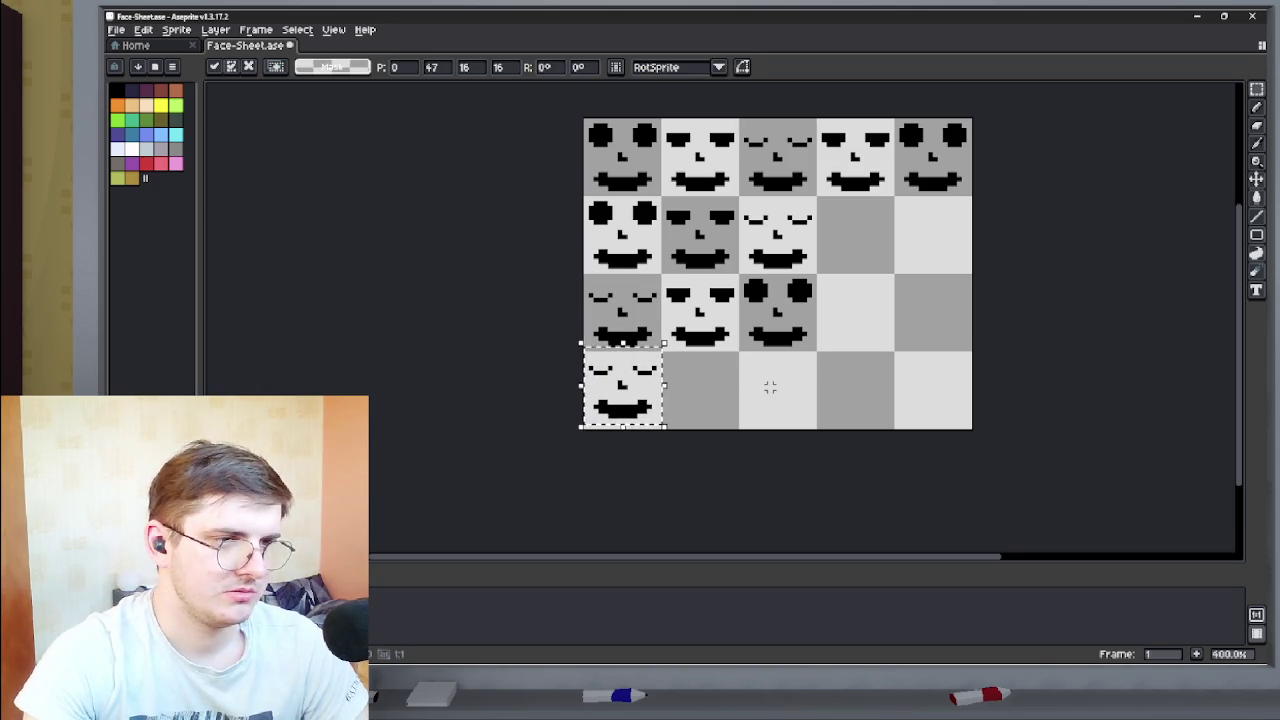
key("Down")
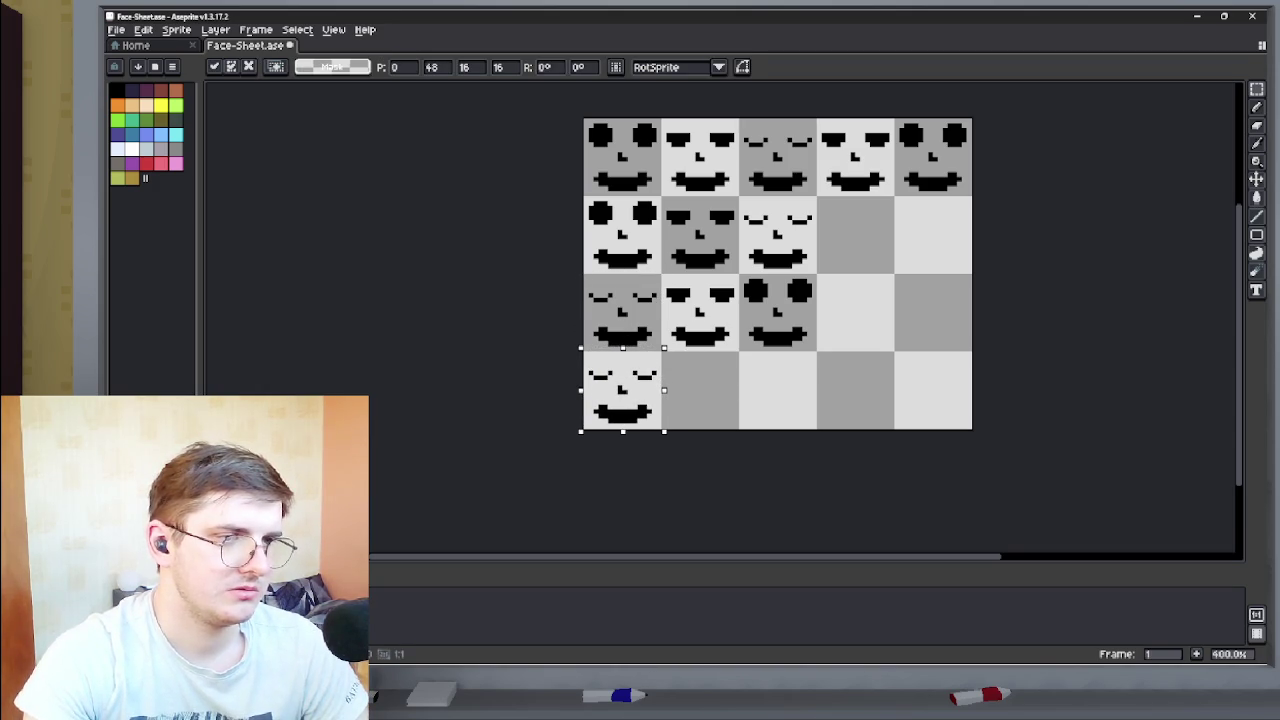
key("Right")
key("Right")
key("Right")
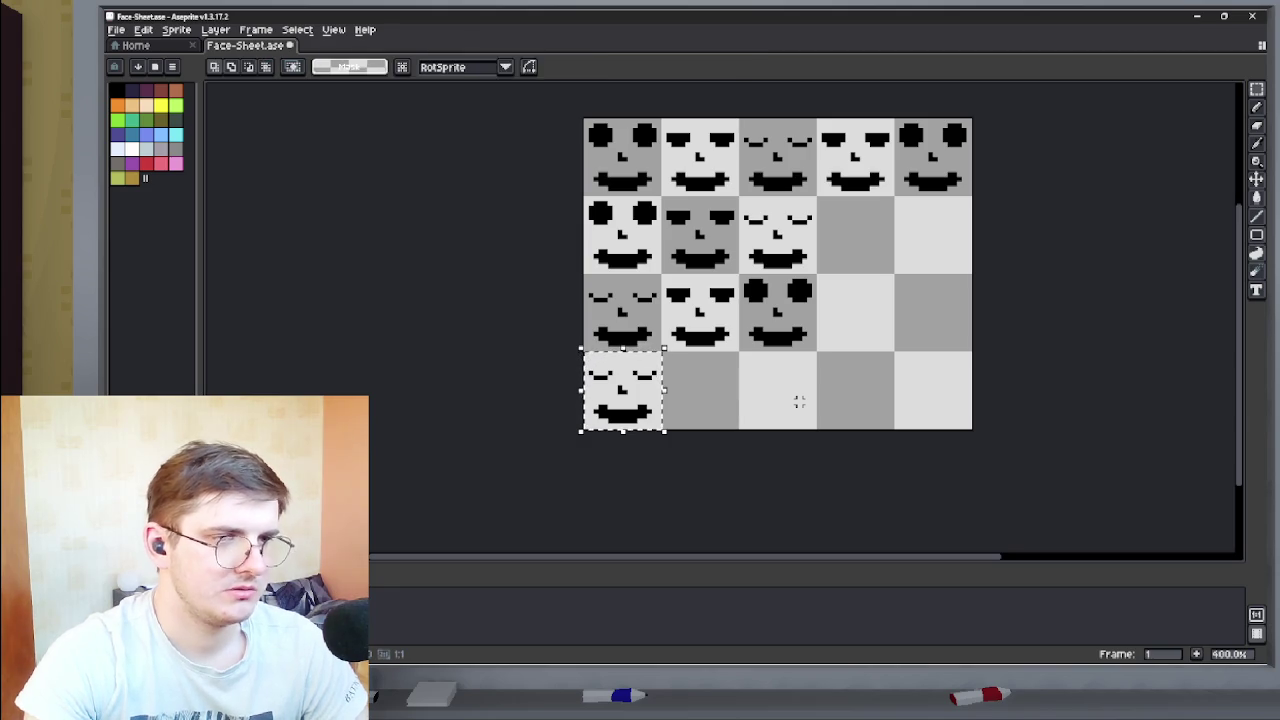
key("Right")
key("Right")
key("Right")
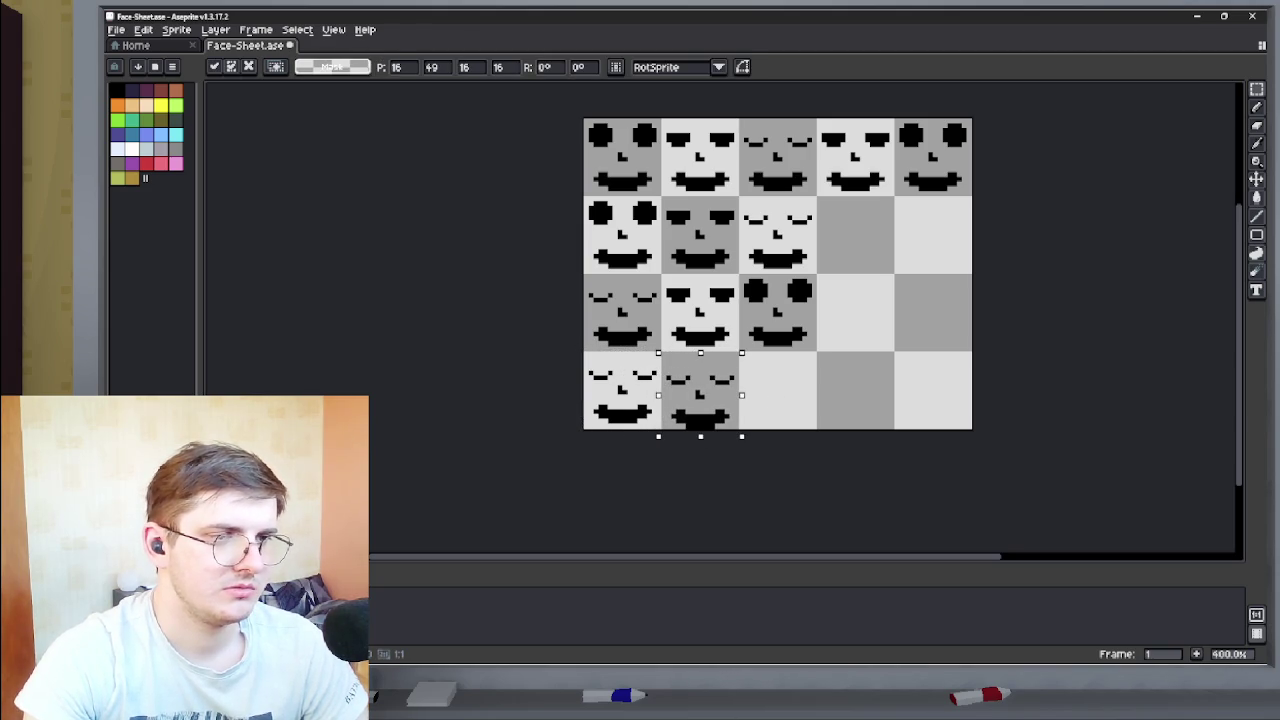
key("Right")
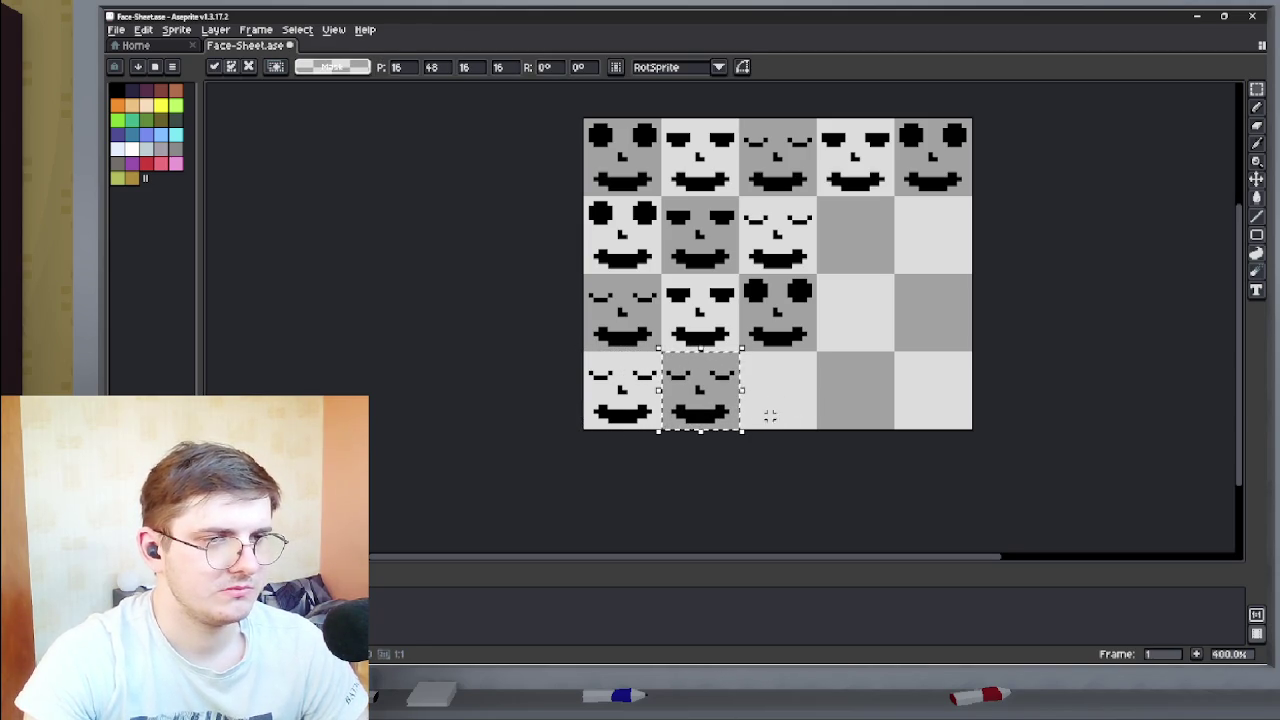
left_click(645, 372)
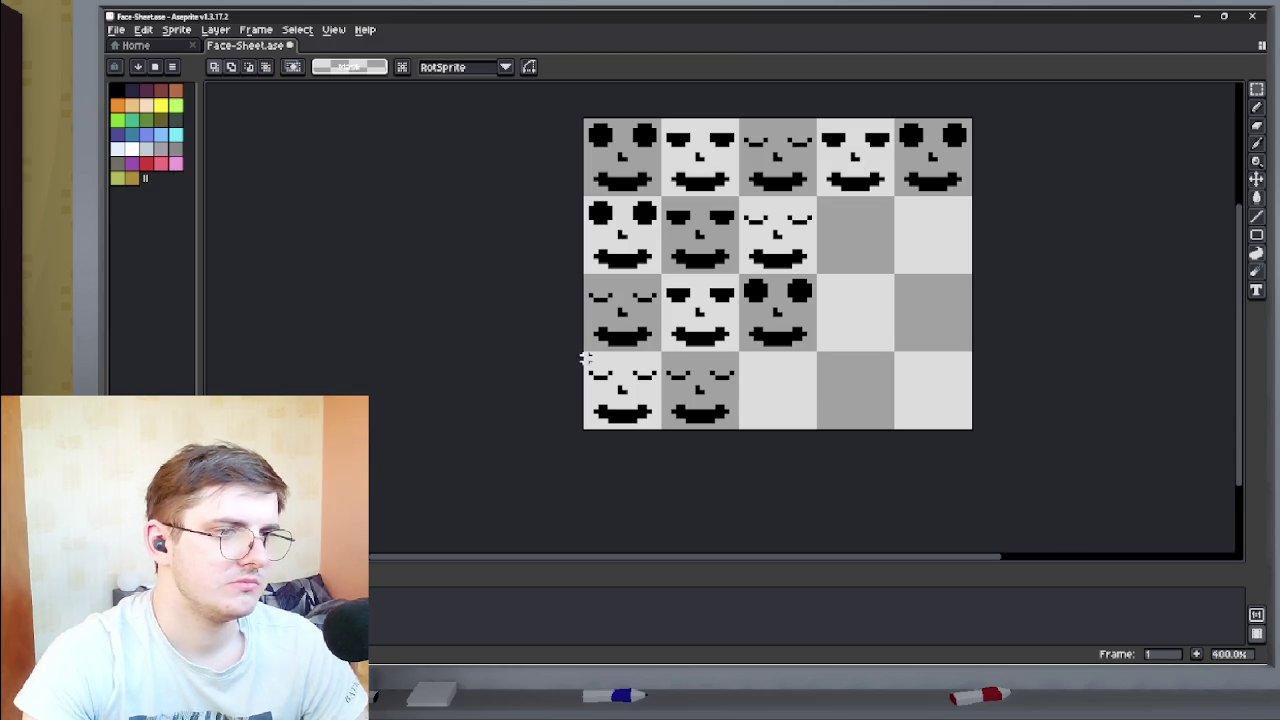
Fill the remaining bottom-row cells with copied faces, including the fifth cell
mouse_move(588, 354)
left_mouse_down()
mouse_move(739, 430)
mouse_move(725, 390)
mouse_move(880, 390)
left_mouse_up()
key("Left")
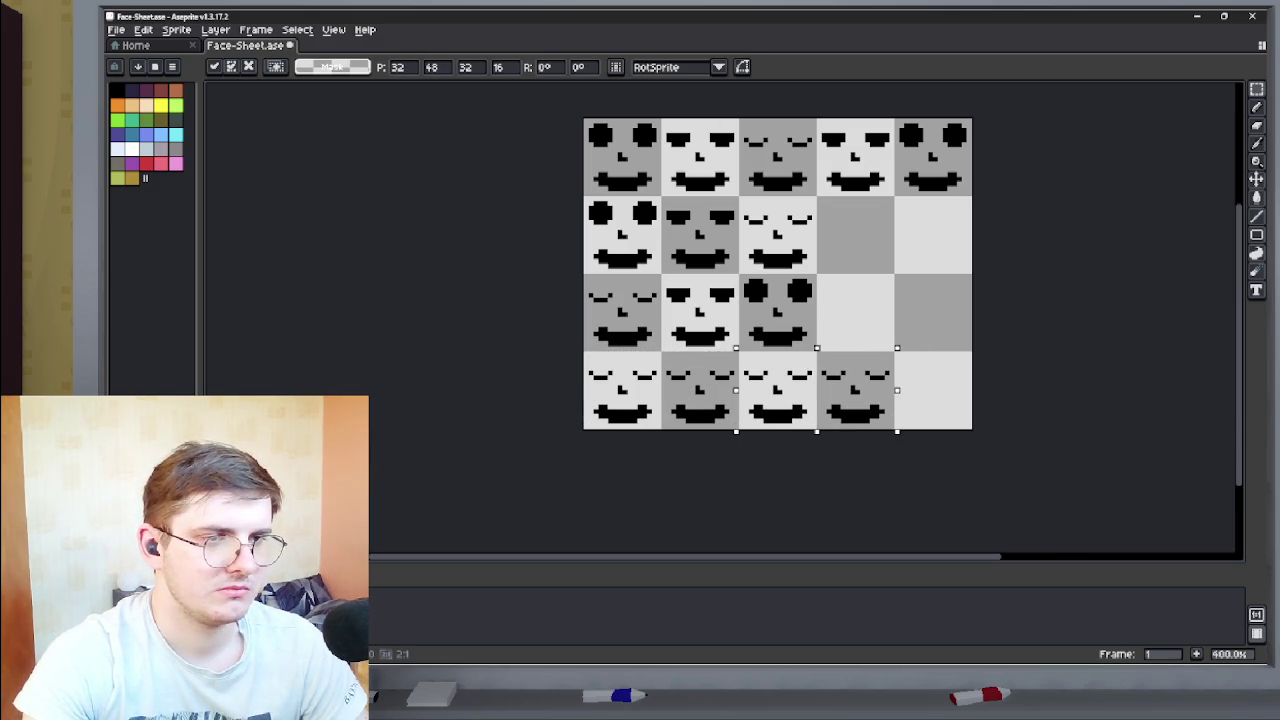
left_click(934, 397)
mouse_move(818, 352)
left_mouse_down()
mouse_move(891, 430)
mouse_move(919, 400)
mouse_move(856, 400)
left_mouse_up()
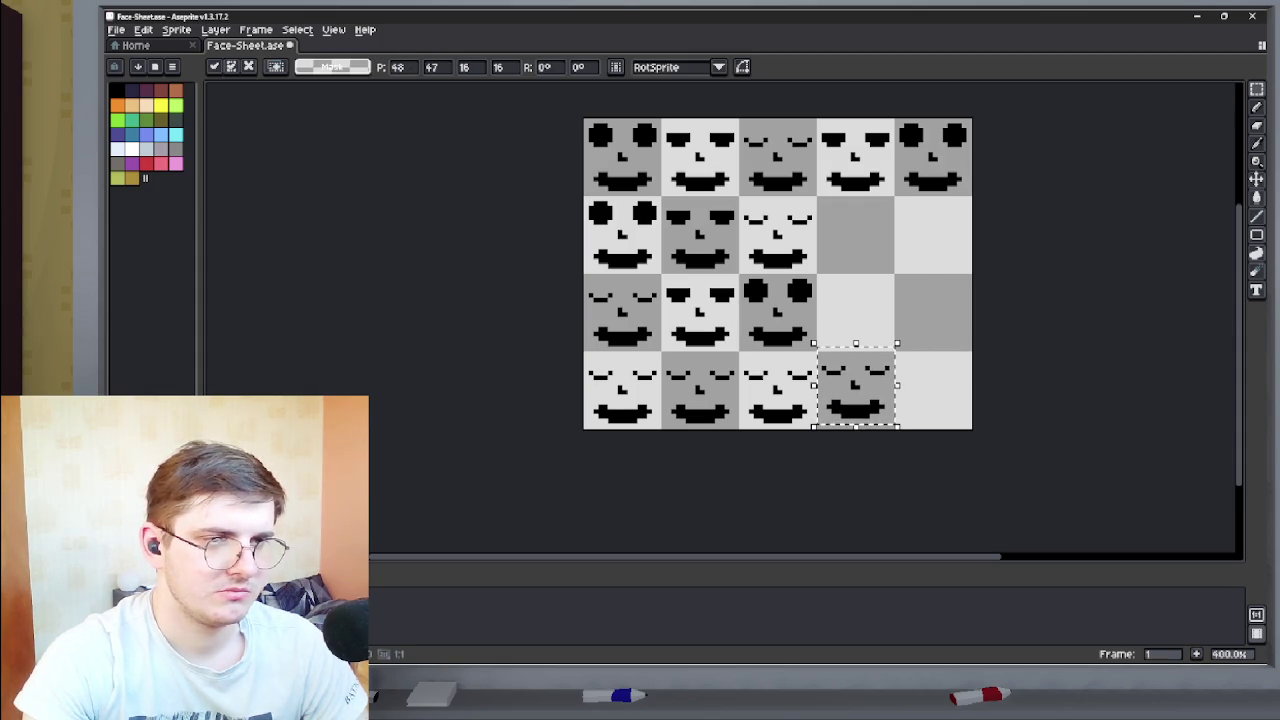
key("Down")
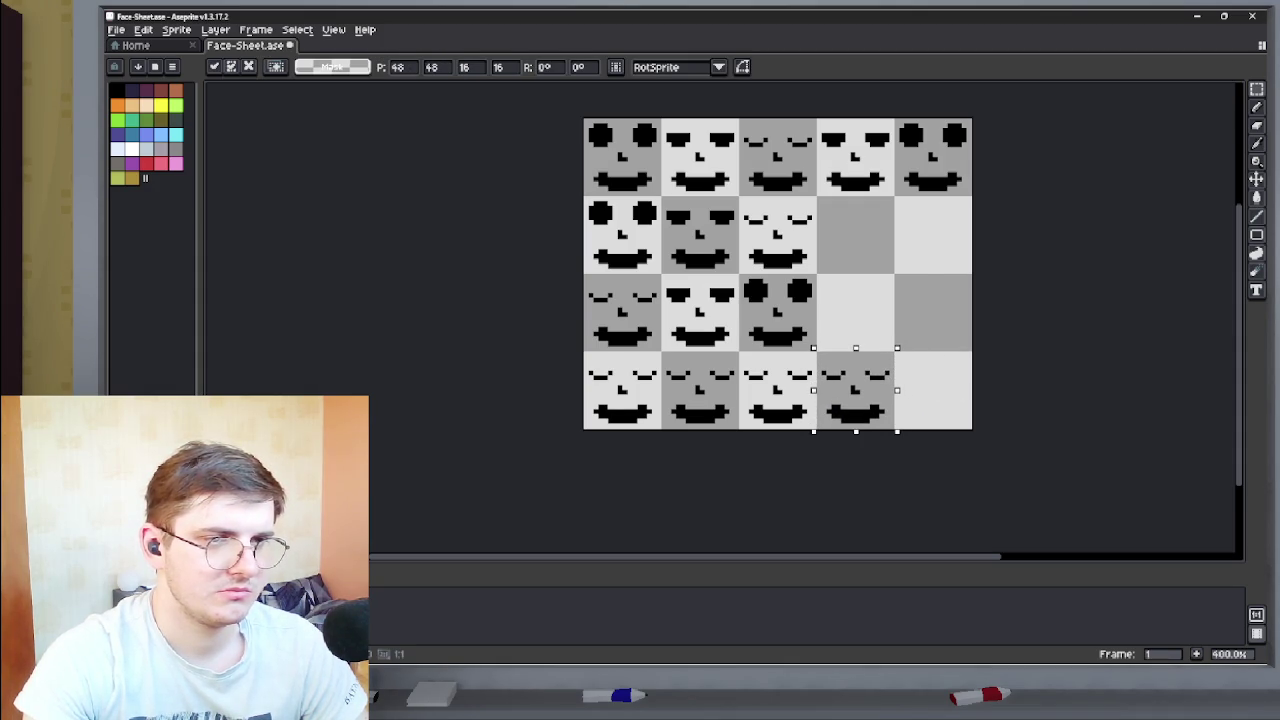
left_click_drag(856, 400, 933, 400)
left_click(1040, 376)
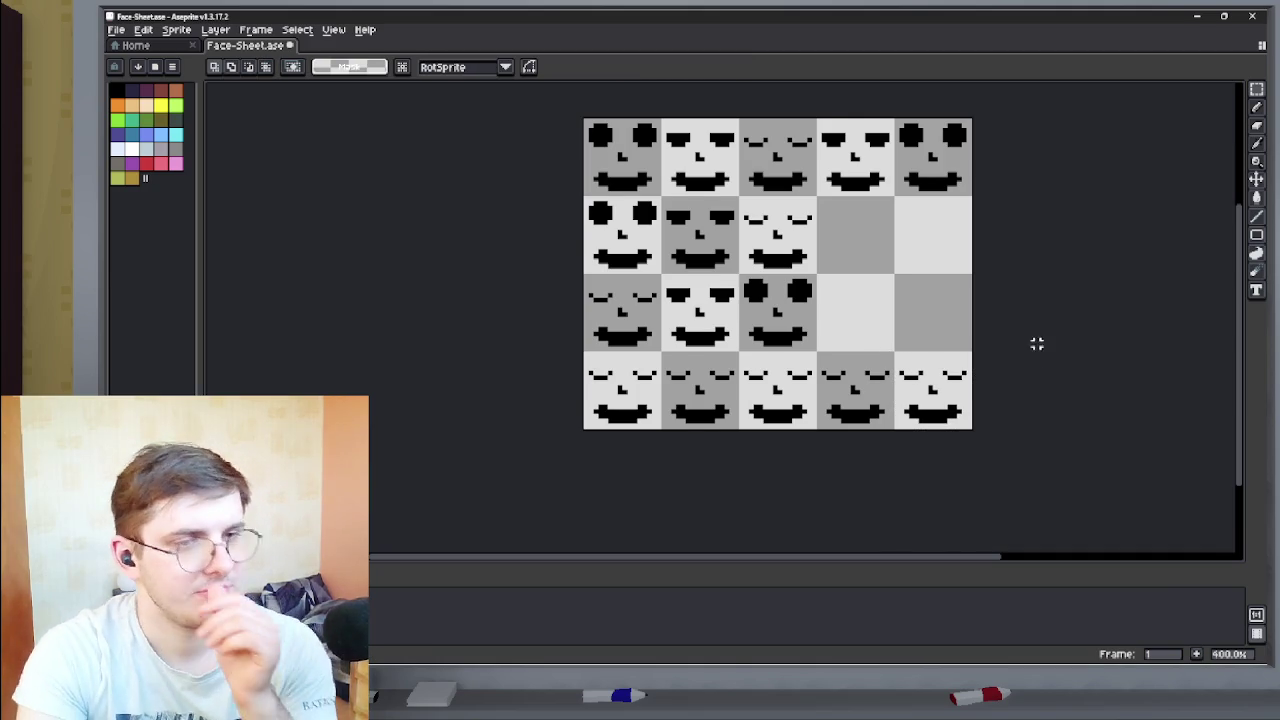
Copy the third-column faces of rows 2–3 into the empty cells and save the sheet
left_click_drag(765, 312, 727, 325)
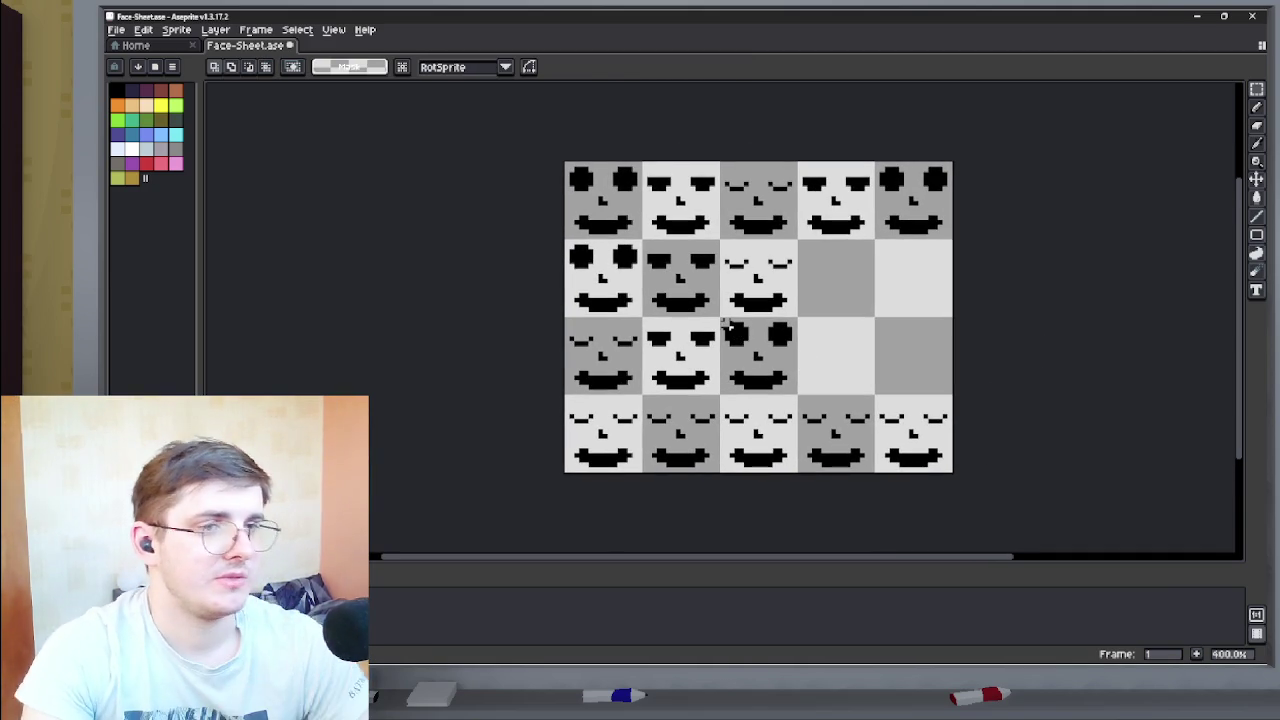
left_click_drag(720, 240, 798, 400)
left_click_drag(760, 320, 912, 319)
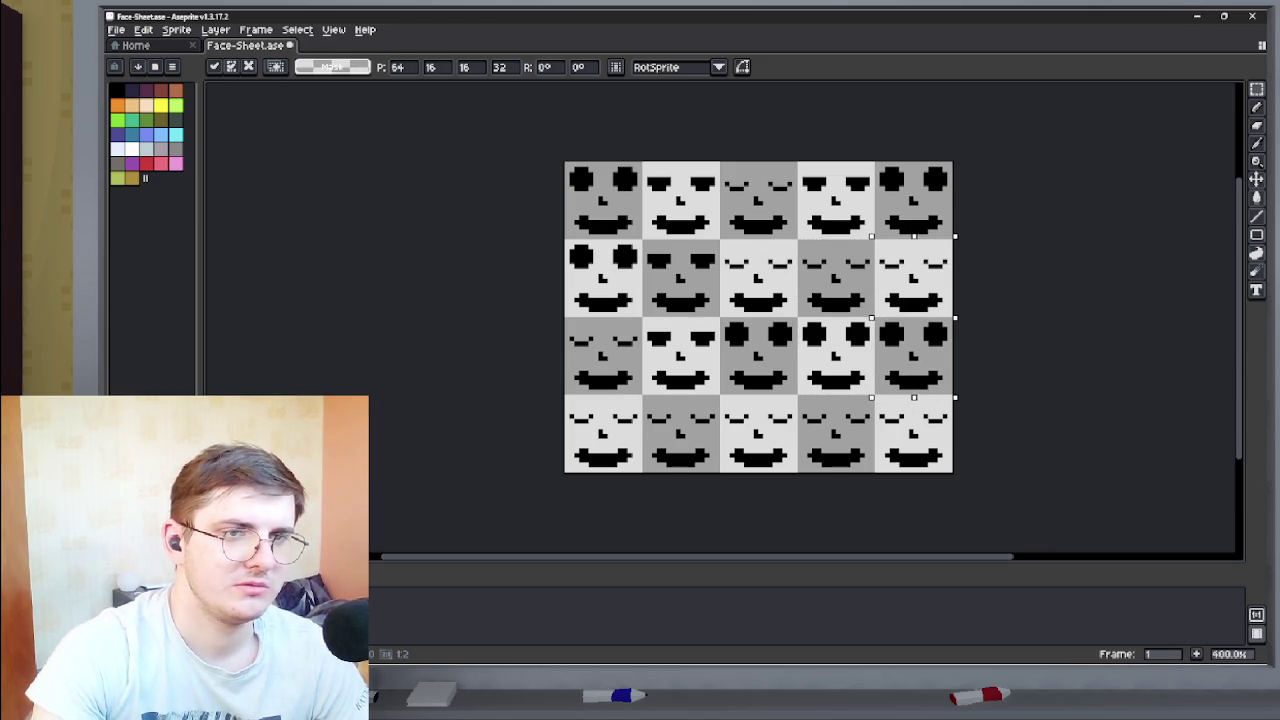
left_click(1034, 297)
scroll(1034, 297, "down", 3)
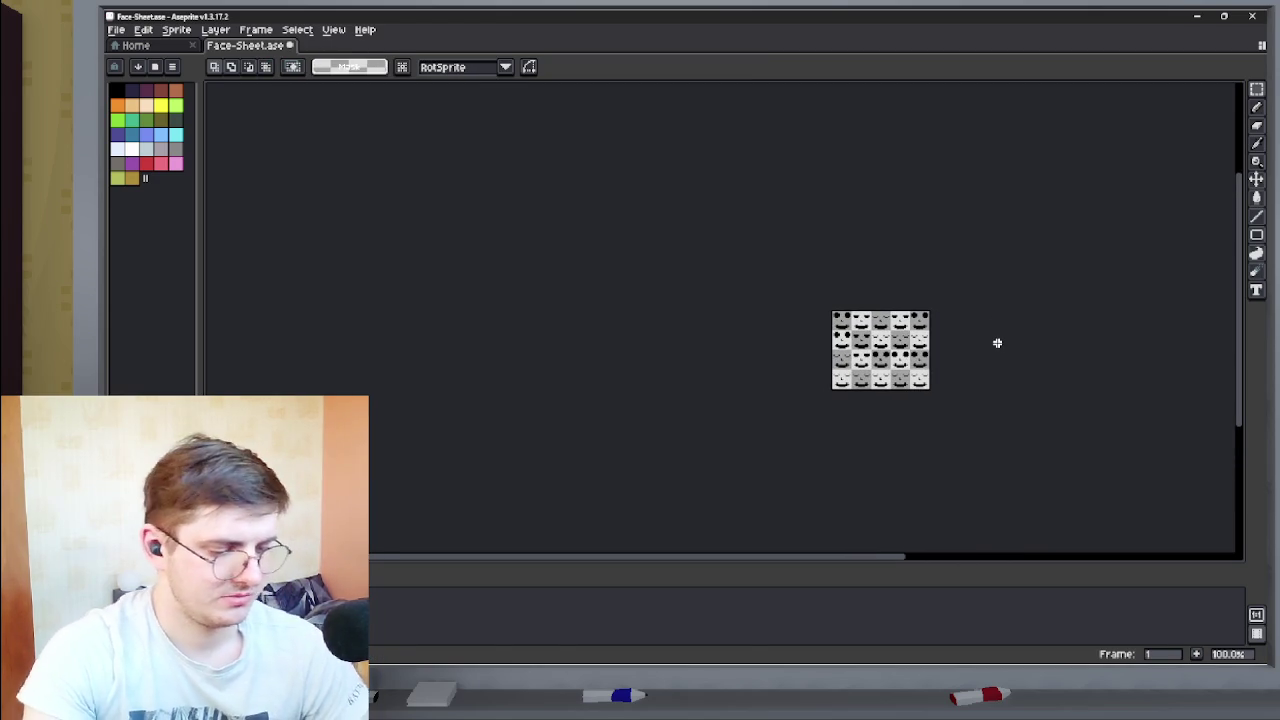
key("ctrl+s")
Return to Godot and step through the reimported idle_blinking frames
left_click(1197, 16)
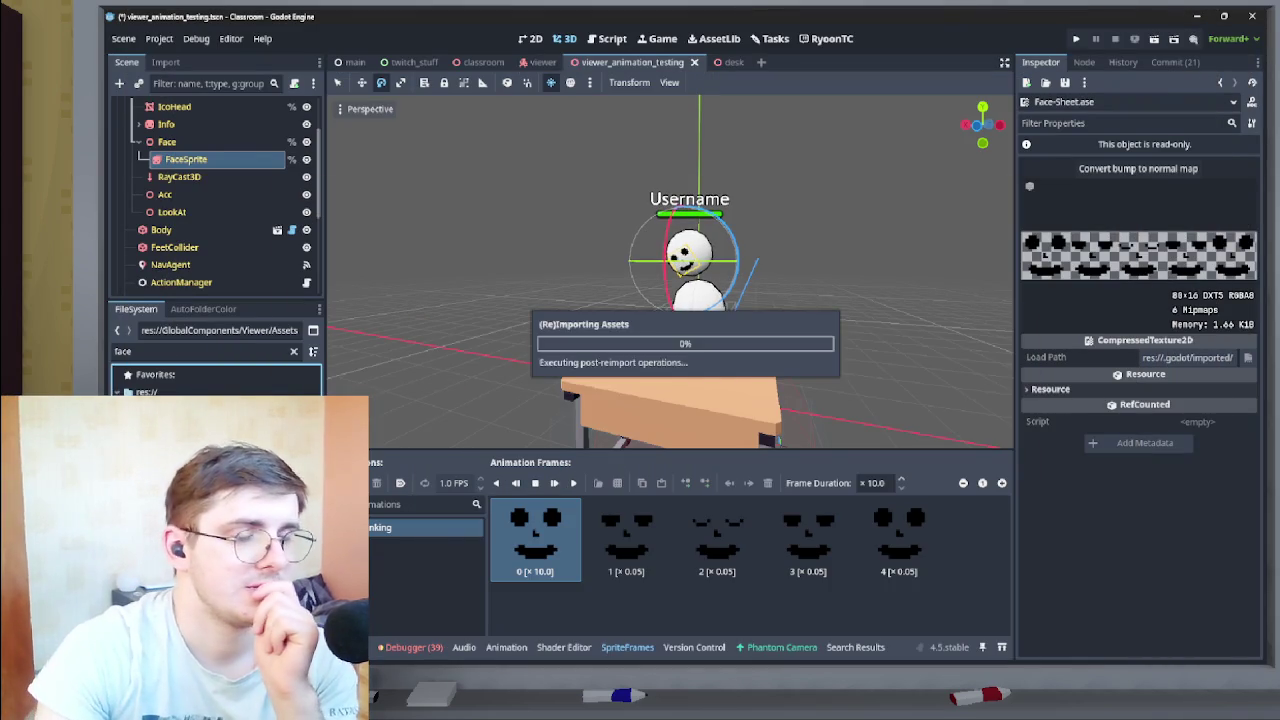
scroll(670, 270, "up", 4)
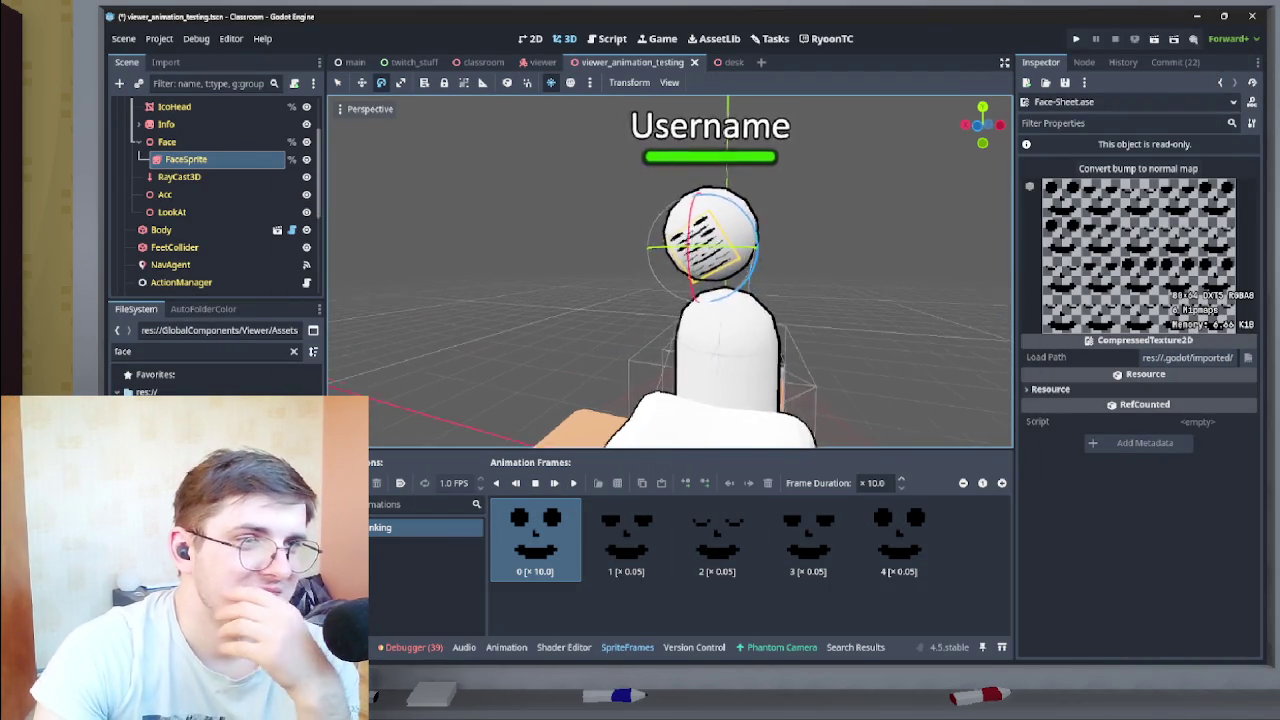
scroll(334, 366, "up", 4)
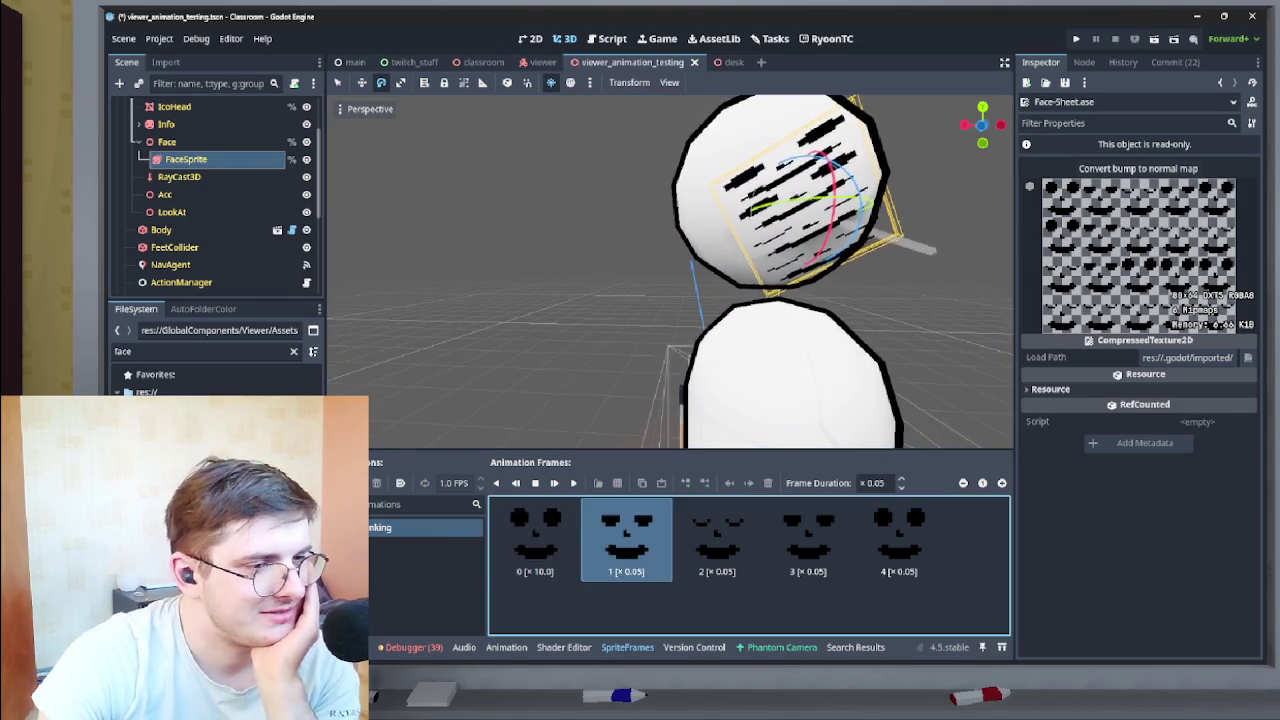
left_click(425, 527)
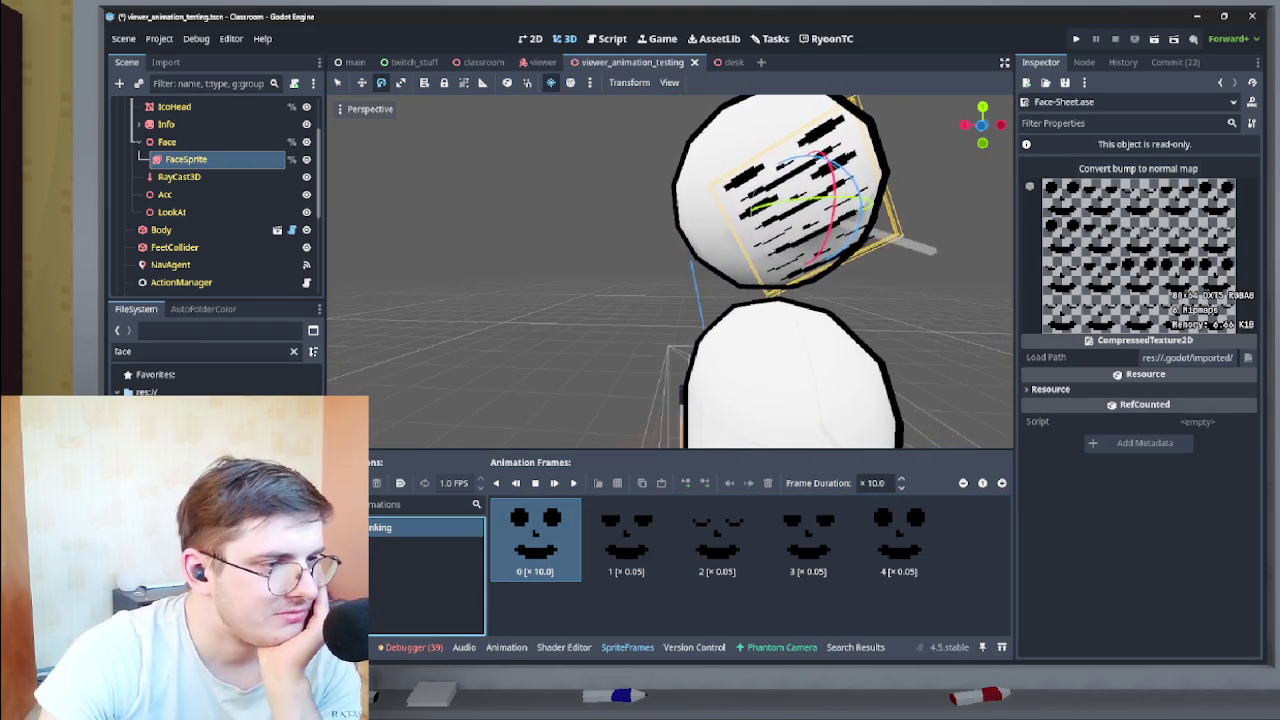
left_click(535, 540)
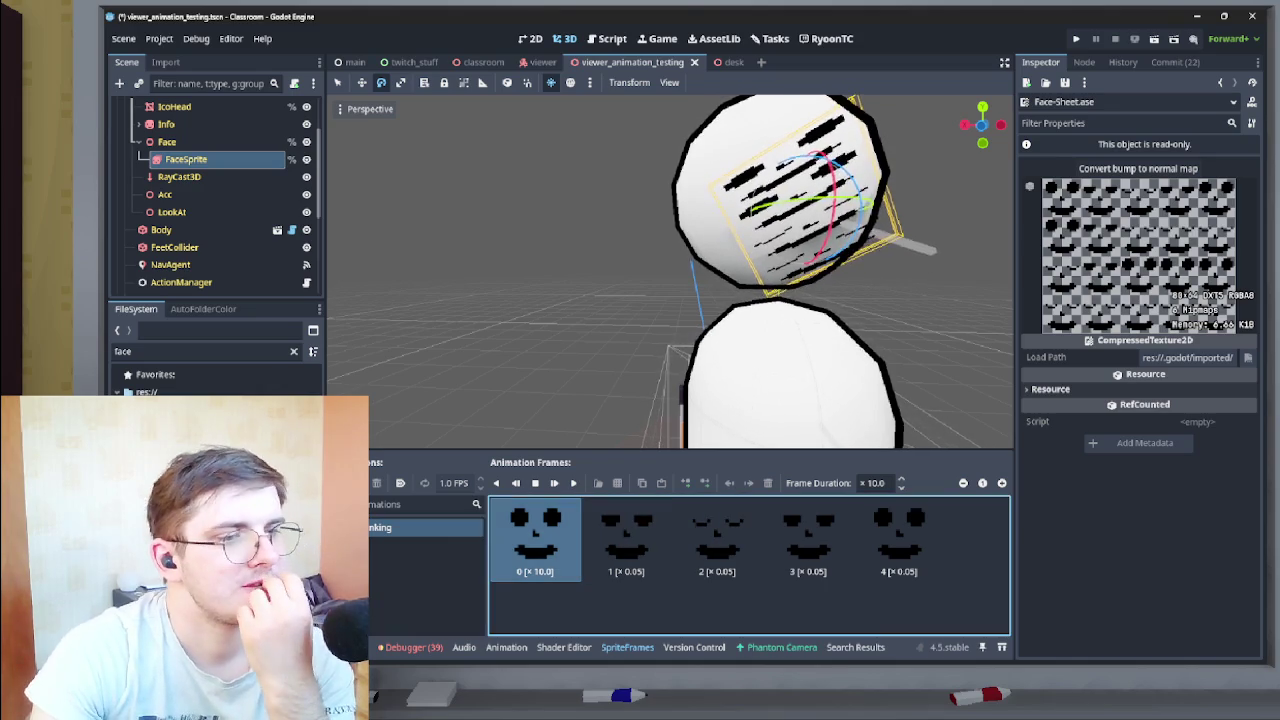
key("Right")
key("Right")
key("Right")
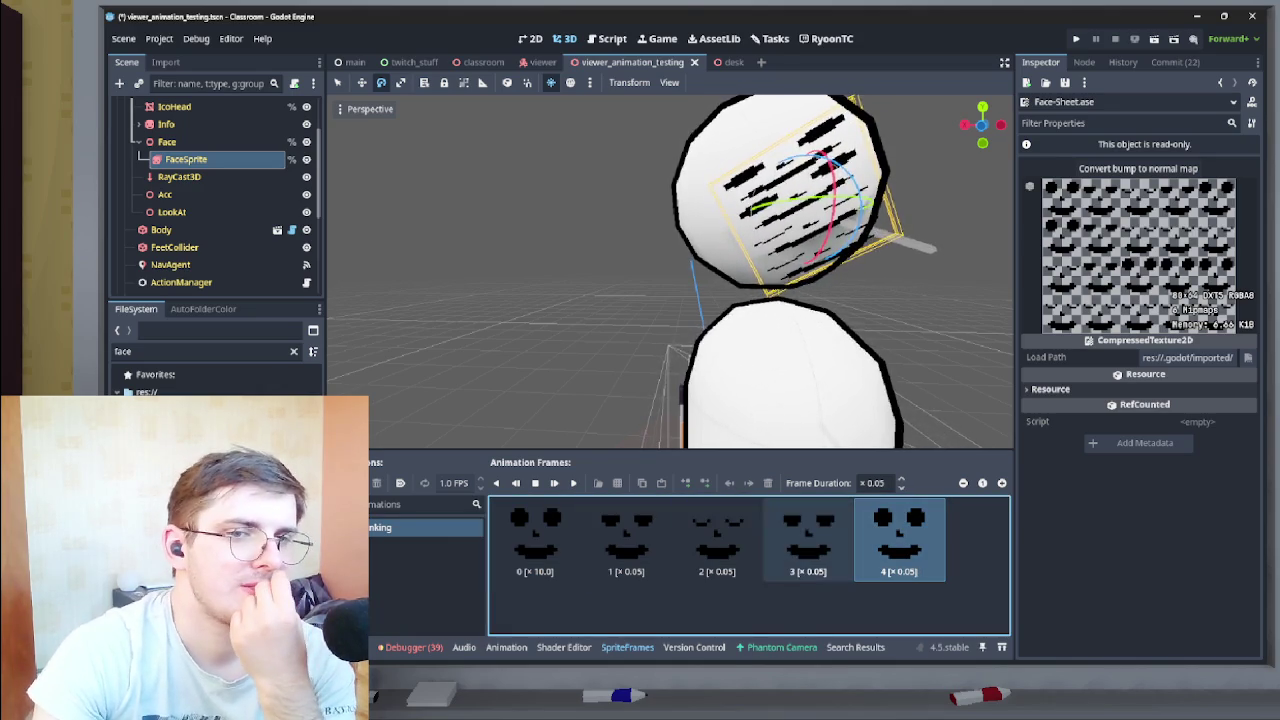
left_click(425, 527)
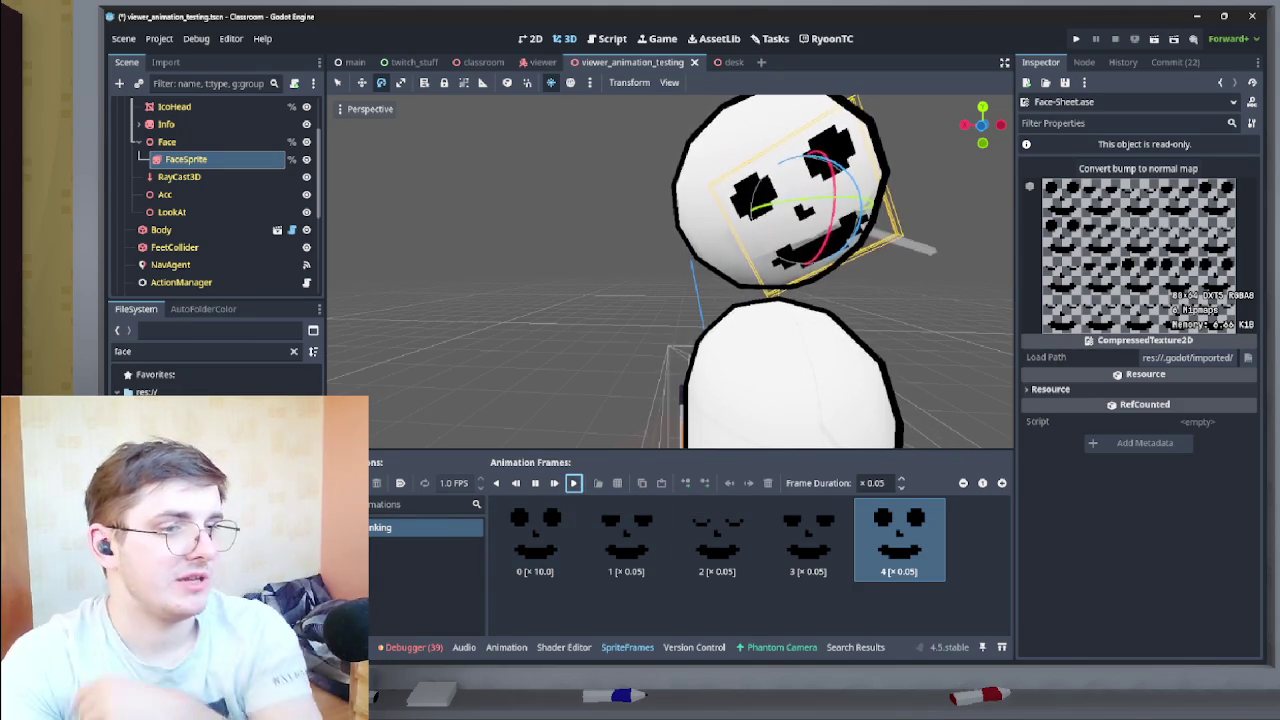
Play the blinking animation preview and switch to the viewer scene
left_click(180, 430)
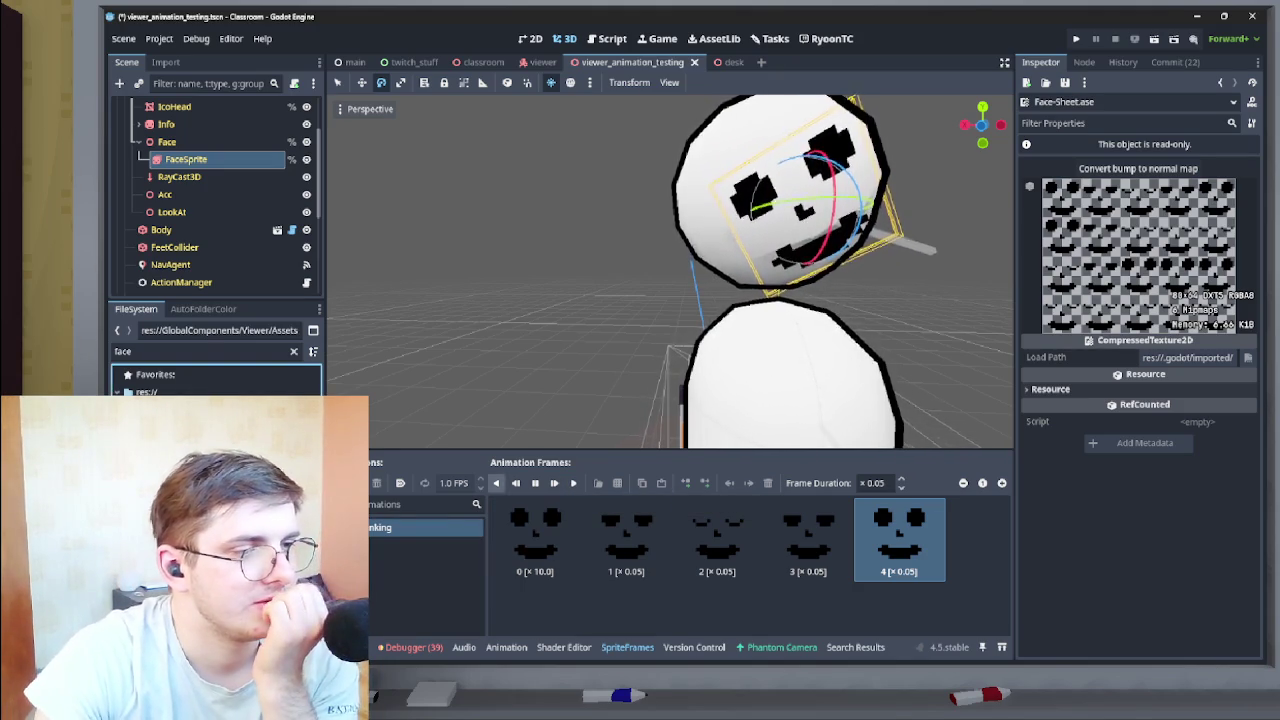
left_click(573, 483)
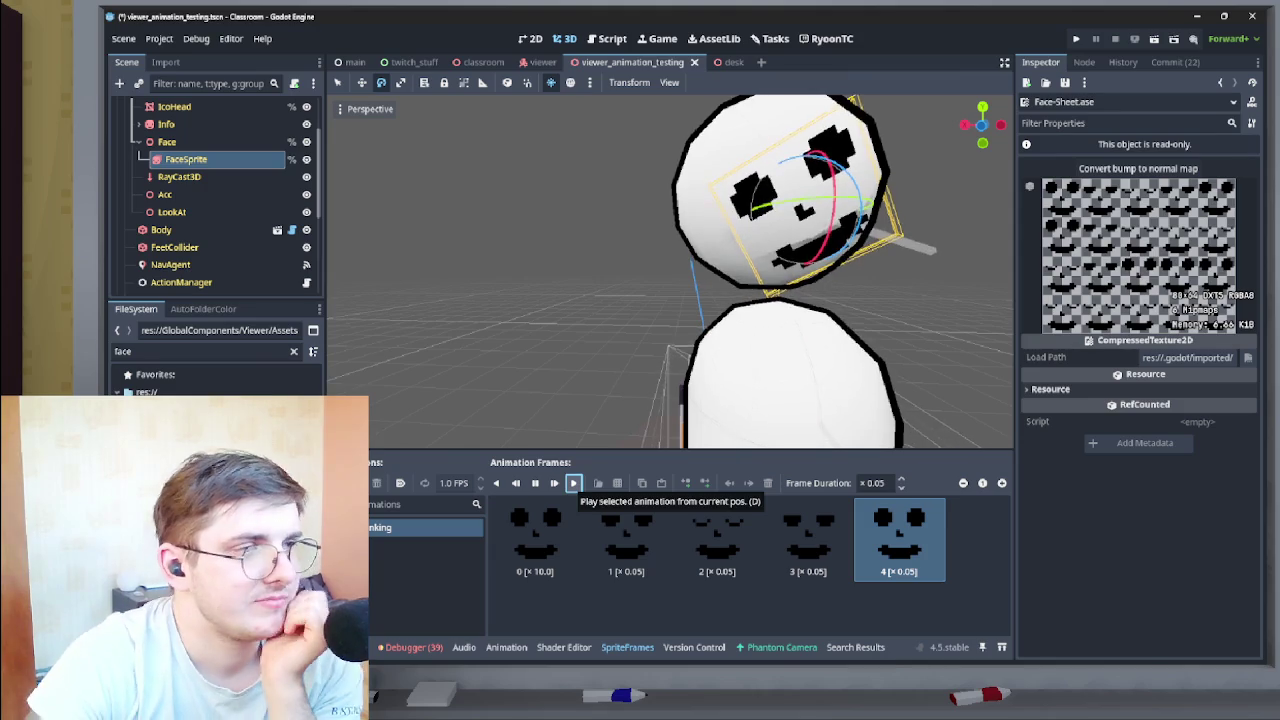
left_click(543, 62)
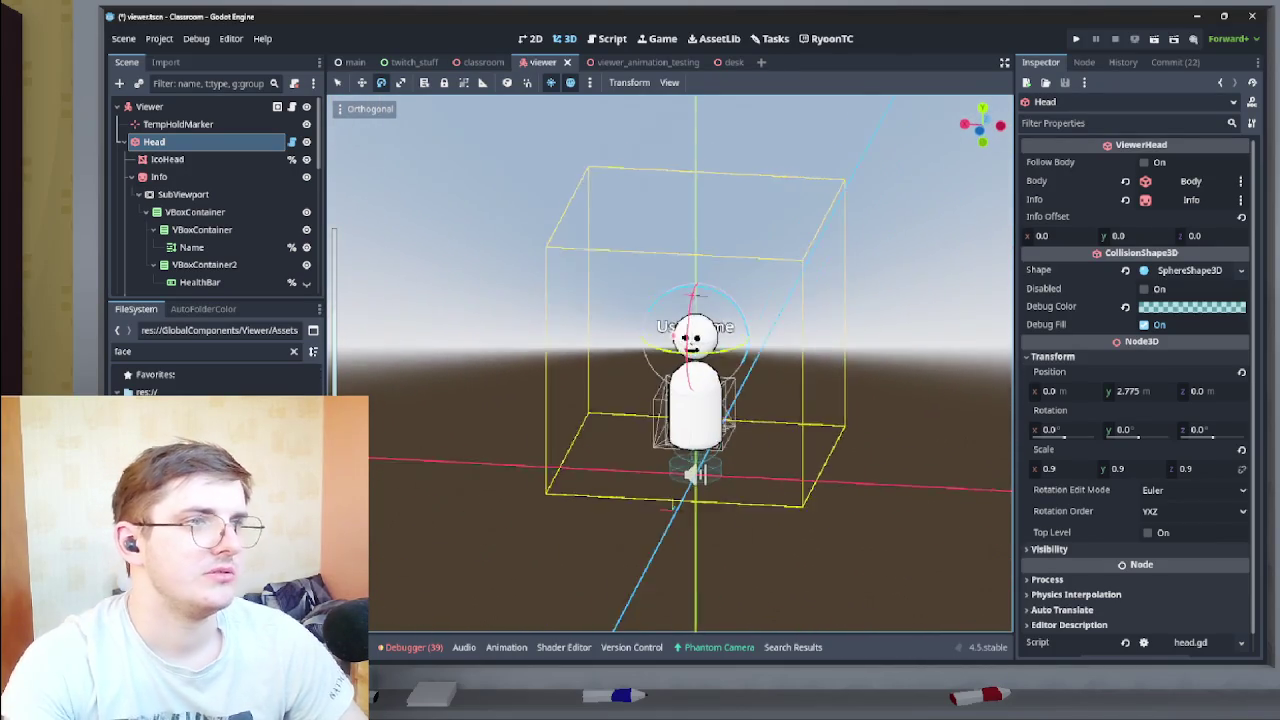
Switch the viewer viewport to Perspective and select FaceSprite for frame editing
left_click(369, 108)
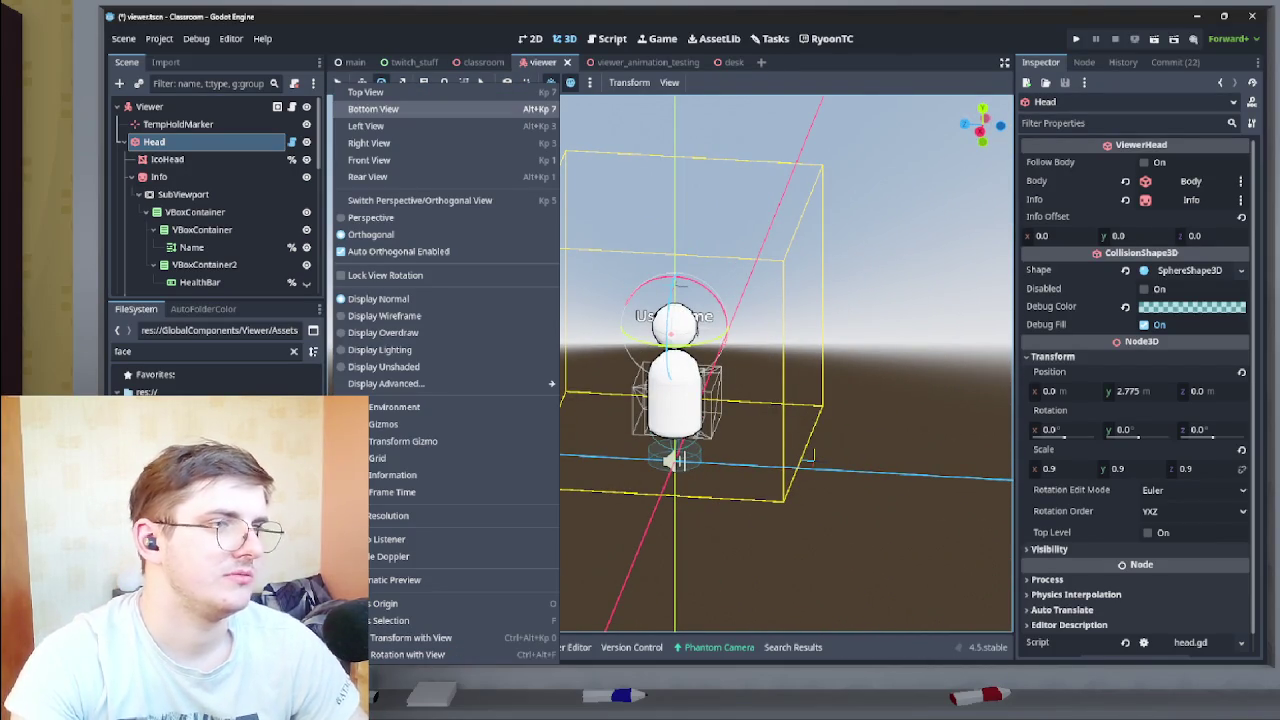
left_click(370, 217)
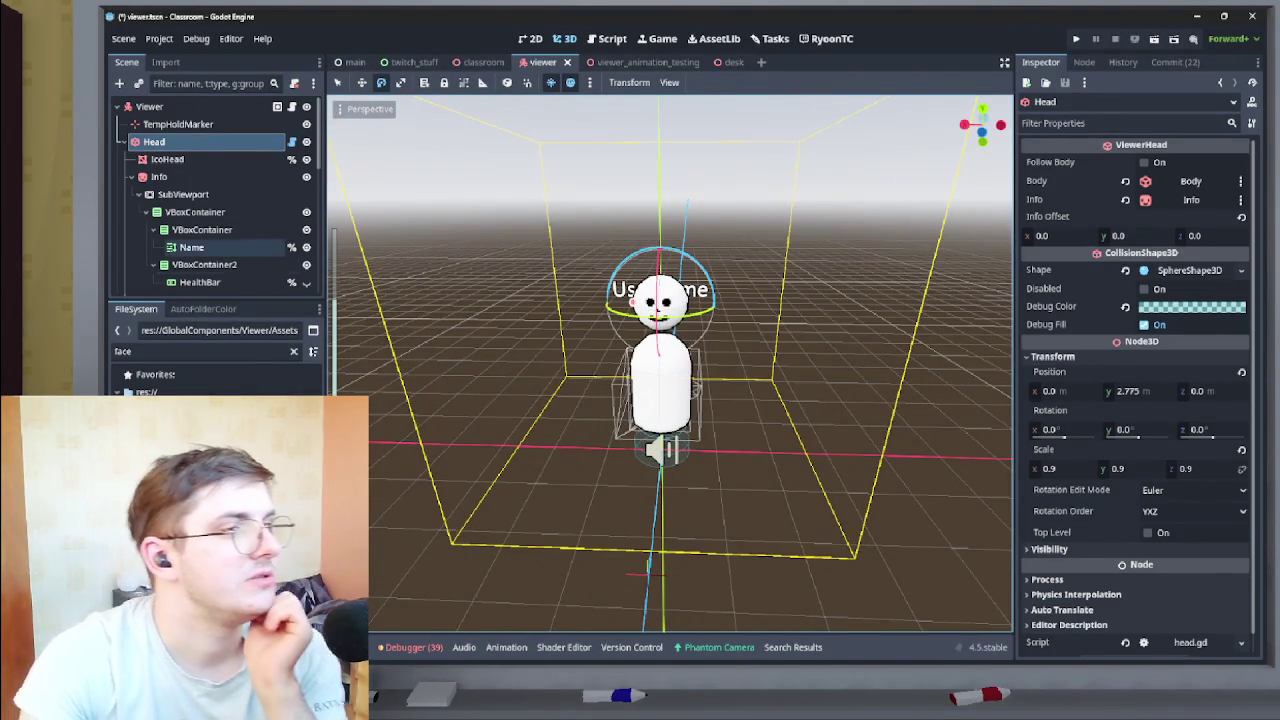
scroll(200, 230, "down", 5)
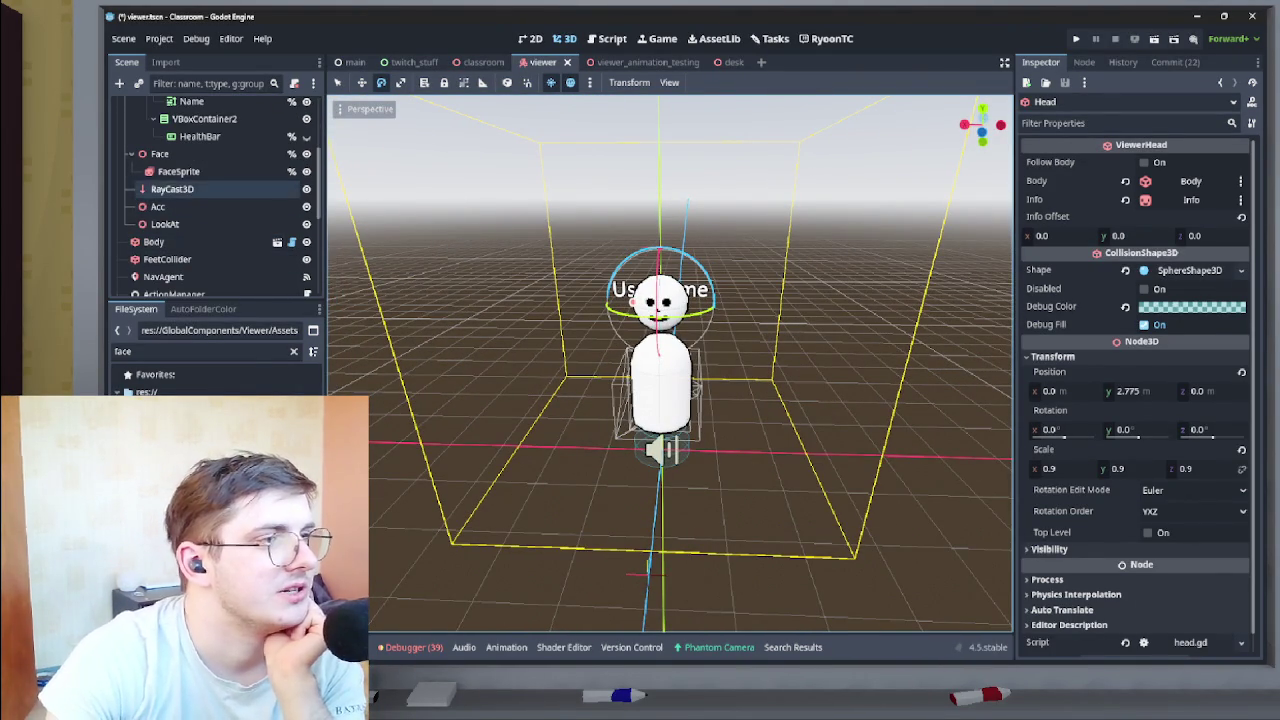
scroll(200, 220, "up", 2)
left_click(178, 220)
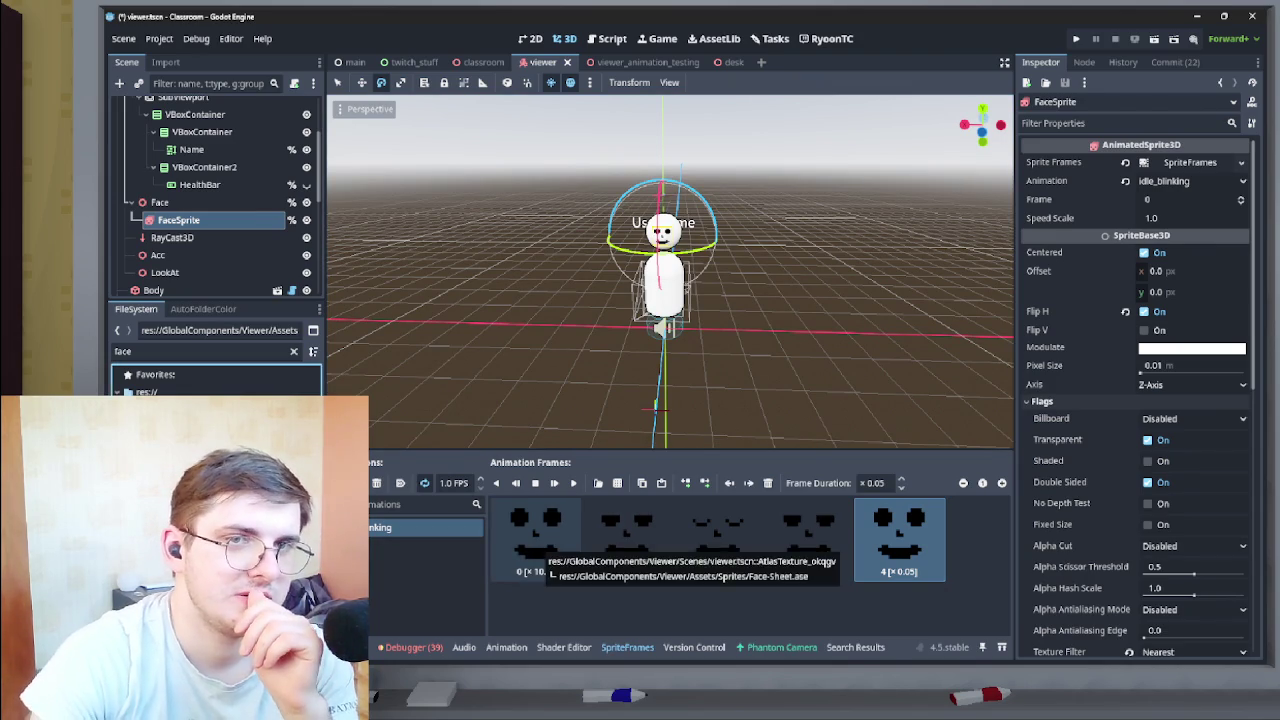
Expand FaceSprite's Sprite Frames resource and keep idle_blinking as the played animation
left_click(1150, 162)
left_click(1180, 162)
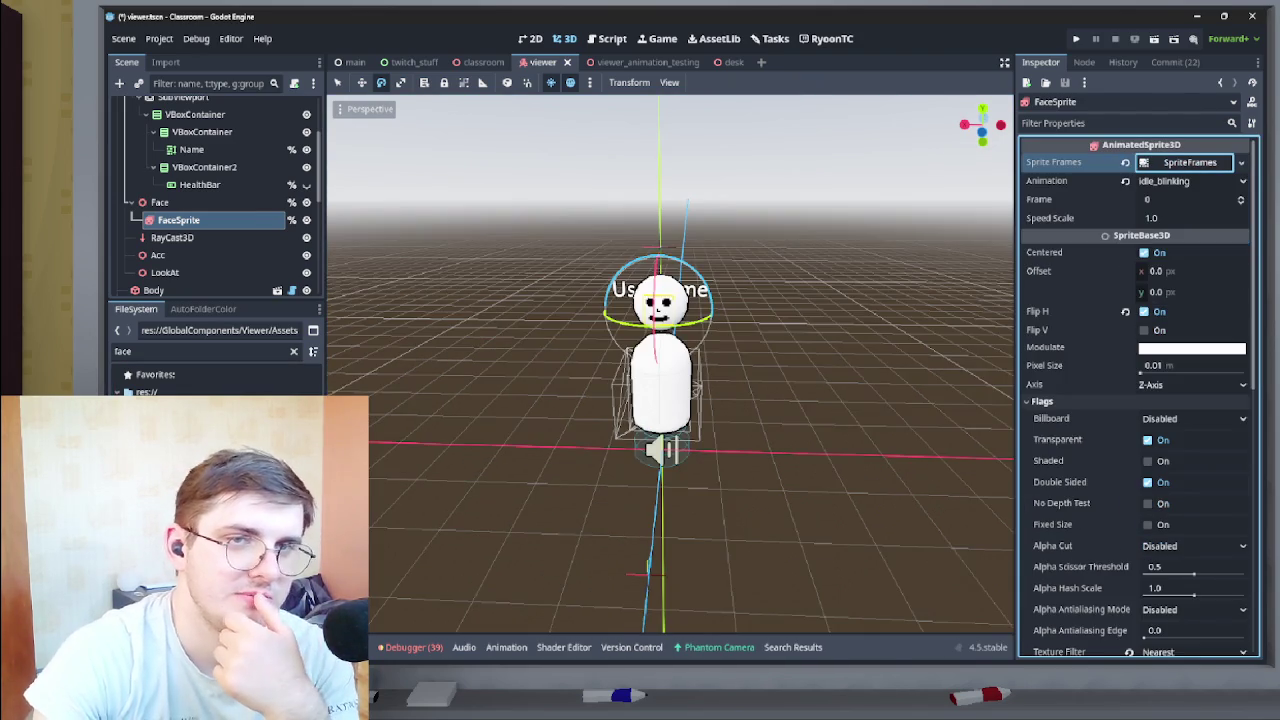
left_click(1185, 162)
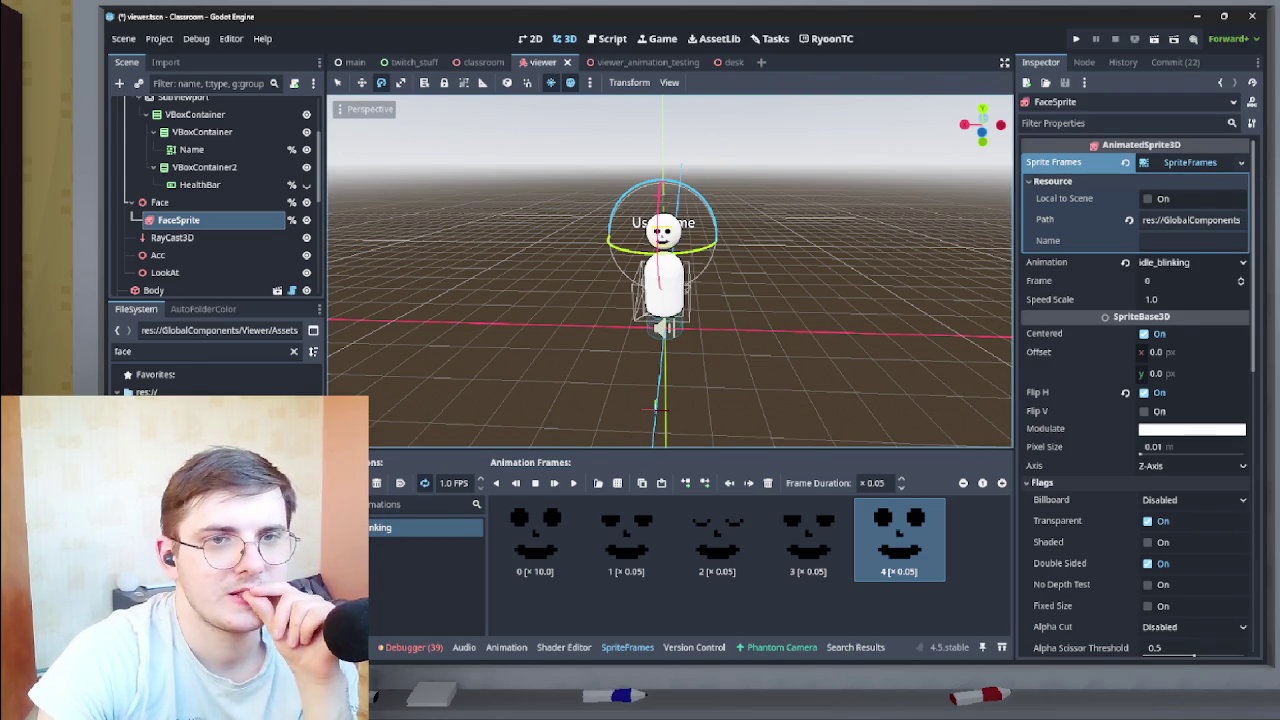
left_click(1190, 262)
left_click(1180, 278)
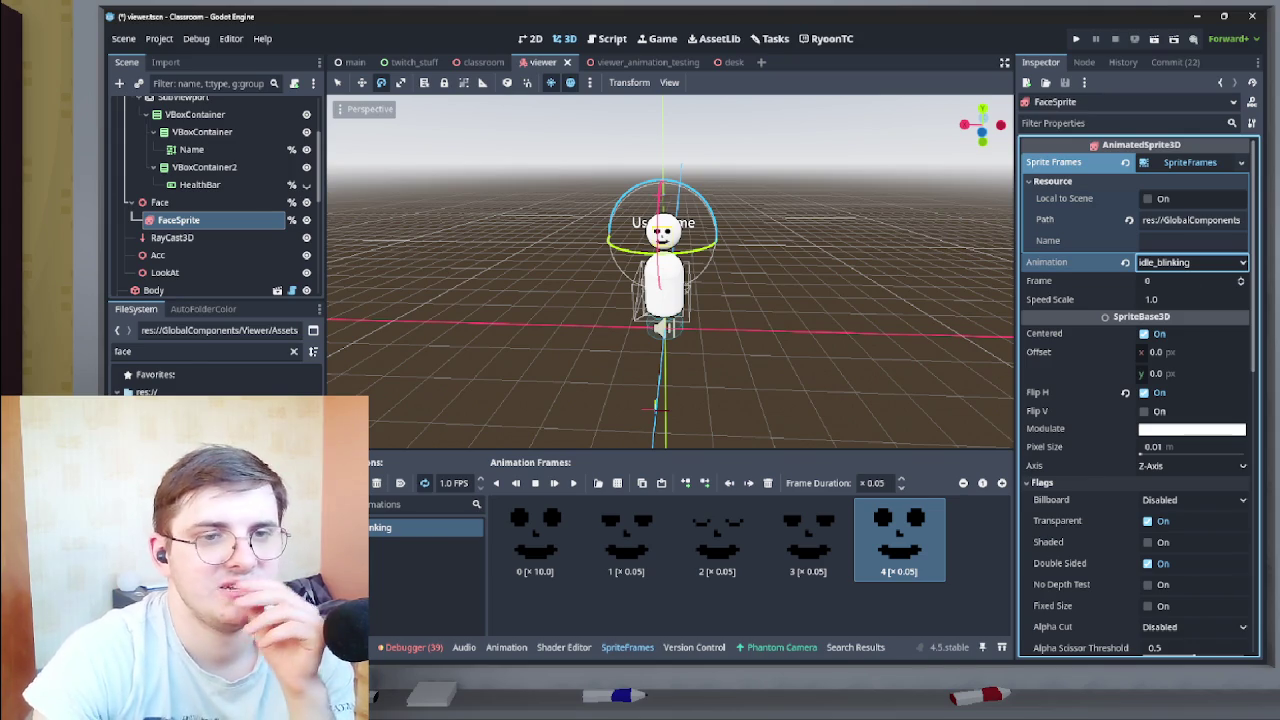
scroll(1140, 450, "down", 8)
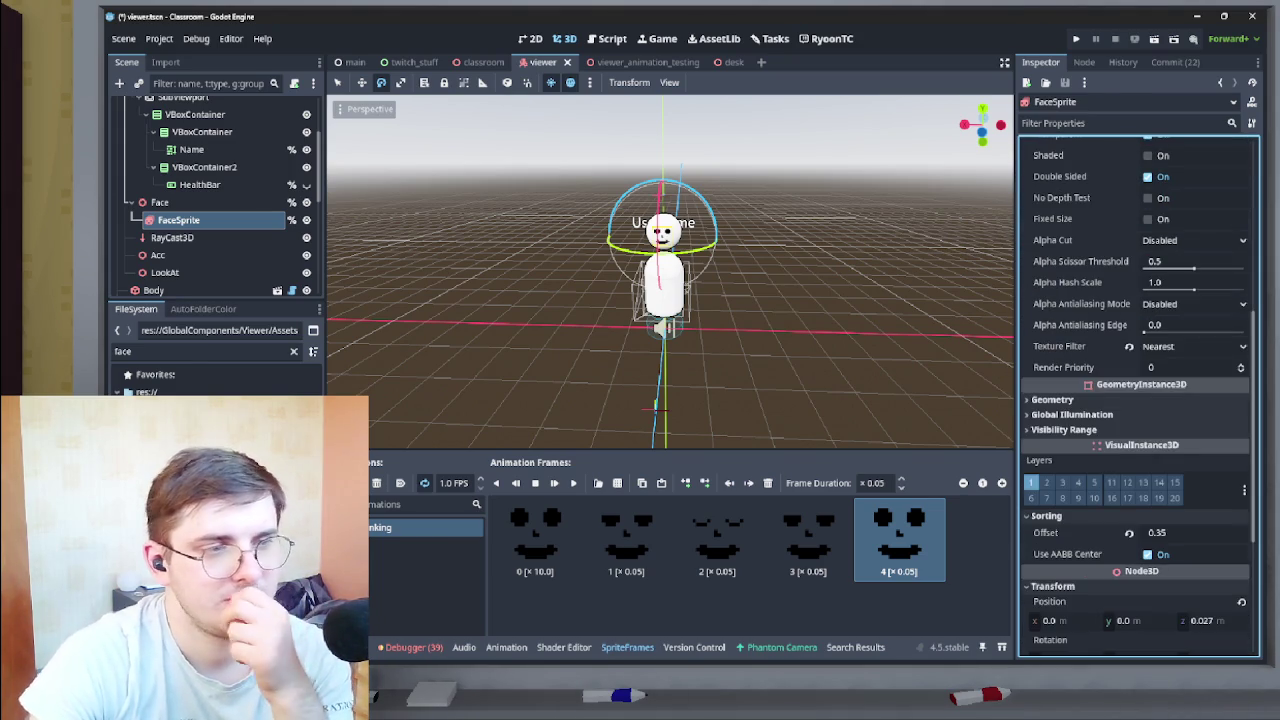
scroll(1140, 400, "up", 5)
Add a new empty animation in the SpriteFrames panel and start renaming it
left_click(430, 590)
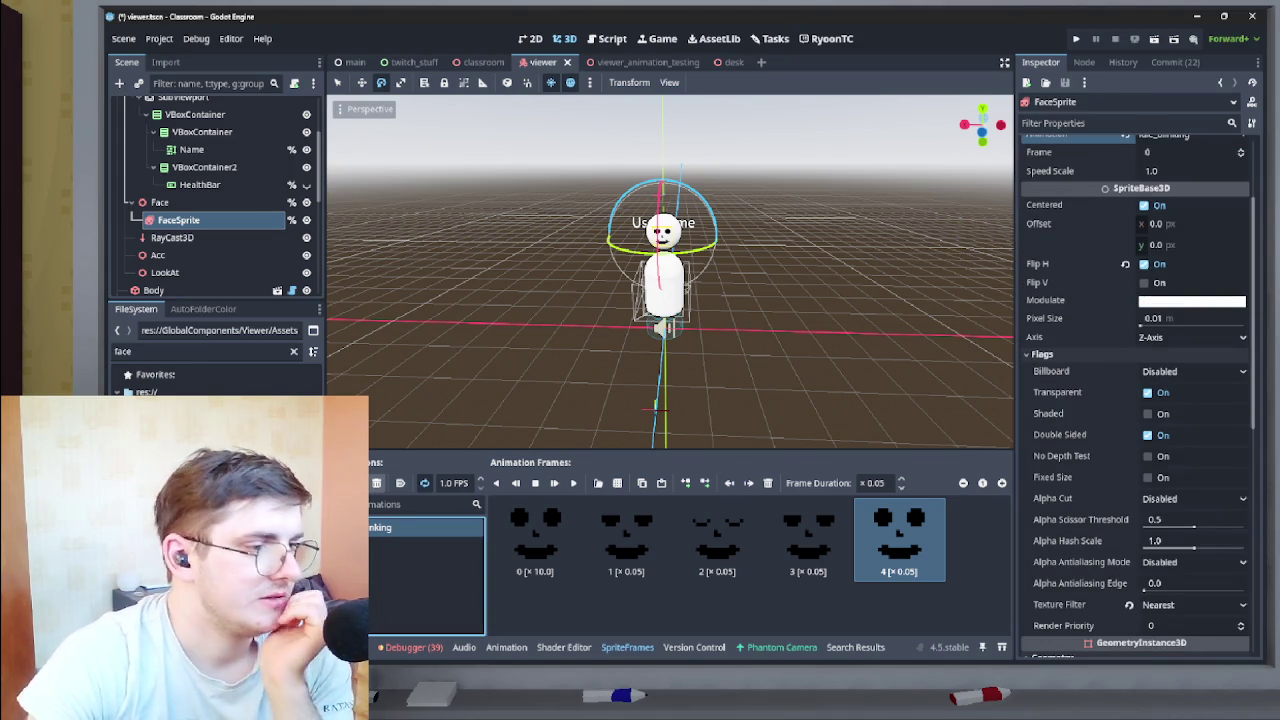
left_click(328, 483)
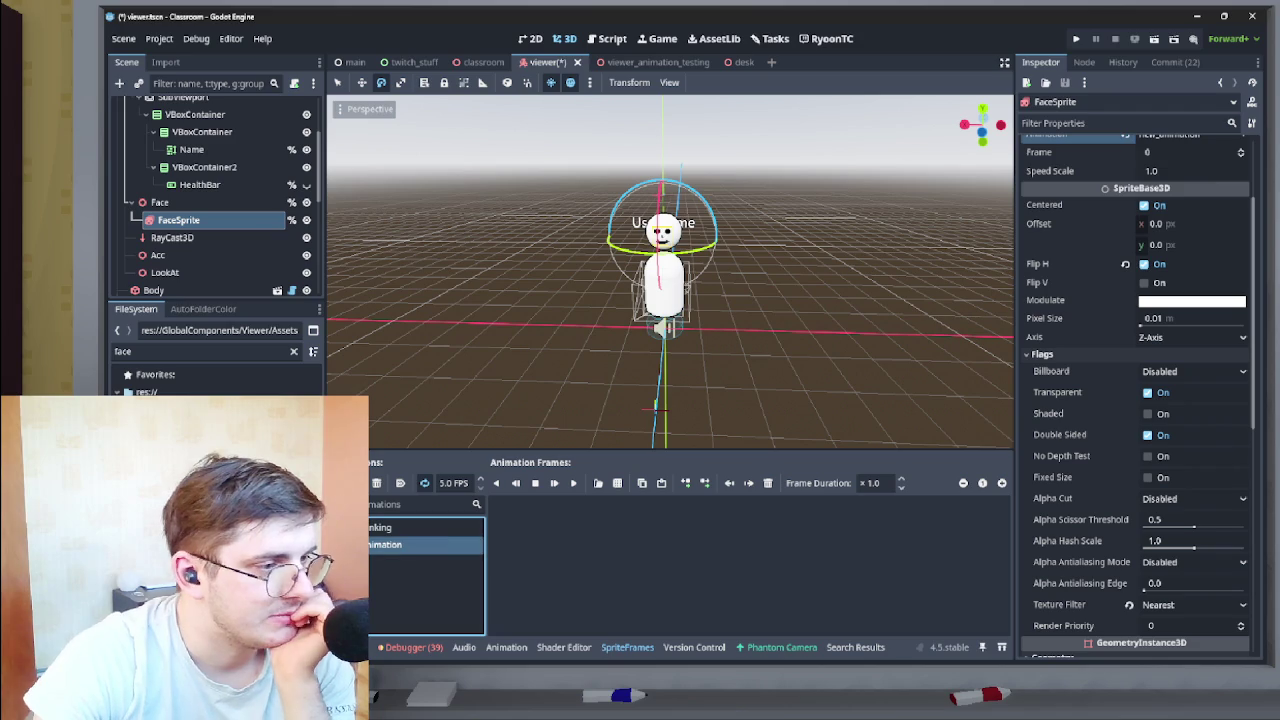
double_click(350, 544)
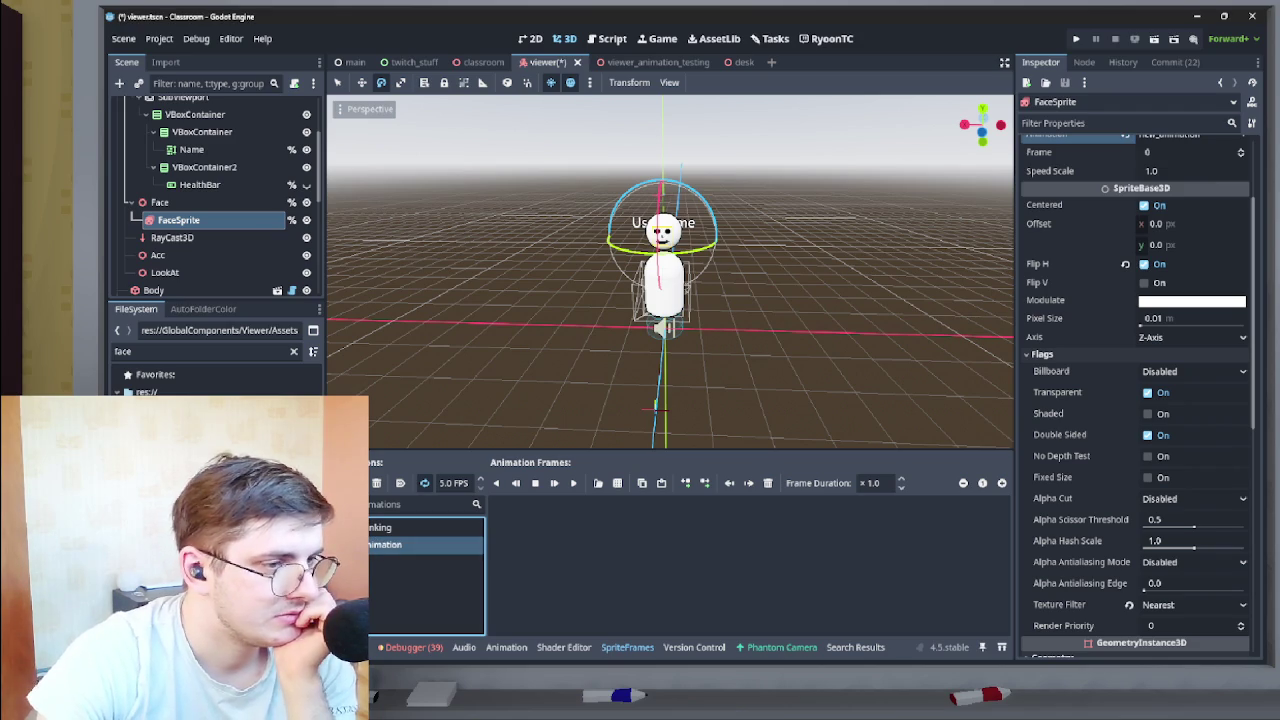
left_click(598, 483)
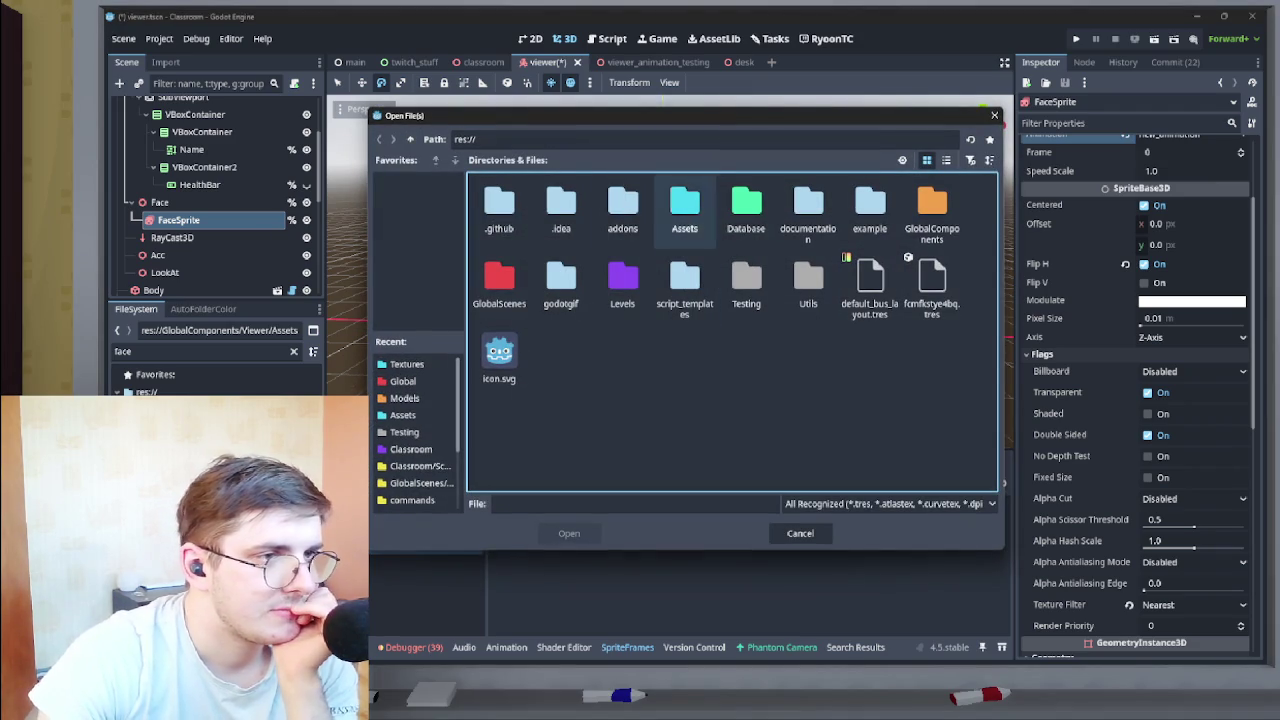
left_click(800, 533)
left_click(598, 483)
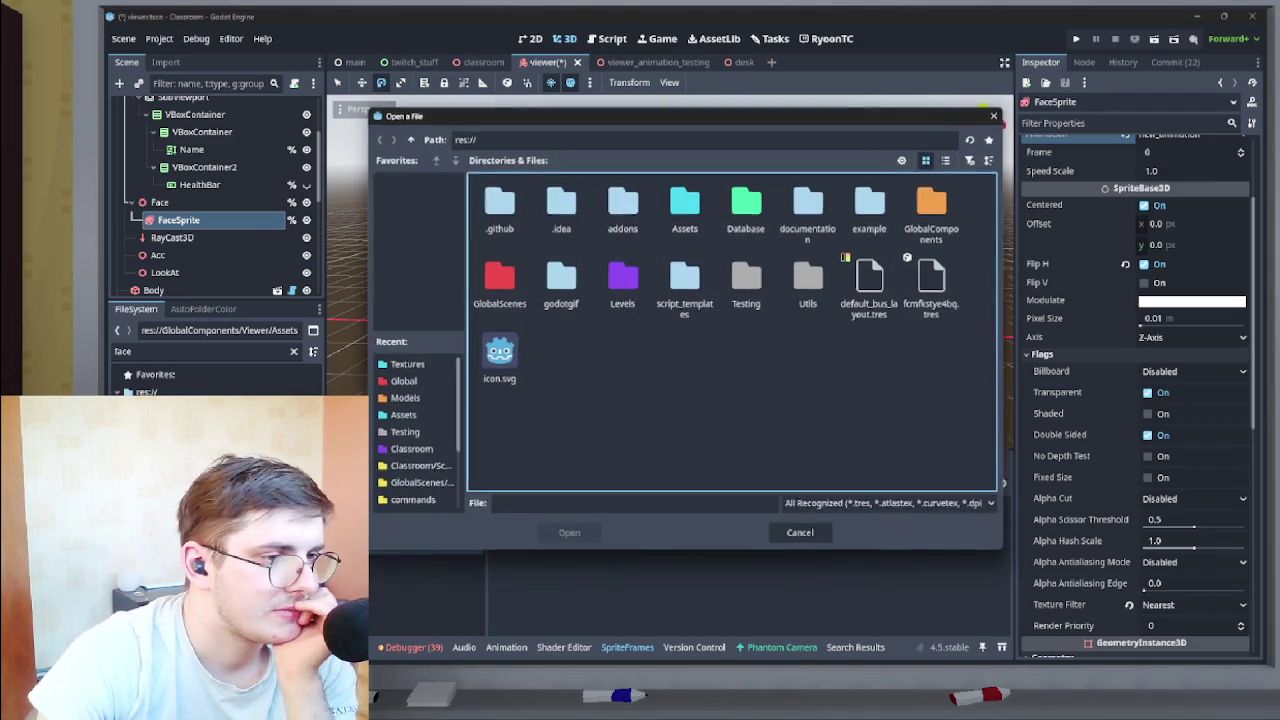
left_click(800, 533)
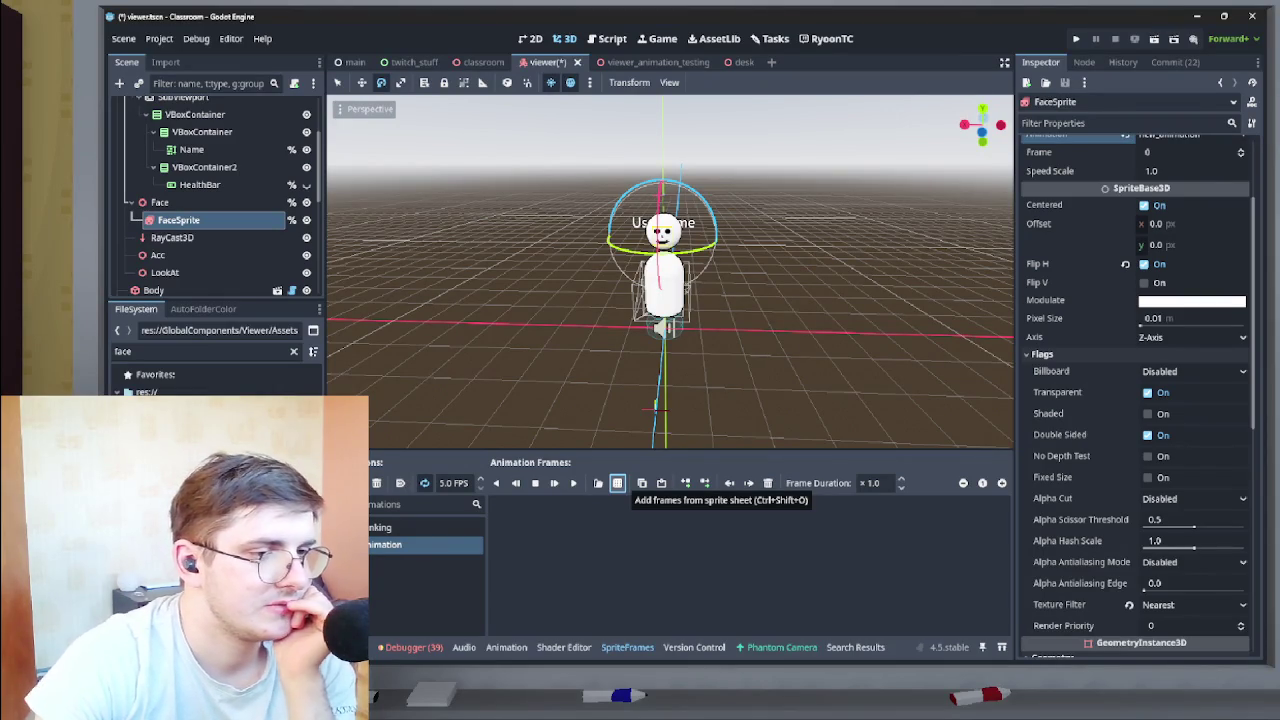
Load Face-Sheet.ase from res://GlobalComponents/Viewer/Assets/Sprites as a sprite sheet
left_click(617, 483)
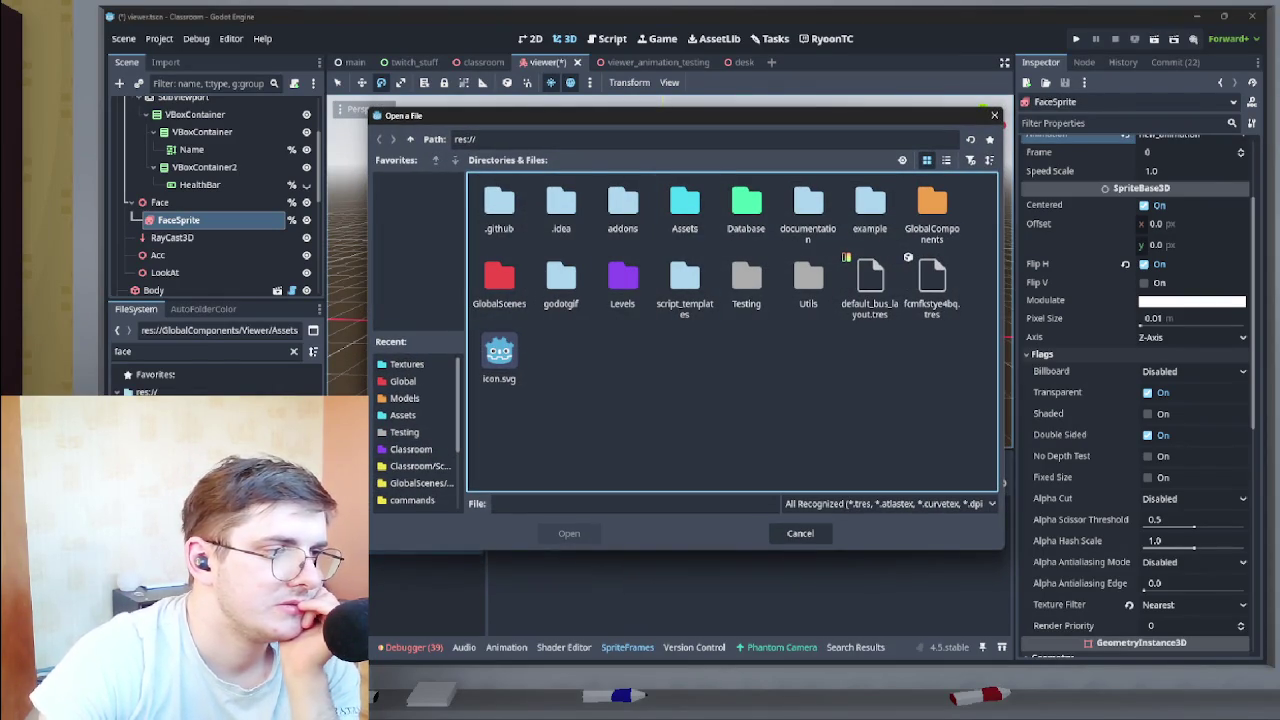
double_click(932, 207)
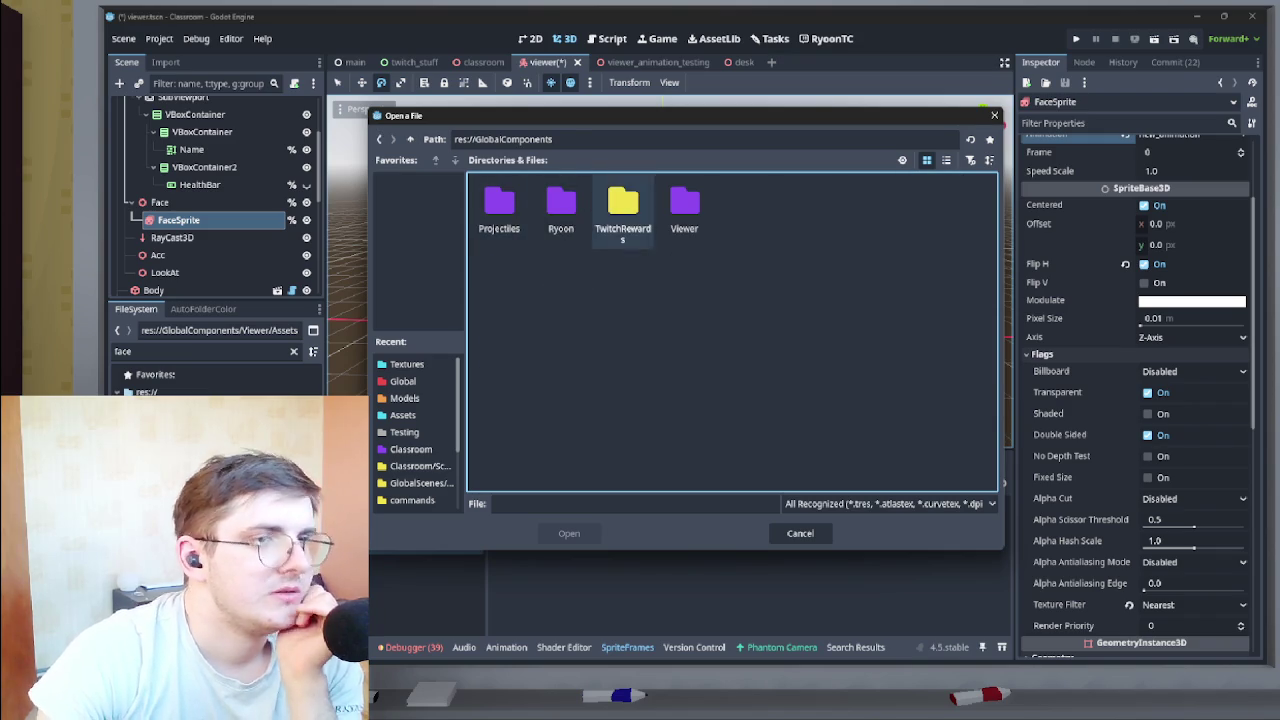
double_click(684, 205)
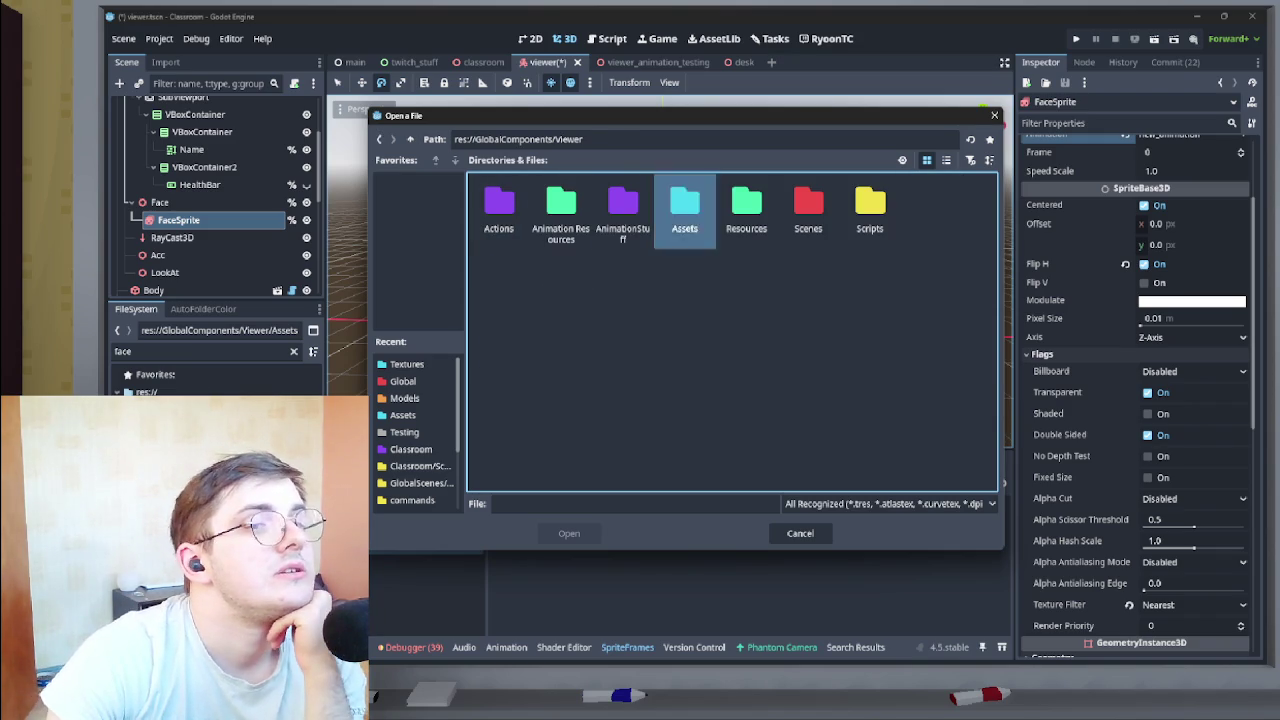
double_click(684, 205)
double_click(561, 205)
double_click(499, 205)
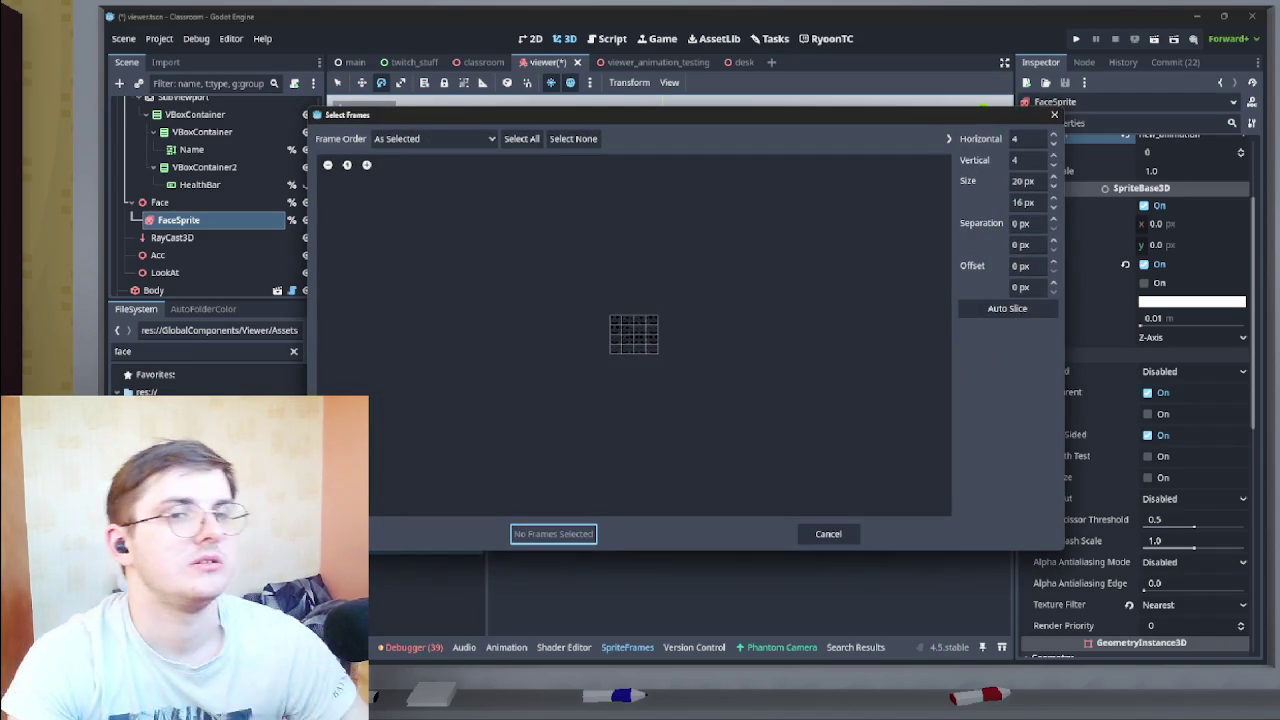
Set the Select Frames cell Size X to 16 px
scroll(634, 335, "up", 6)
scroll(634, 335, "down", 3)
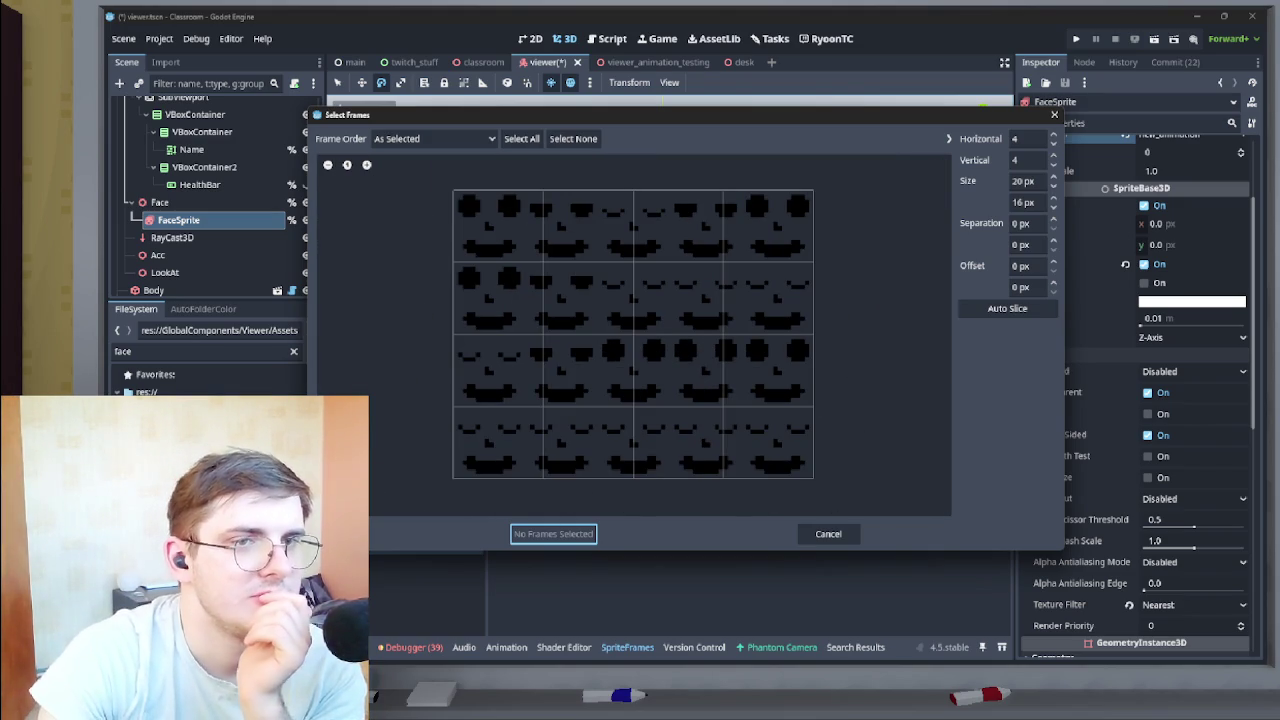
left_click(1025, 181)
type("16")
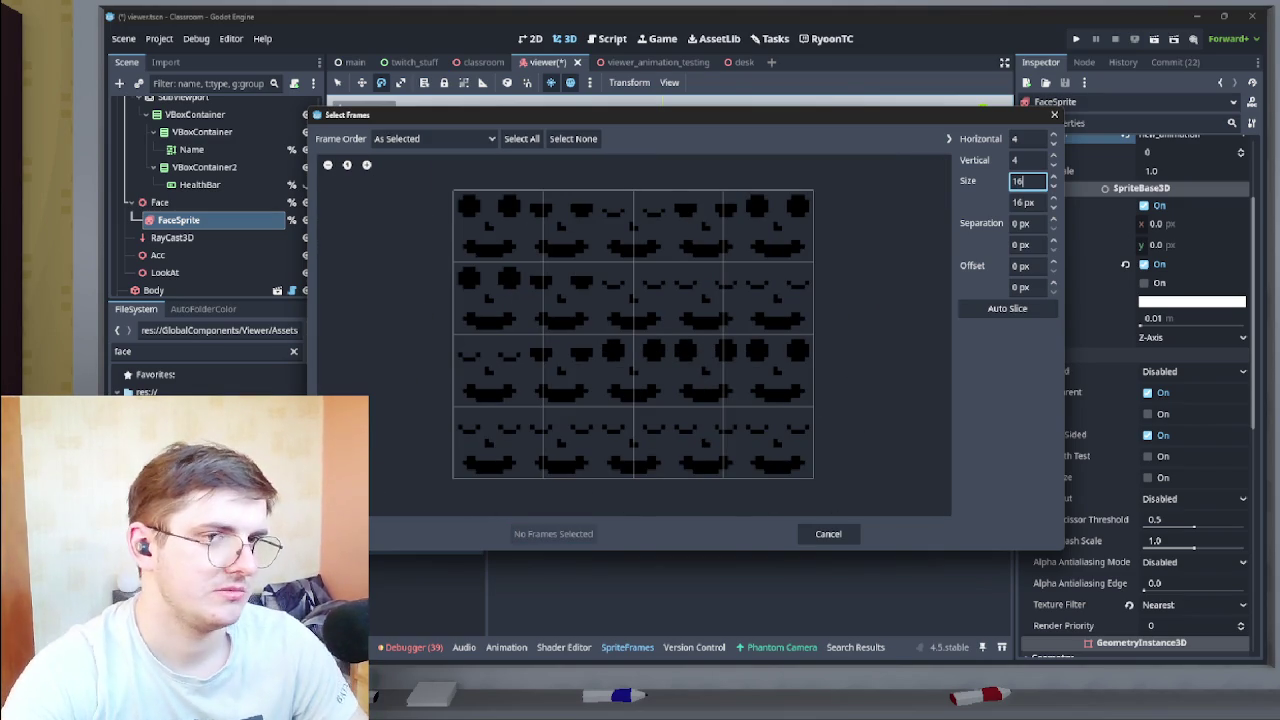
key("Return")
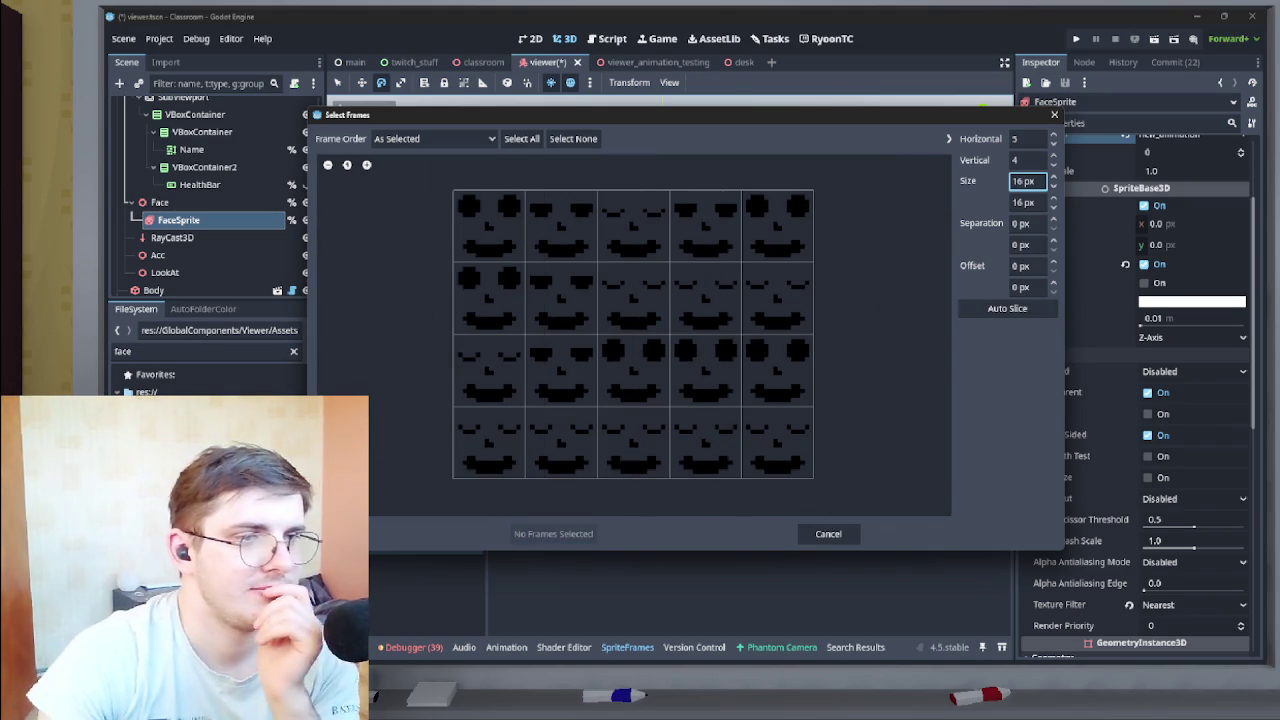
Select the second row's five face cells and add them as 5 frames
mouse_move(489, 297)
left_mouse_down()
mouse_move(705, 297)
mouse_move(489, 297)
left_mouse_up()
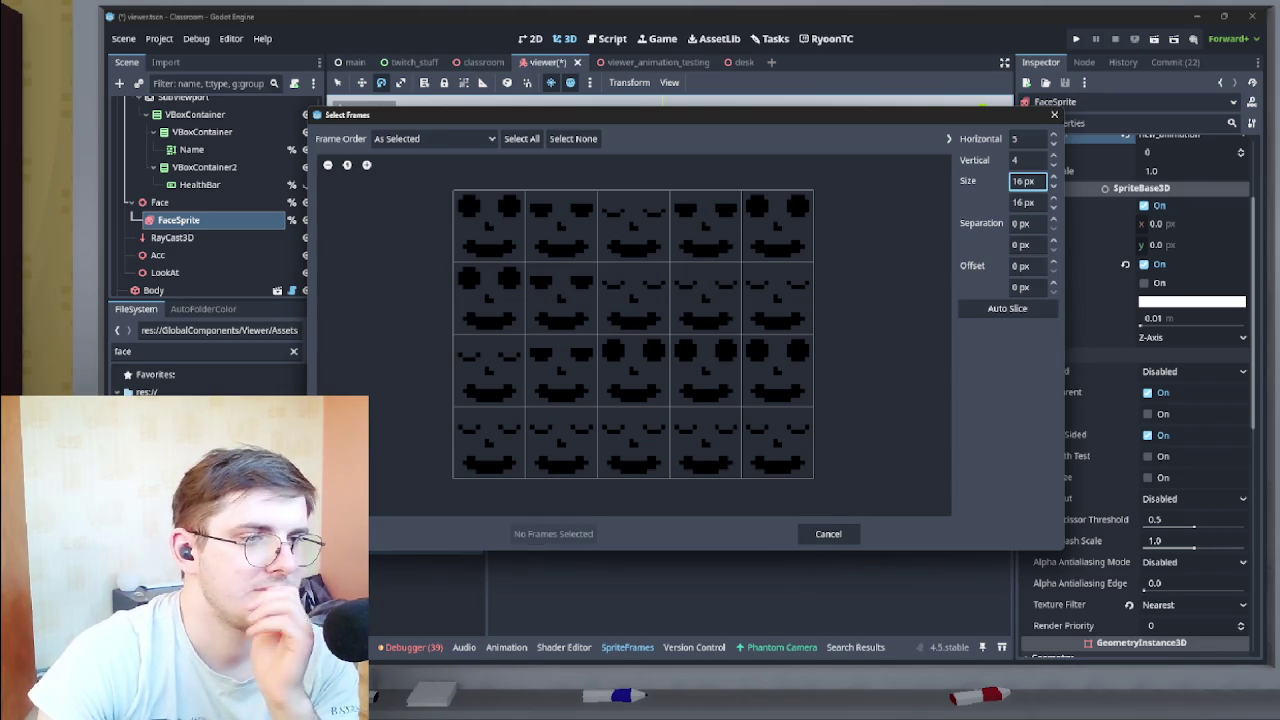
left_click_drag(561, 298, 777, 298)
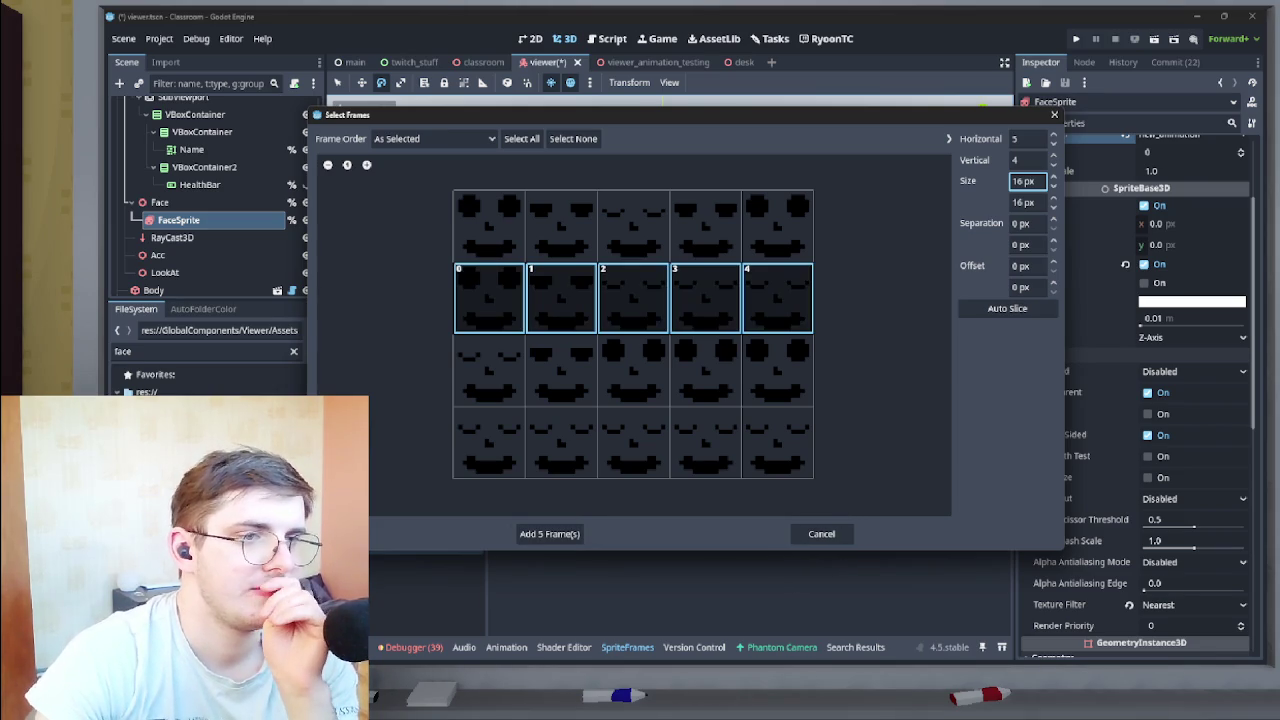
mouse_move(489, 370)
left_mouse_down()
mouse_move(777, 370)
mouse_move(489, 370)
left_mouse_up()
left_click_drag(777, 298, 489, 298)
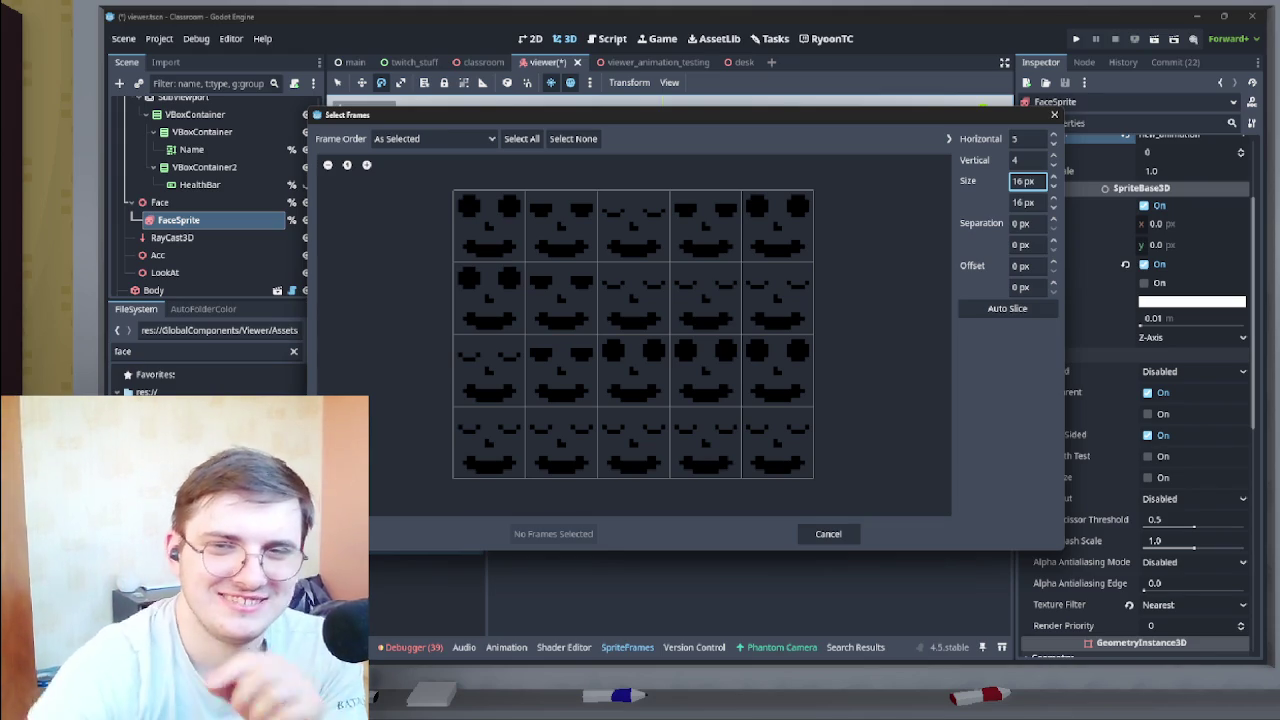
mouse_move(913, 650)
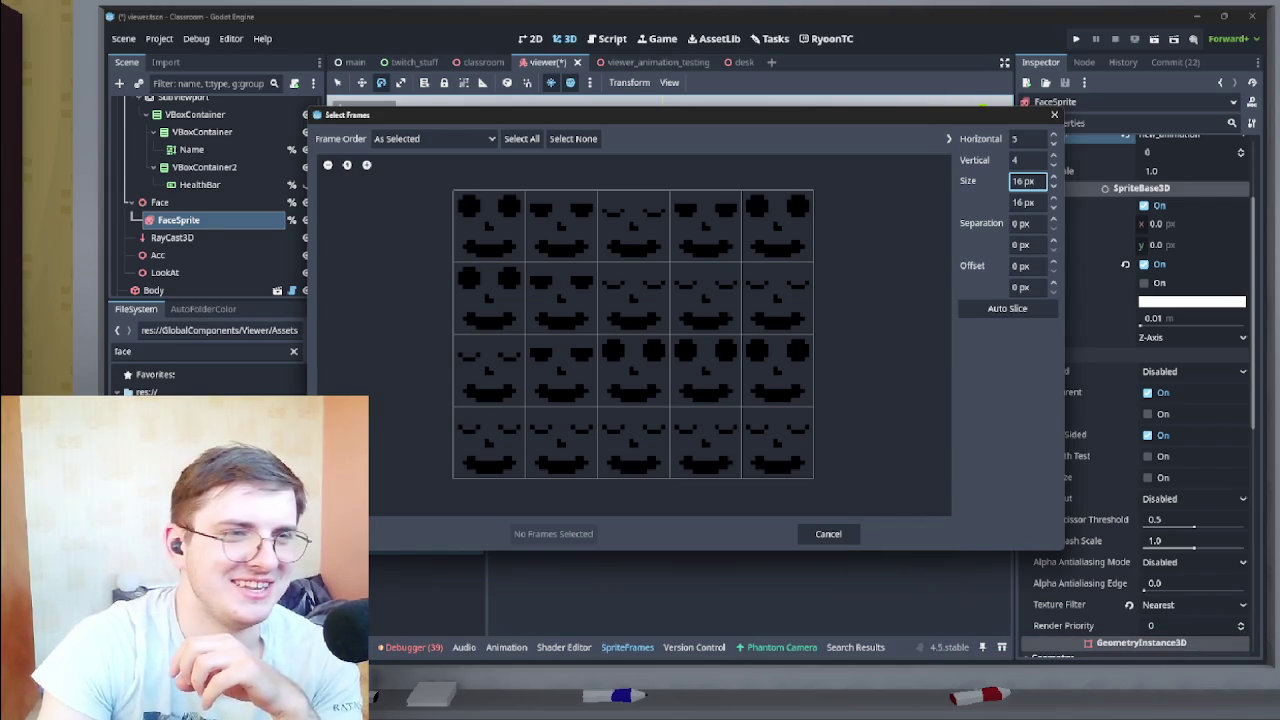
left_click_drag(489, 297, 777, 297)
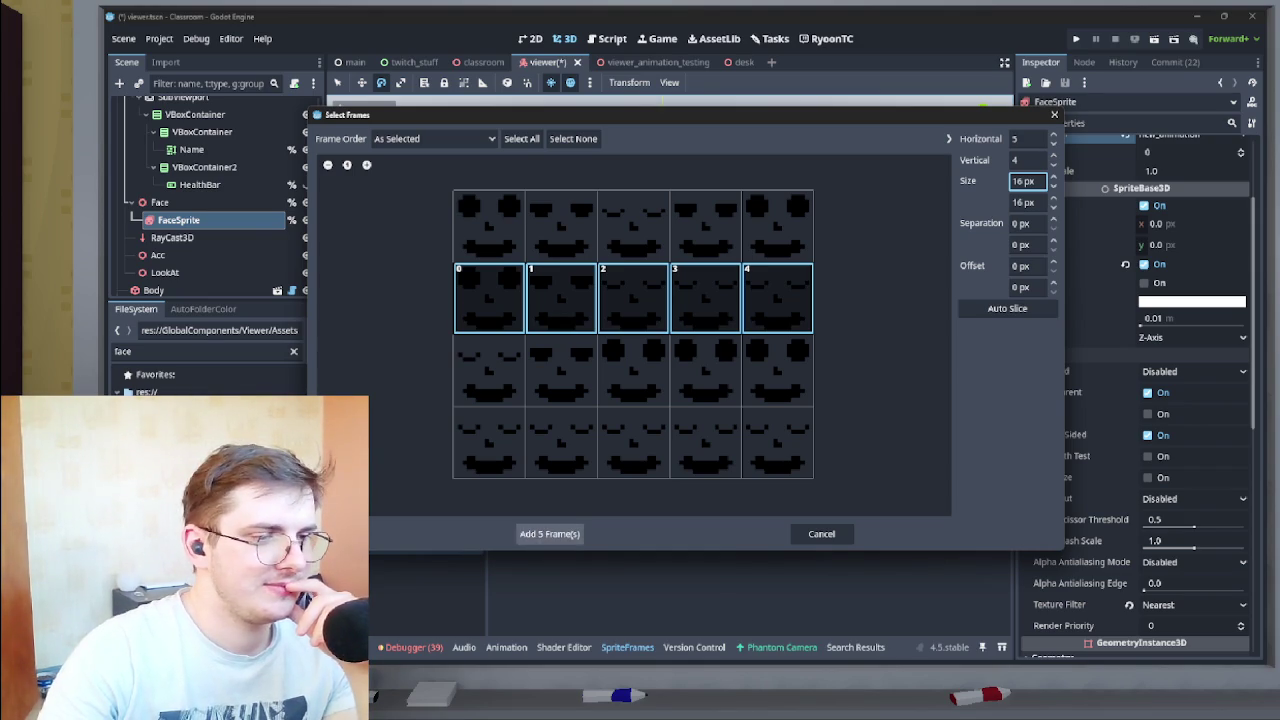
left_click(549, 533)
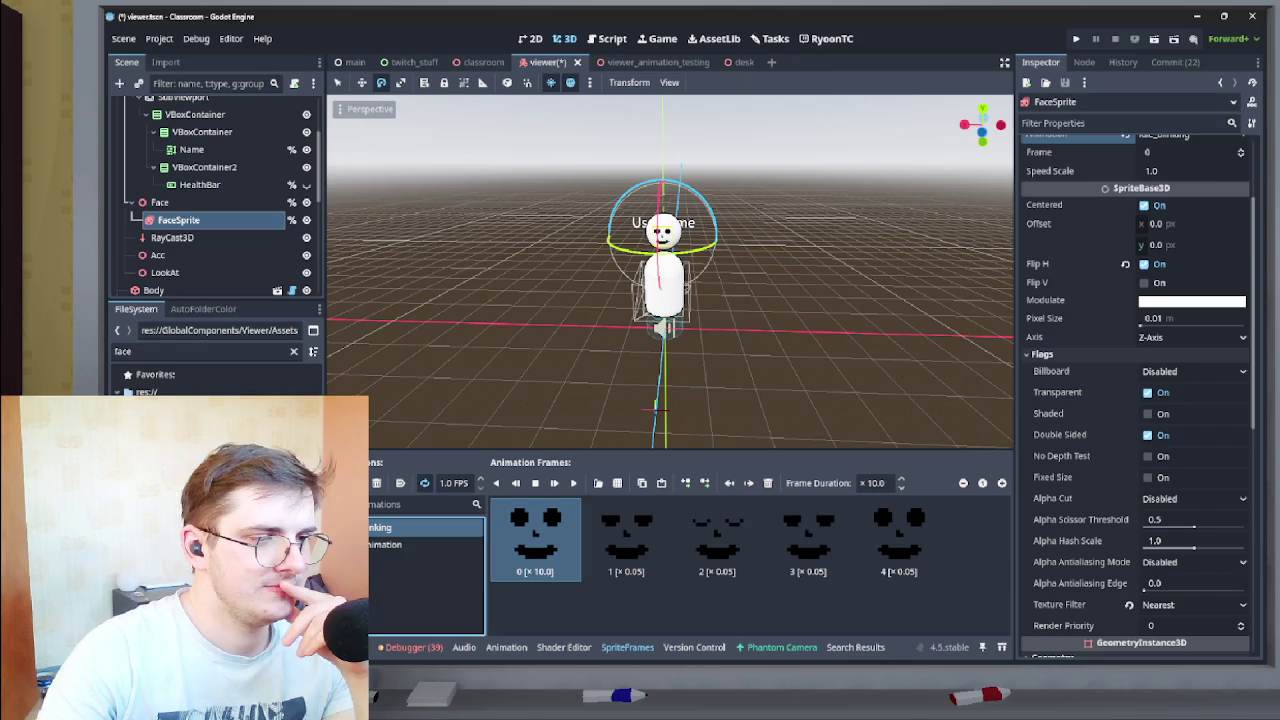
Compare the new_animation frames against the blinking animation in the SpriteFrames list
left_click(420, 544)
left_click(420, 527)
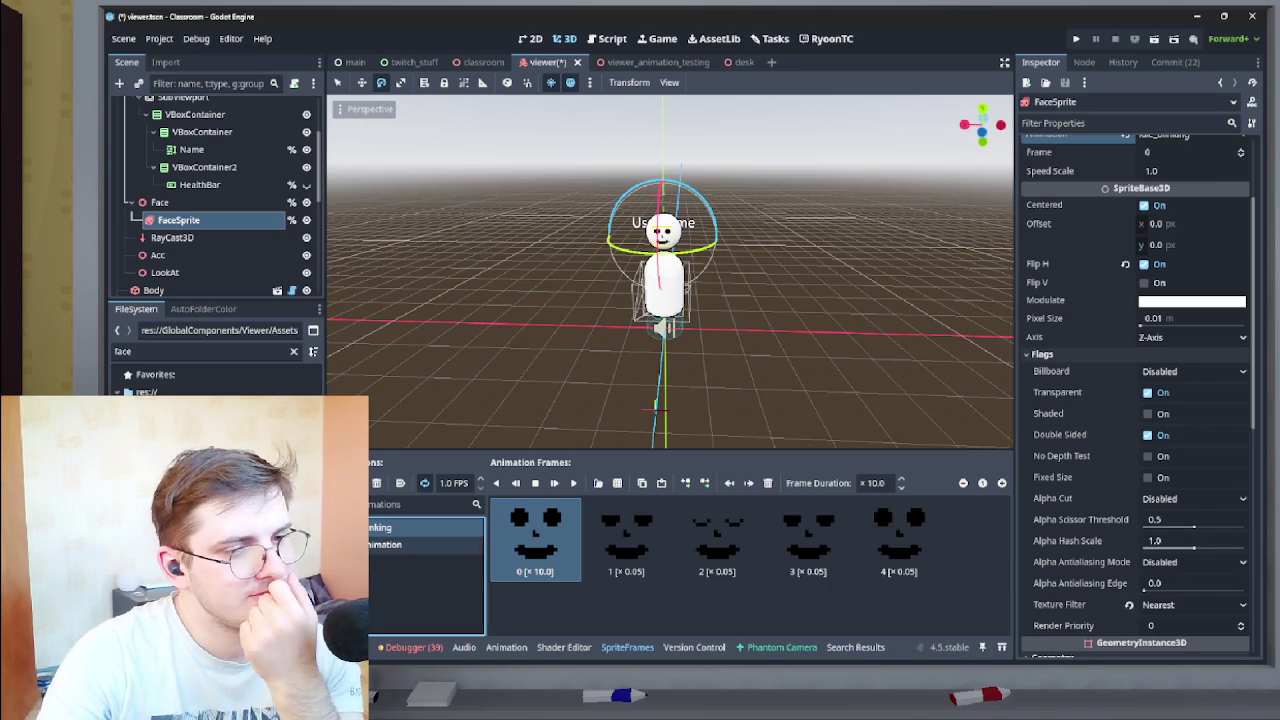
left_click(420, 544)
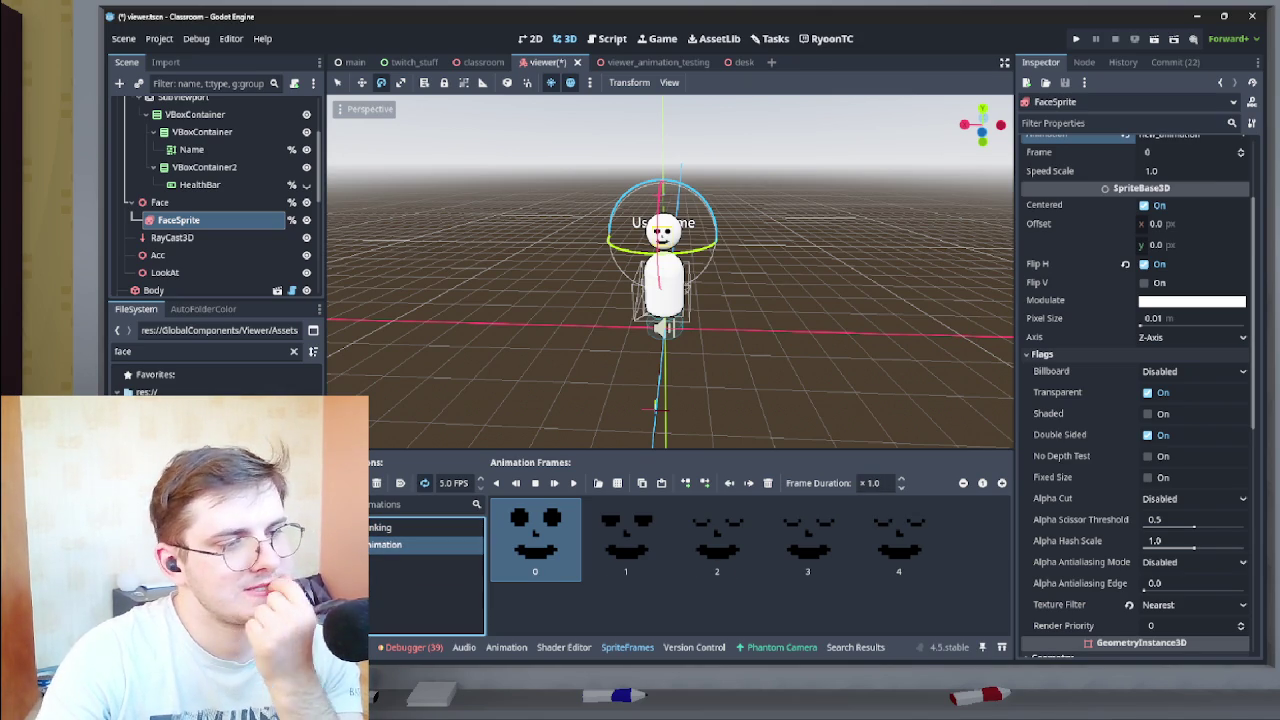
left_click(420, 527)
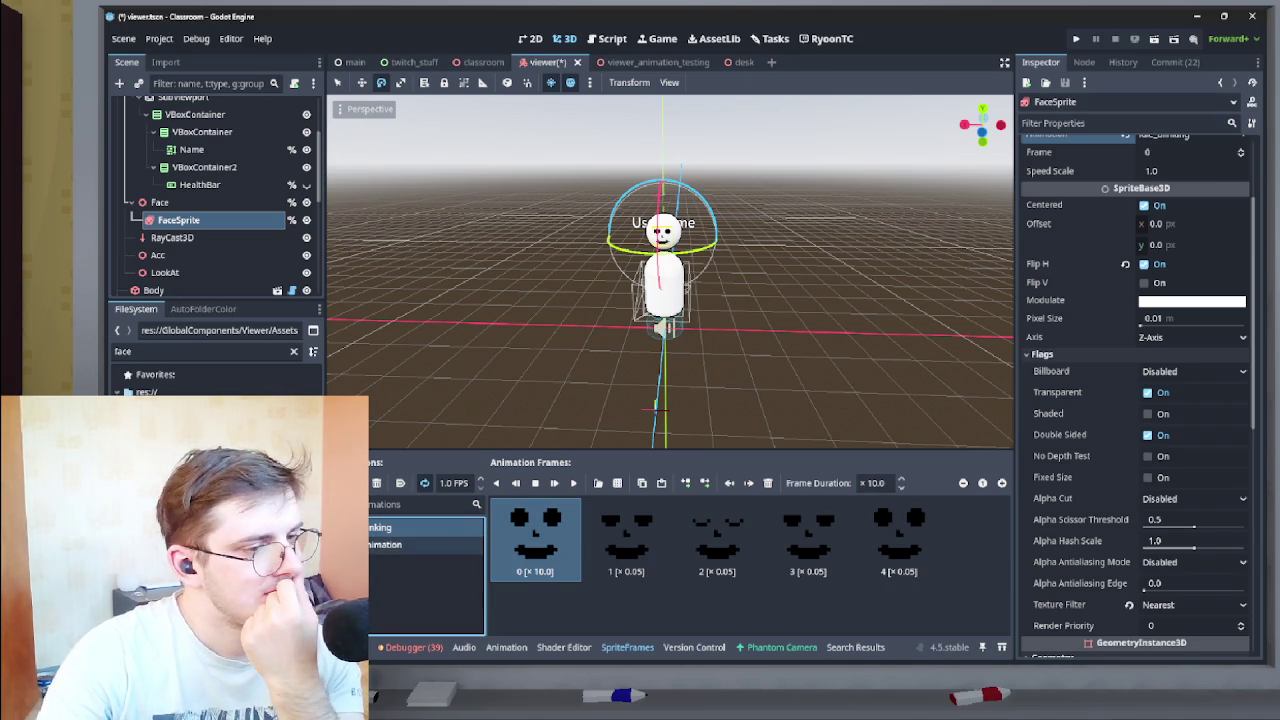
left_click(535, 540)
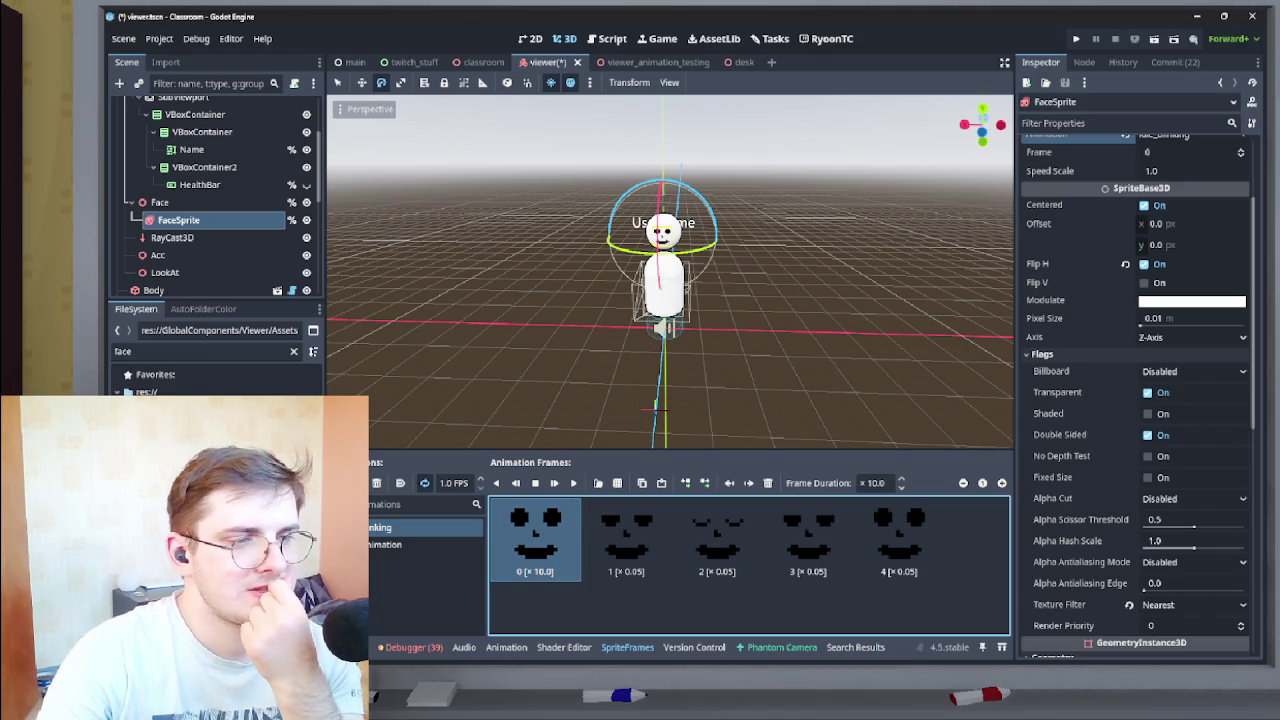
left_click(390, 544)
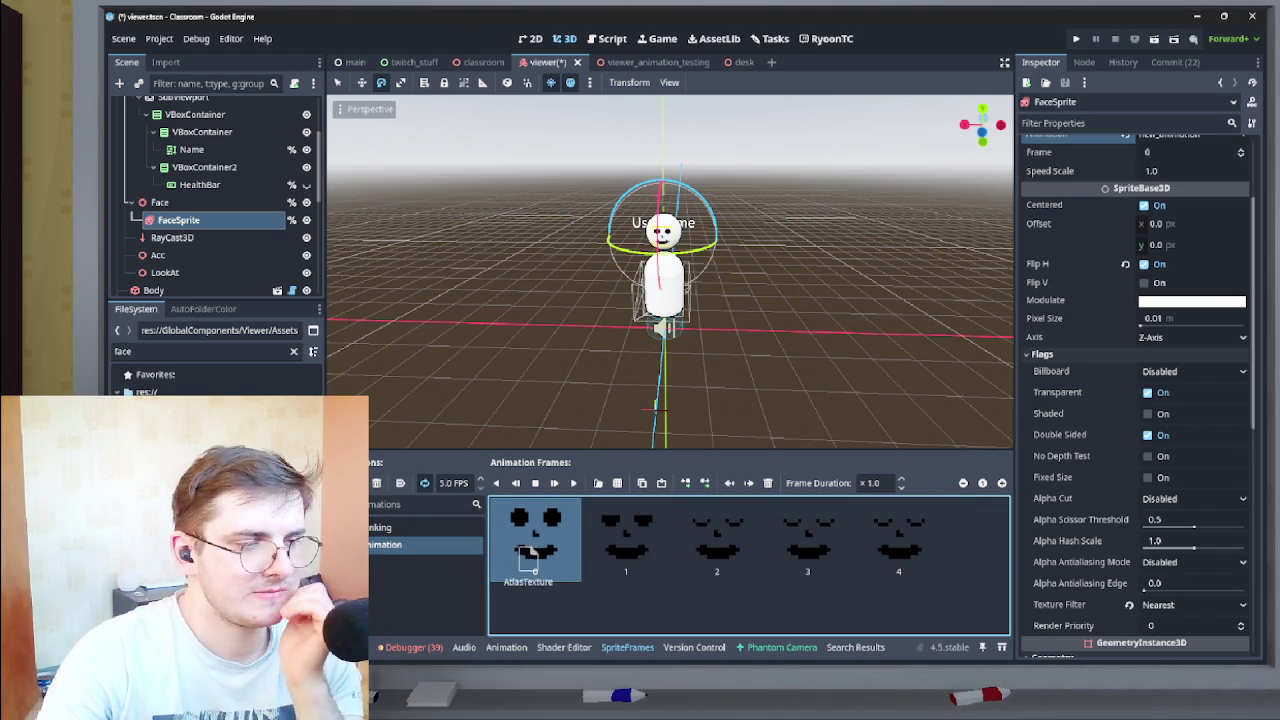
left_click(380, 527)
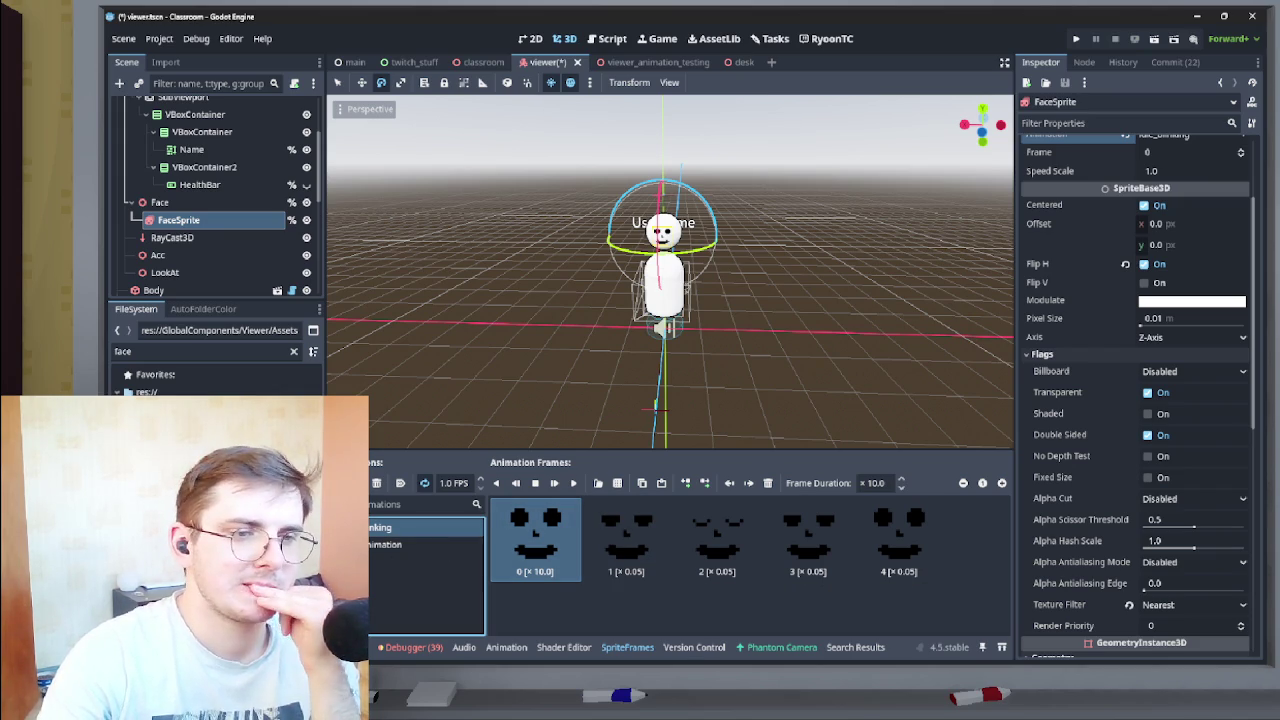
scroll(670, 290, "up", 3)
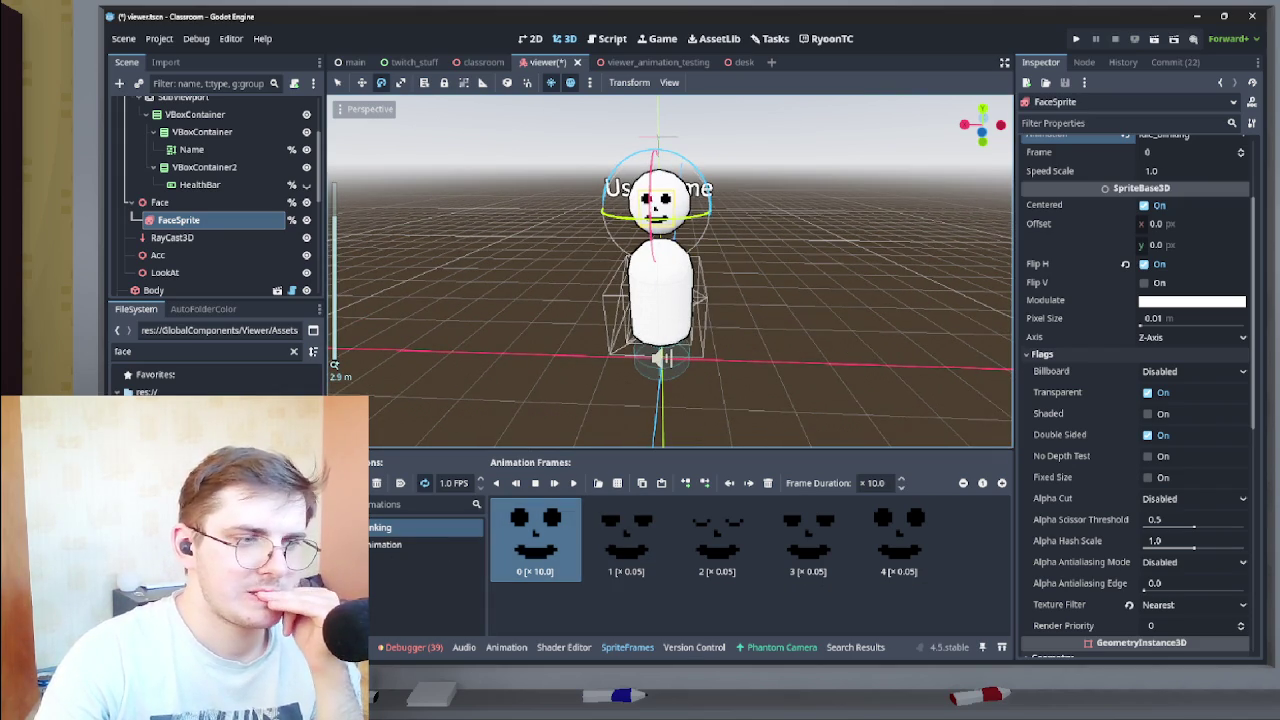
Rename the second animation to 'eyes'
left_click(400, 544)
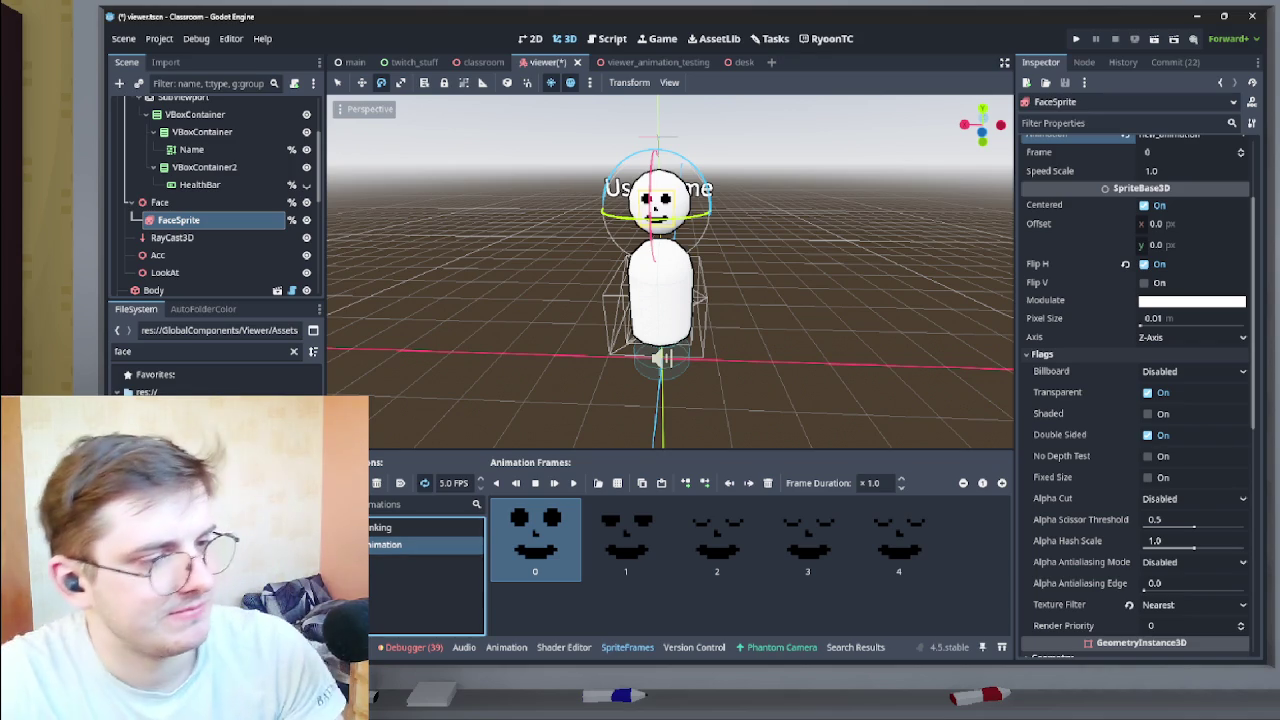
left_click(400, 544)
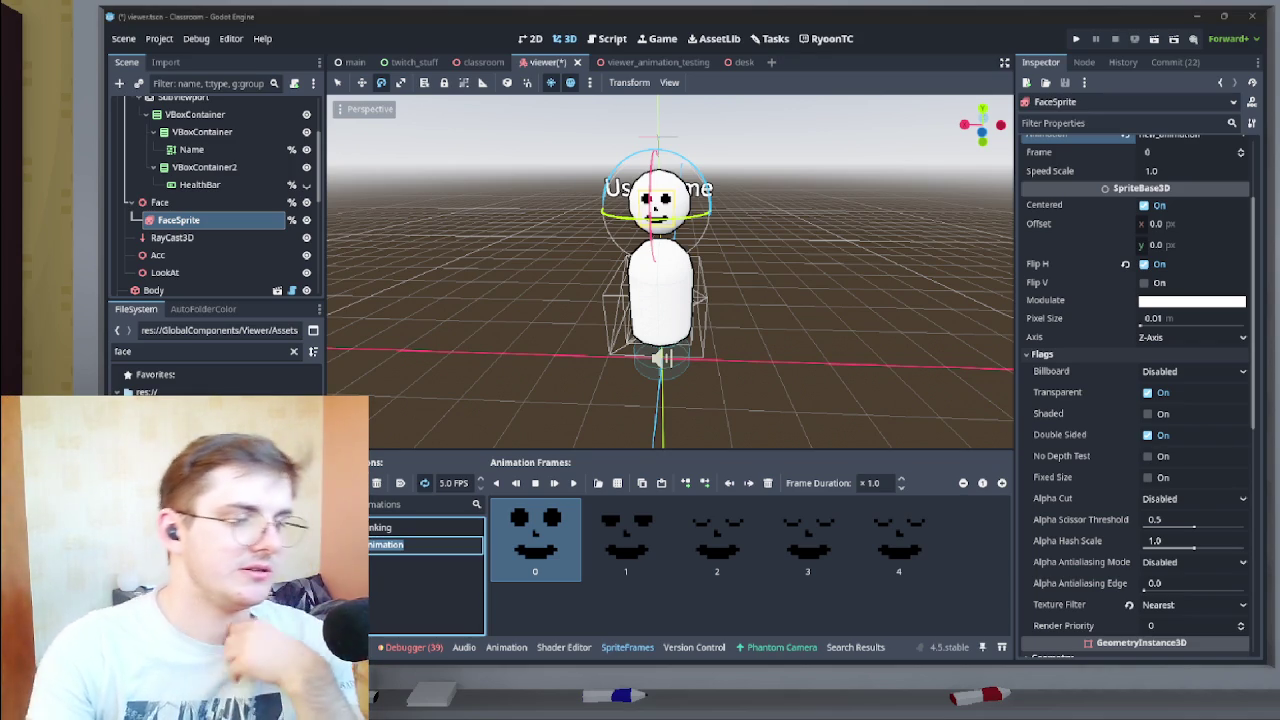
key("BackSpace")
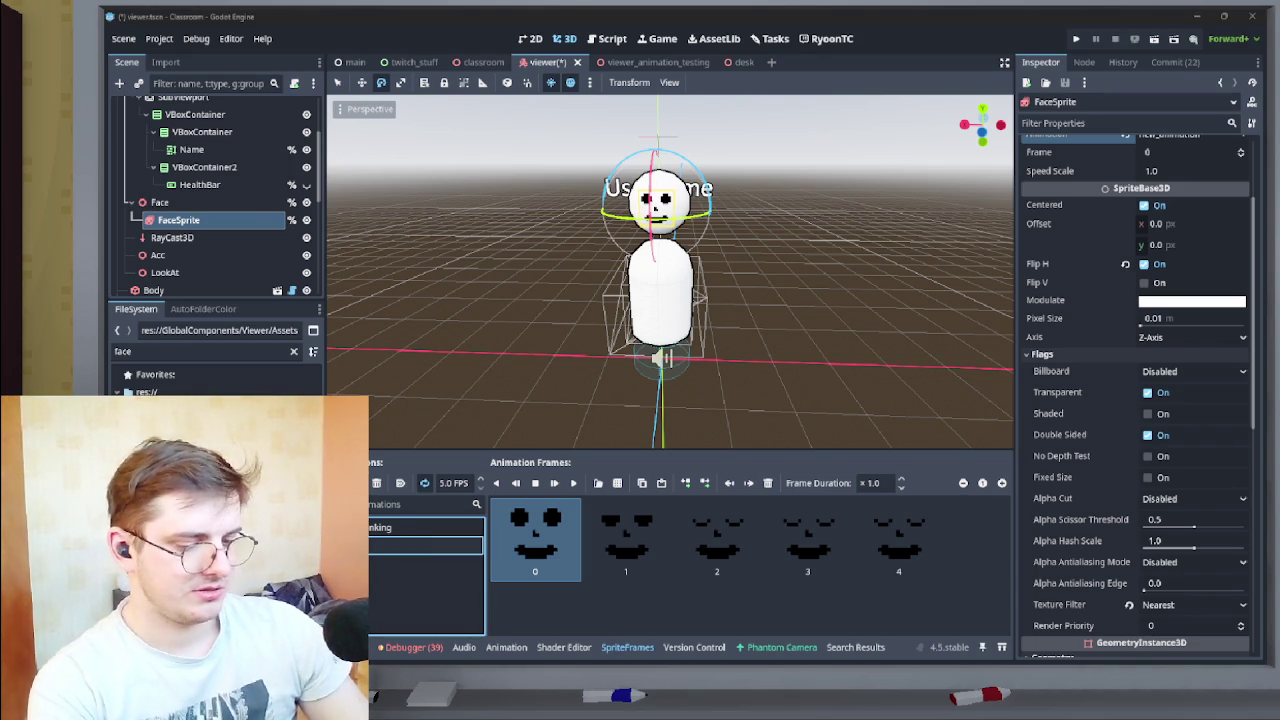
type("eyes")
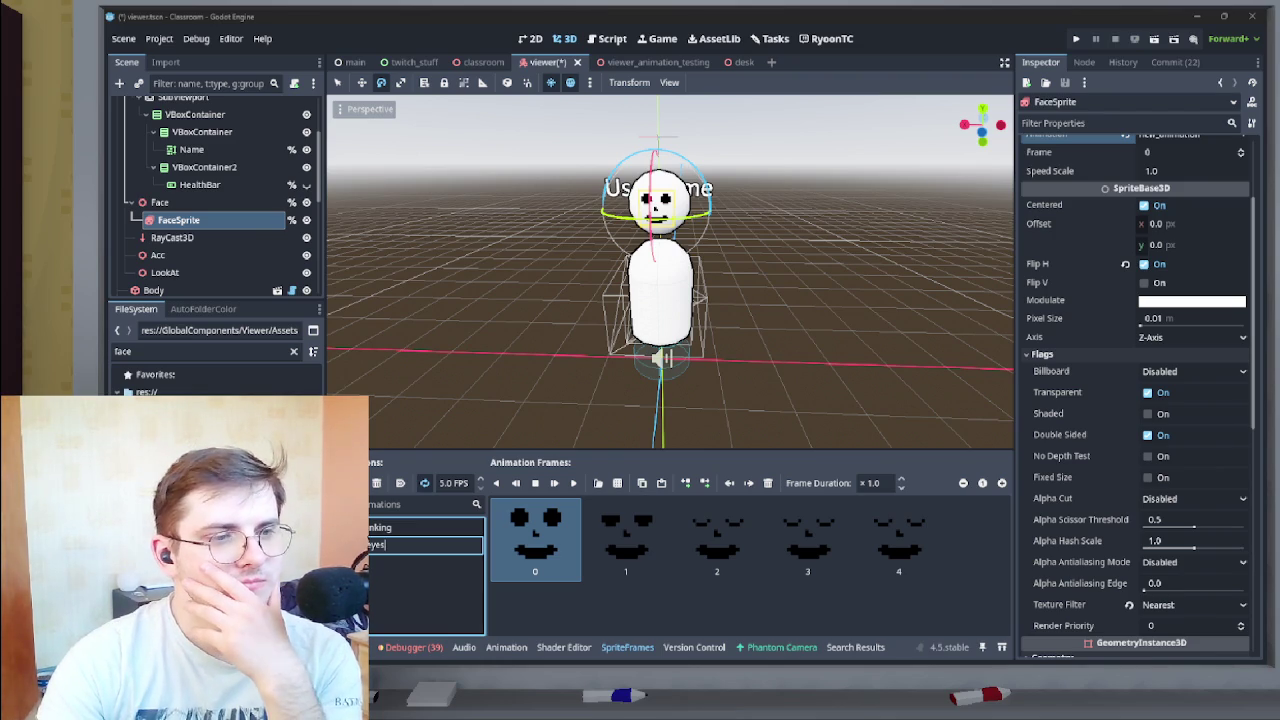
In Aseprite, marquee and clear the top face row, then open Sprite > Canvas Size (80×64 px)
mouse_move(913, 649)
left_click(925, 598)
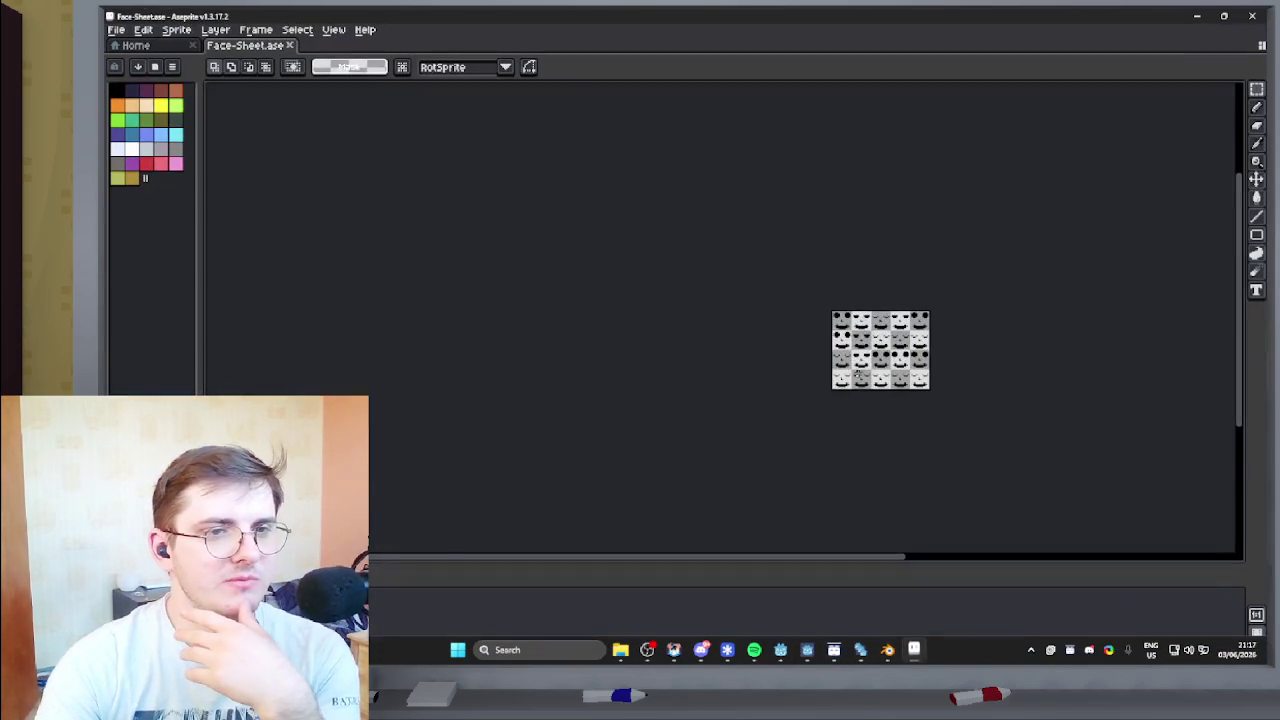
scroll(969, 366, "down", 1)
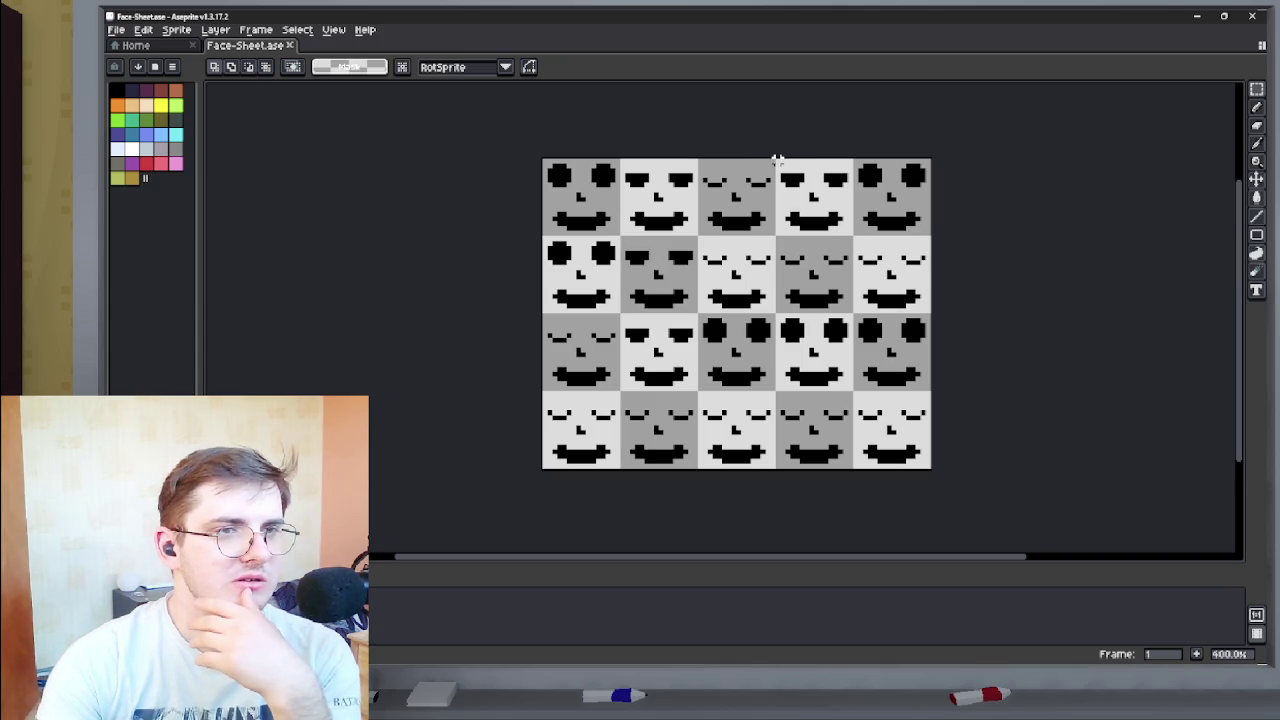
mouse_move(543, 160)
left_mouse_down()
mouse_move(857, 258)
mouse_move(931, 234)
mouse_move(929, 222)
mouse_move(931, 238)
left_mouse_up()
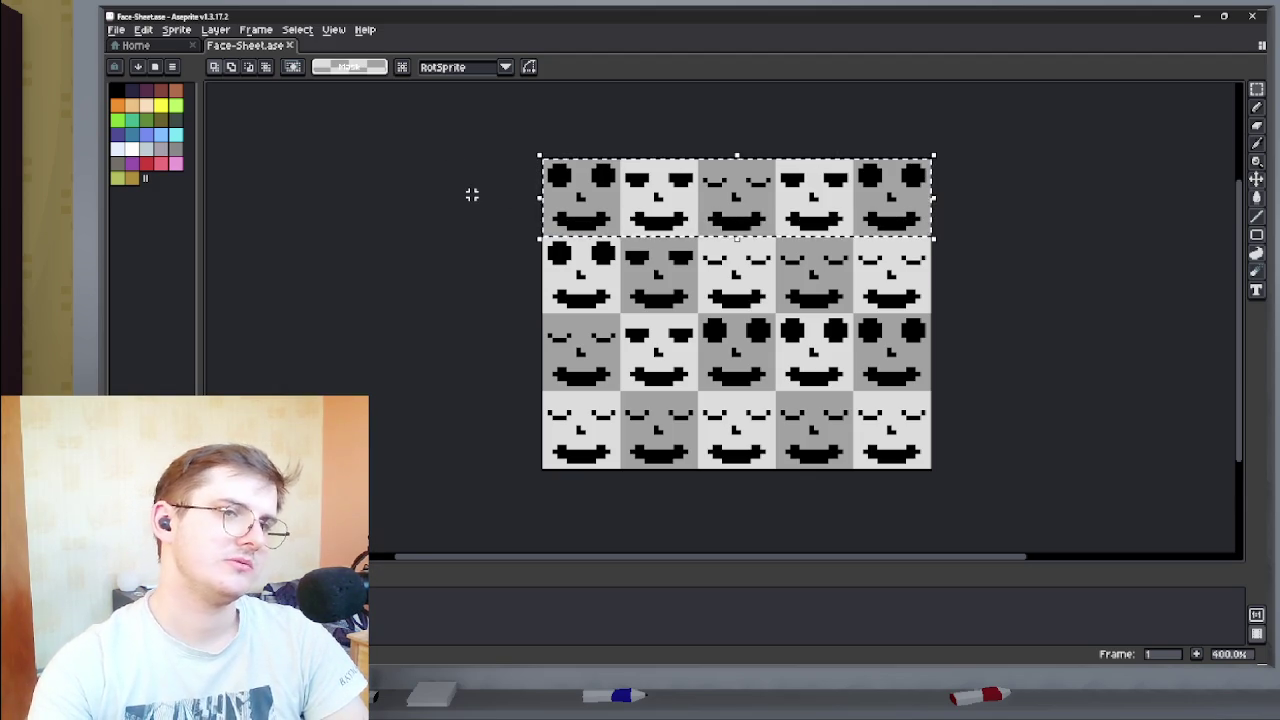
left_click(215, 92)
left_click(176, 29)
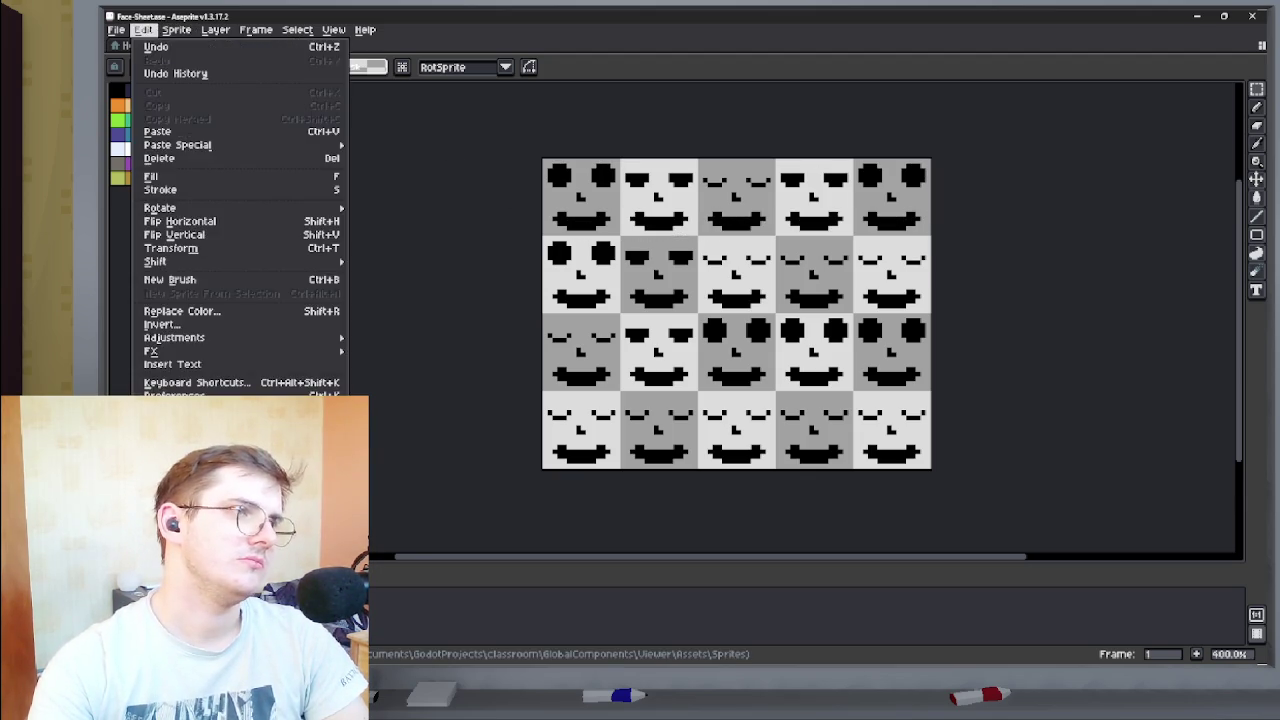
left_click(205, 109)
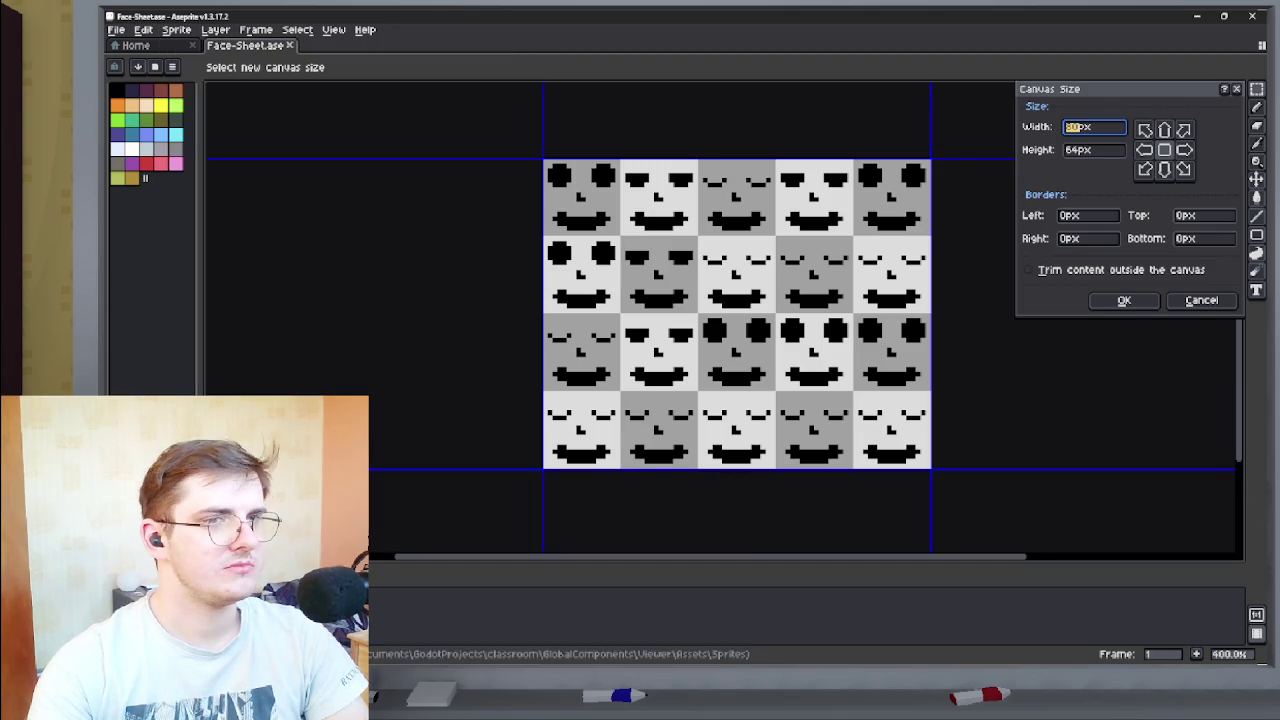
Set the canvas width to 48 (16*3) and height to 16, anchored left
left_click(1094, 149)
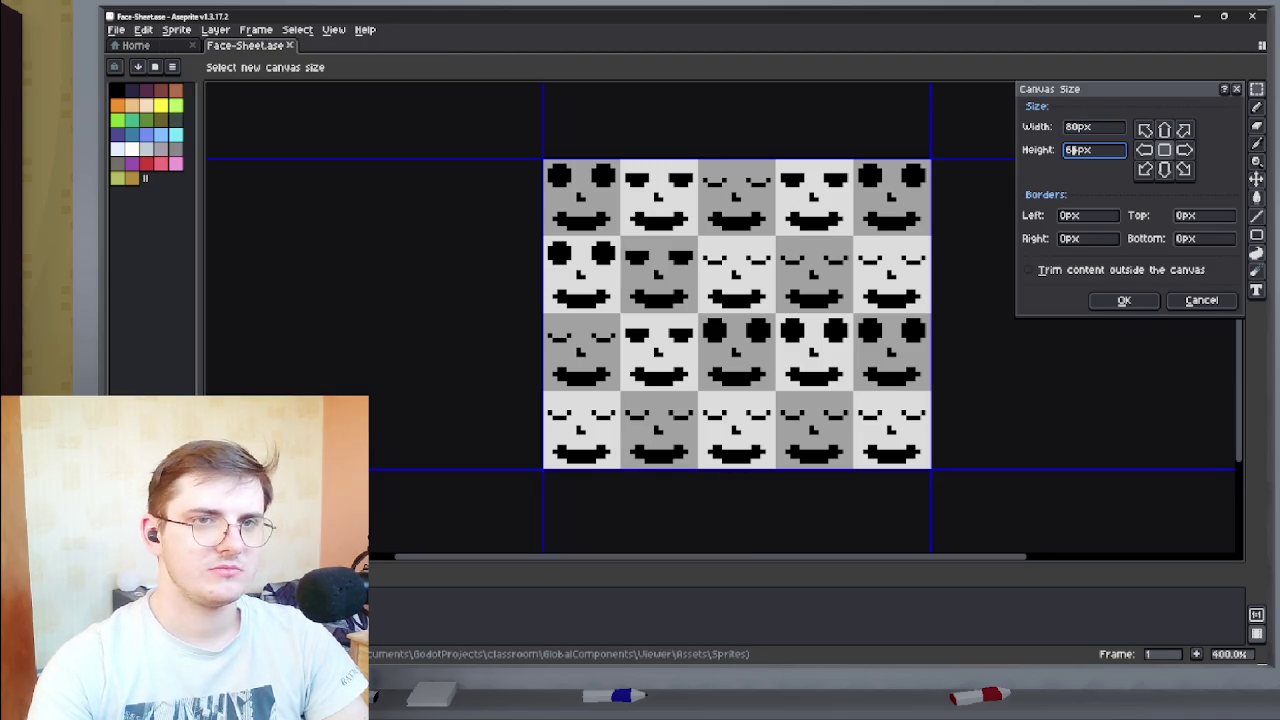
double_click(1078, 149)
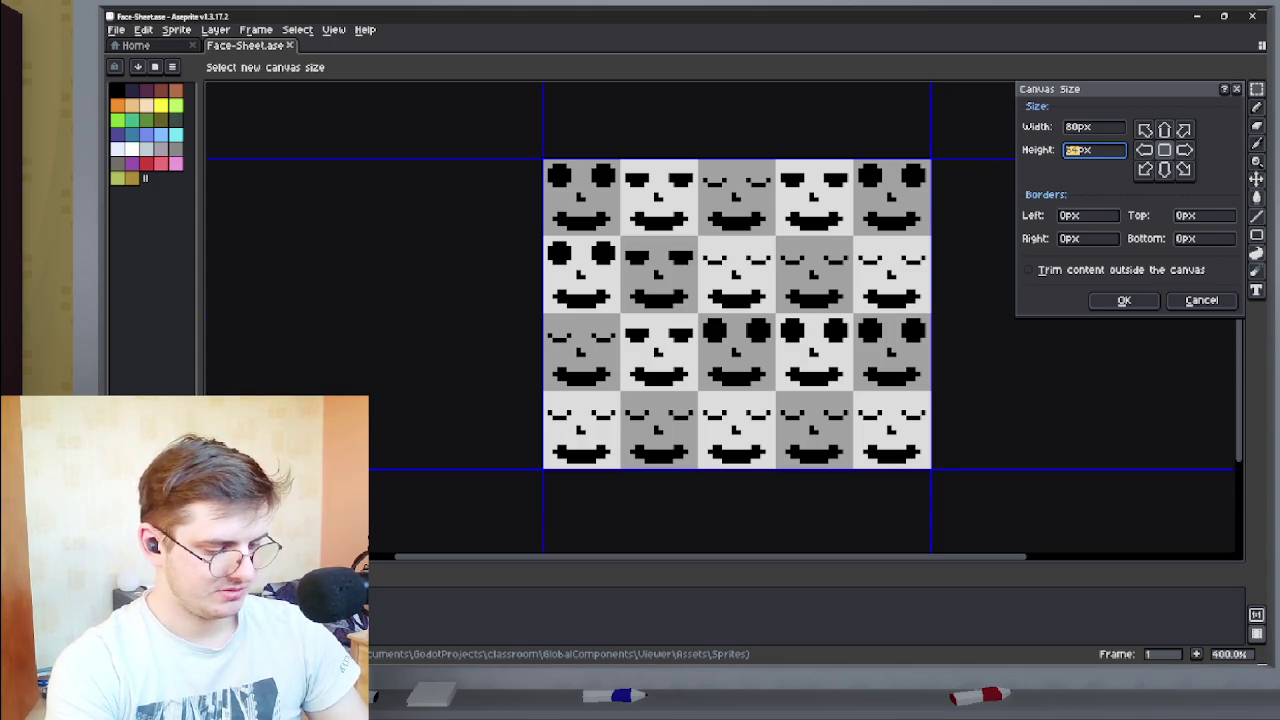
type("16*")
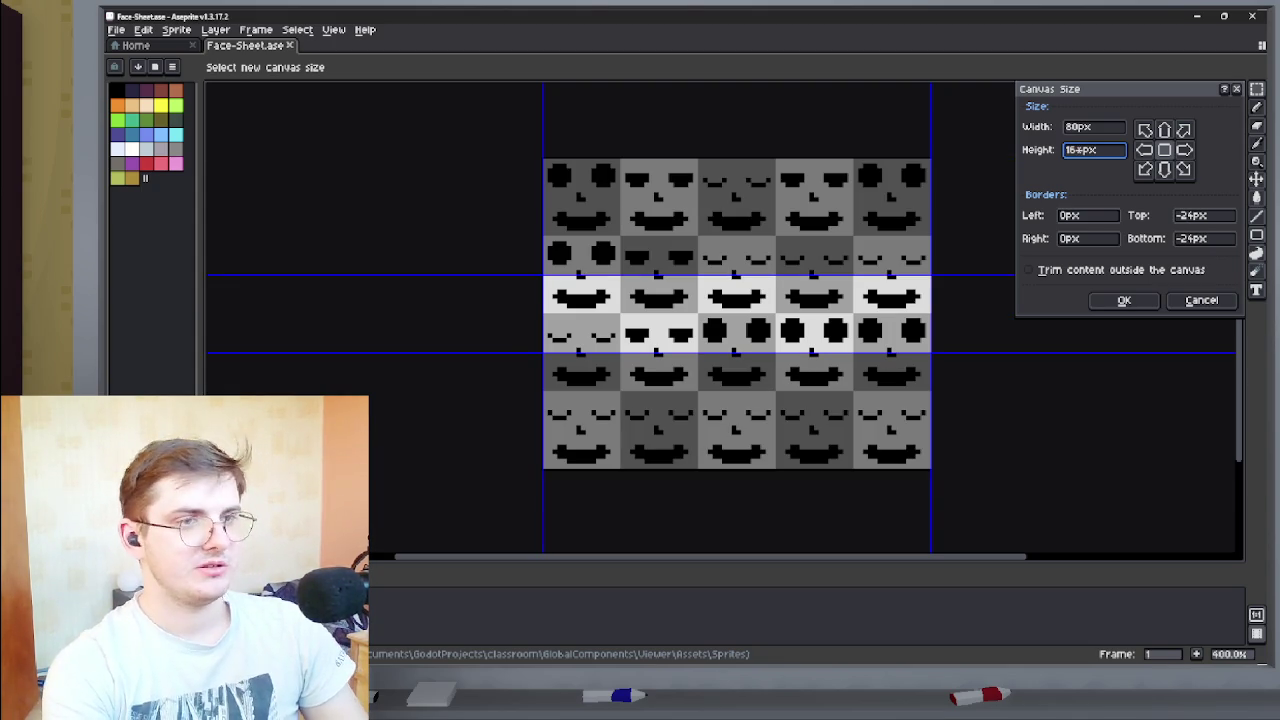
type("48")
left_click(1164, 170)
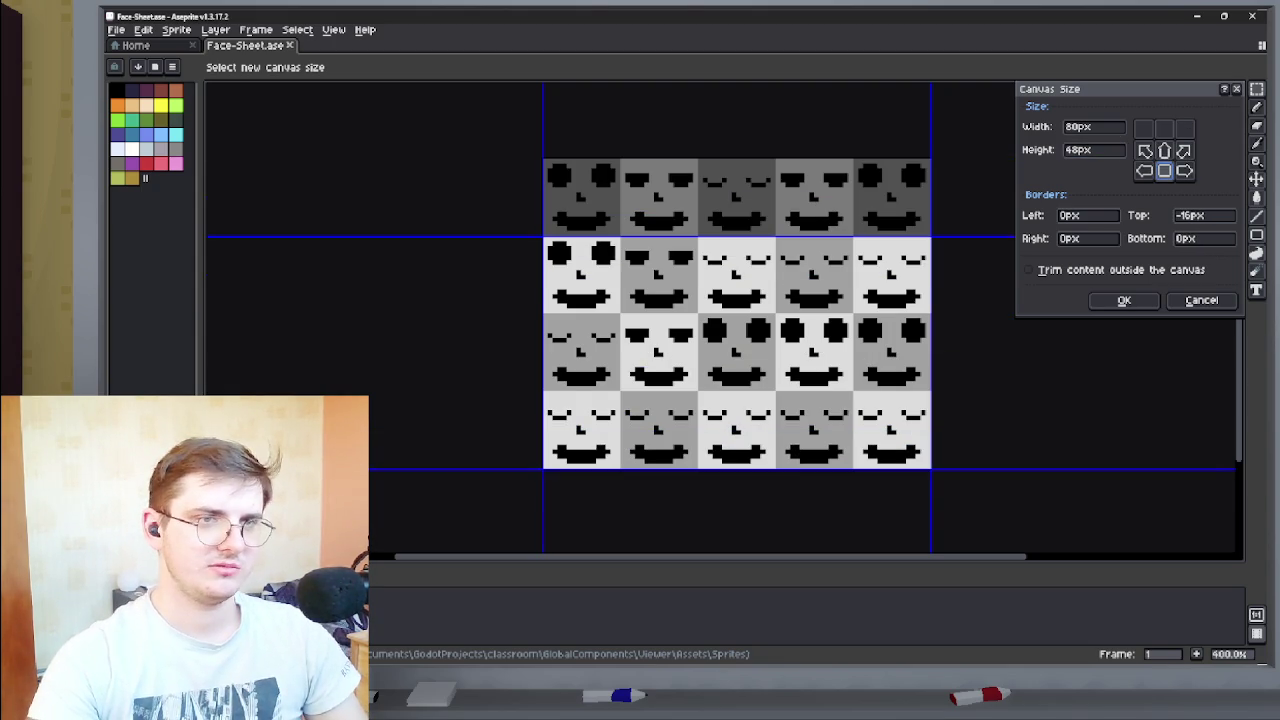
left_click(1094, 126)
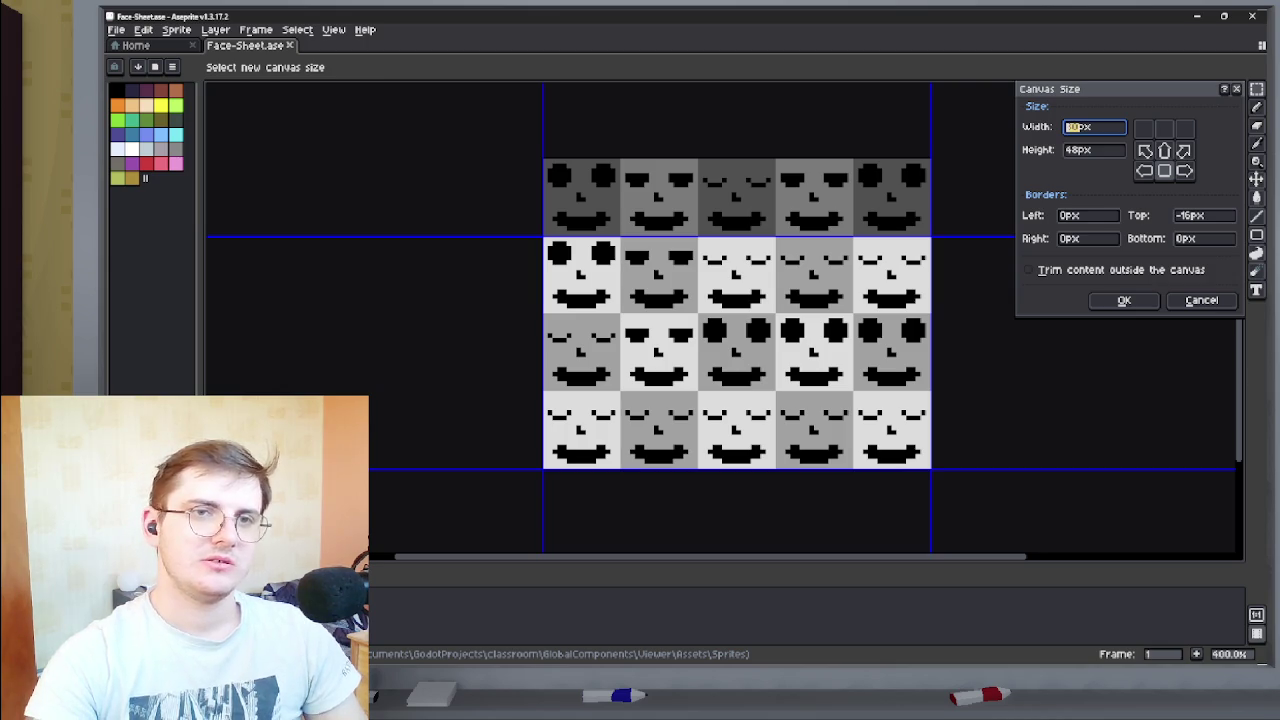
type("16*3")
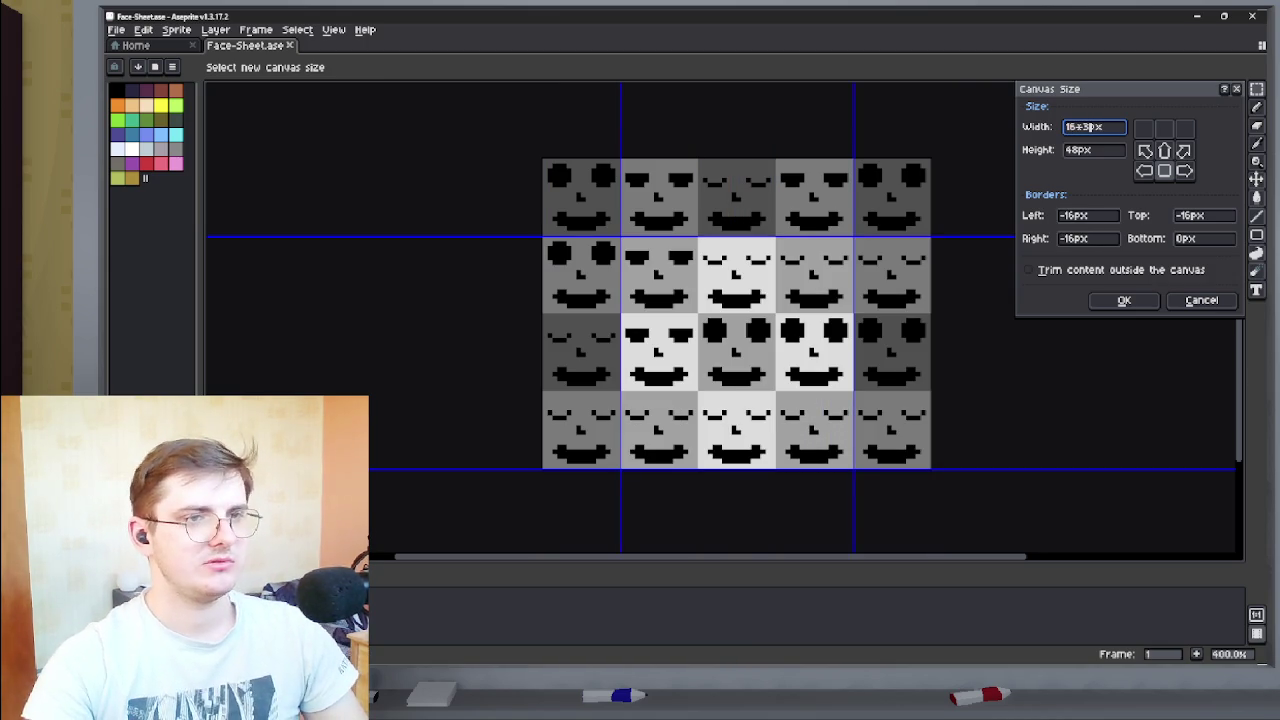
left_click(1144, 170)
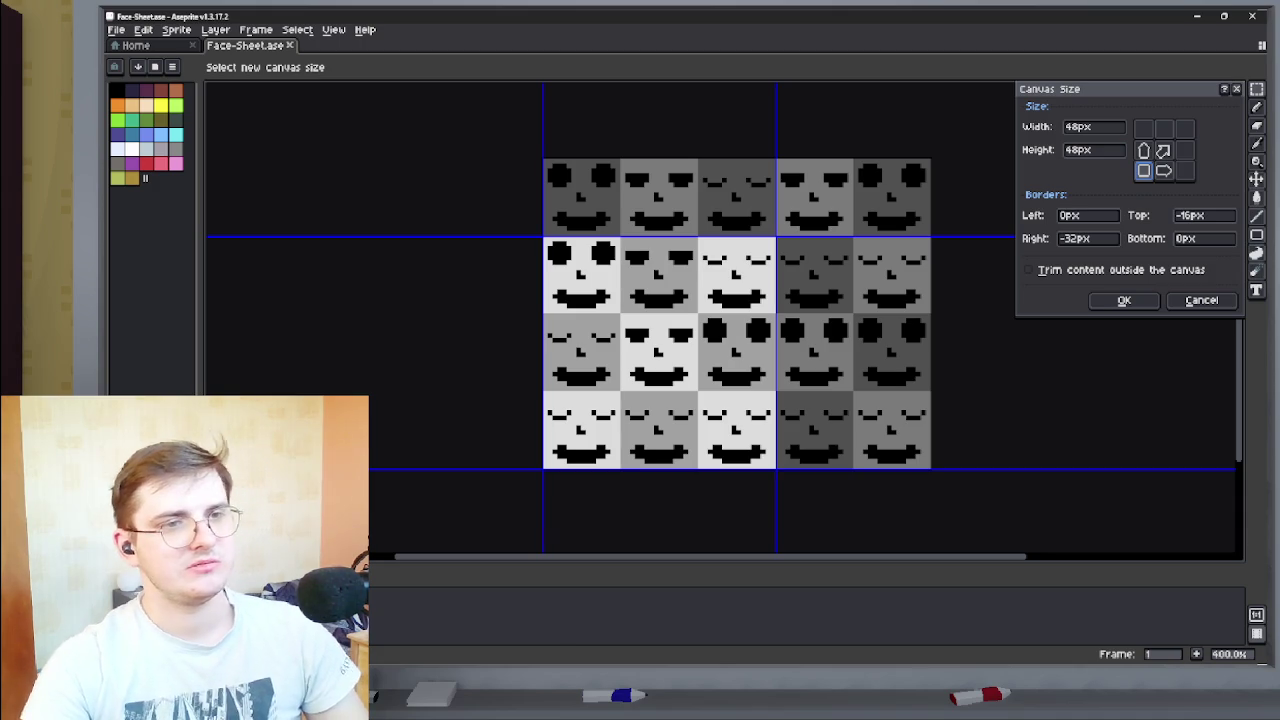
left_click(1094, 149)
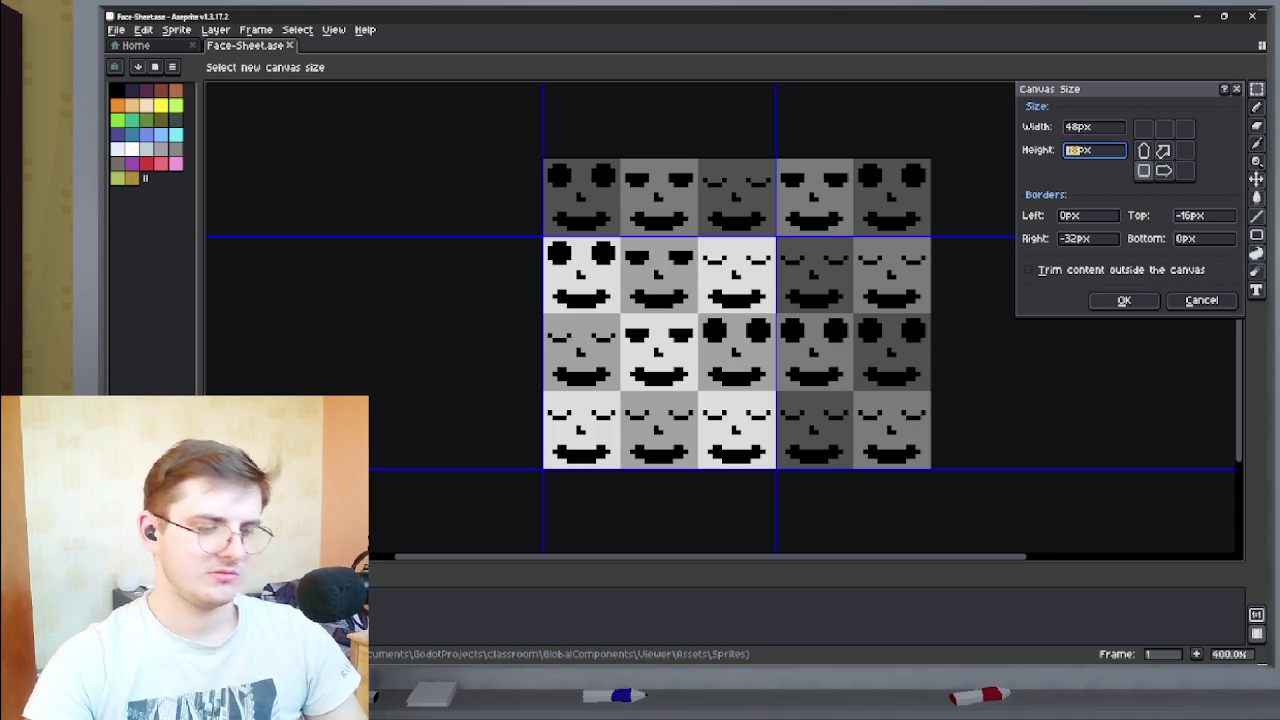
type("16")
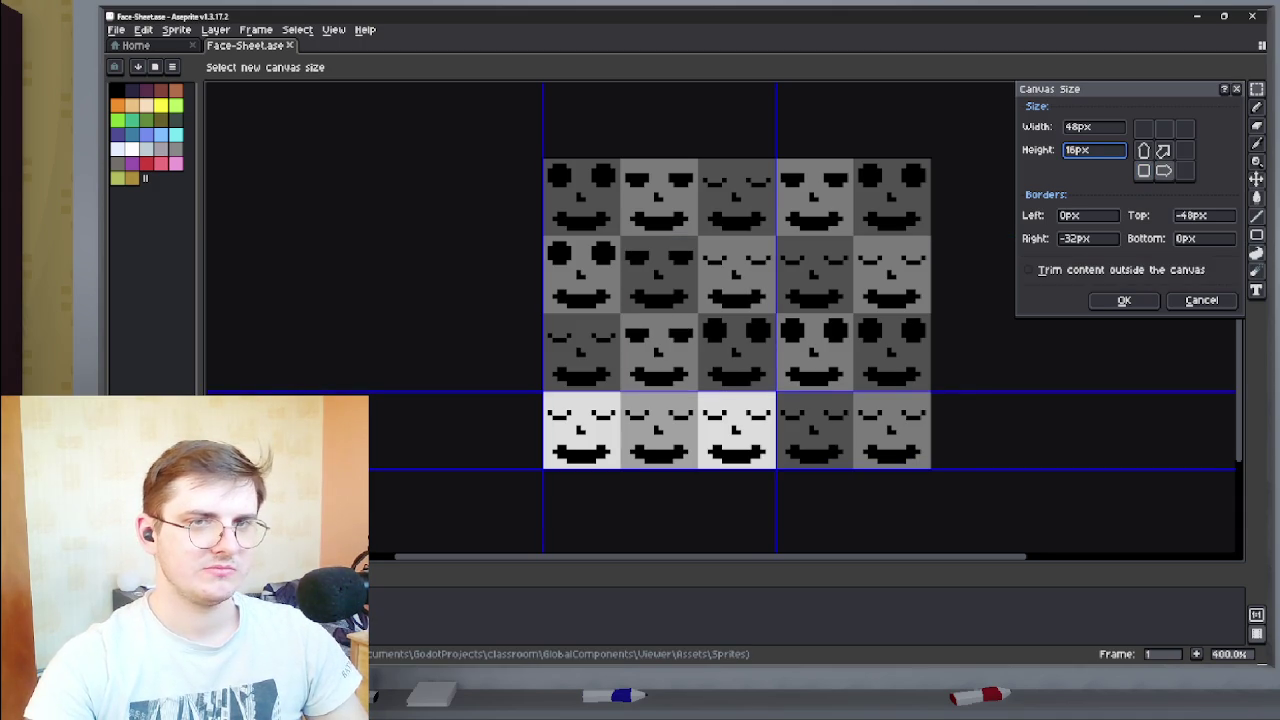
Clear the right border and set the bottom border to -16 px
left_click(1075, 238)
key("Home")
key("Delete")
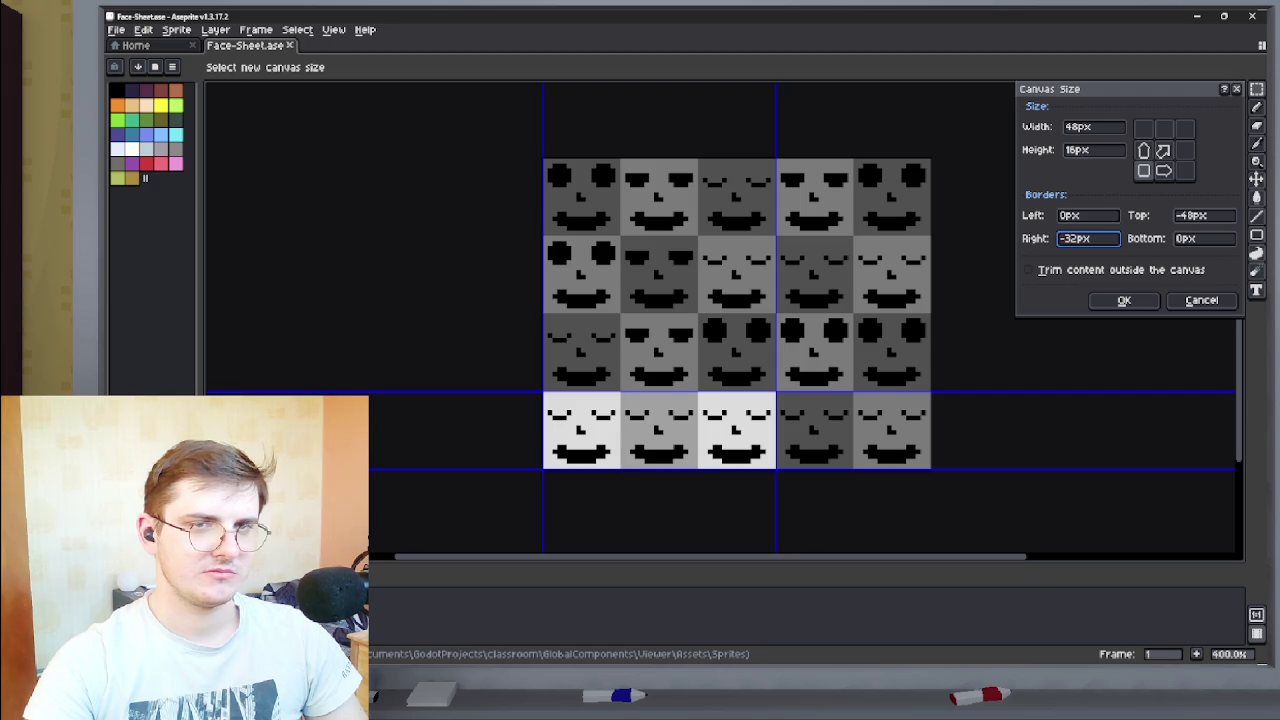
left_click(1143, 149)
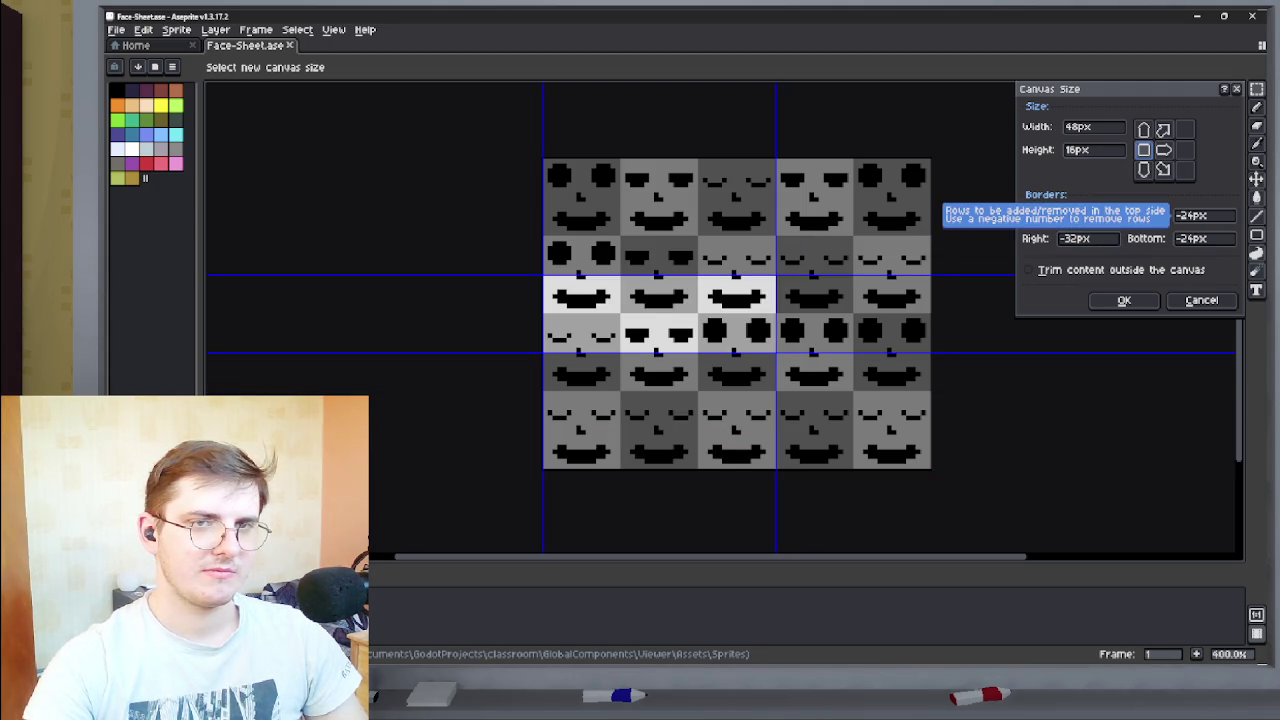
left_click(1197, 238)
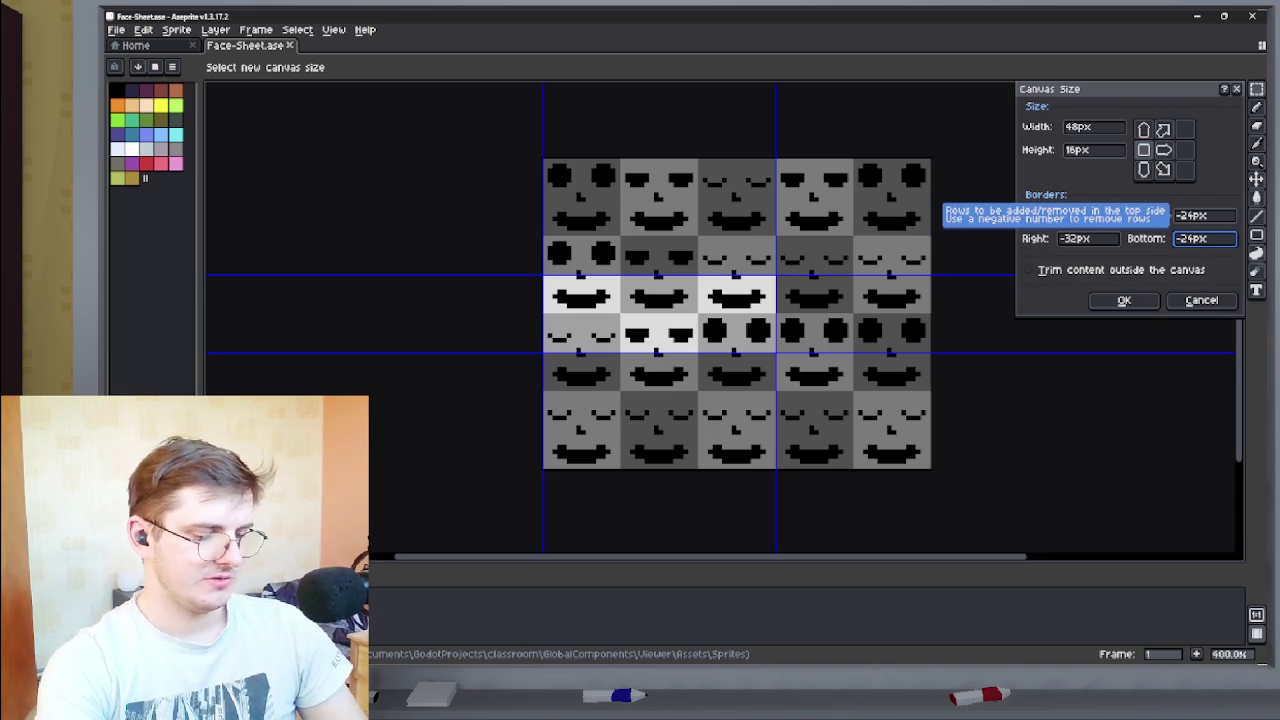
key("BackSpace")
type("8")
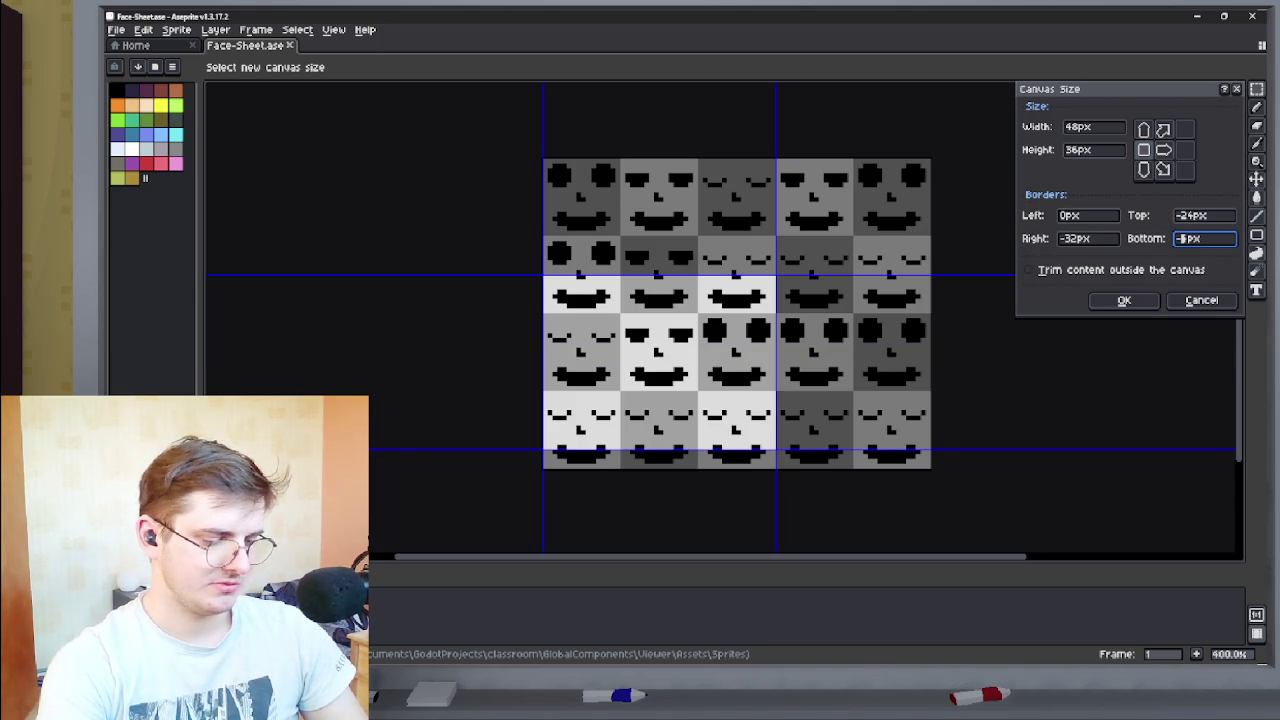
type("16")
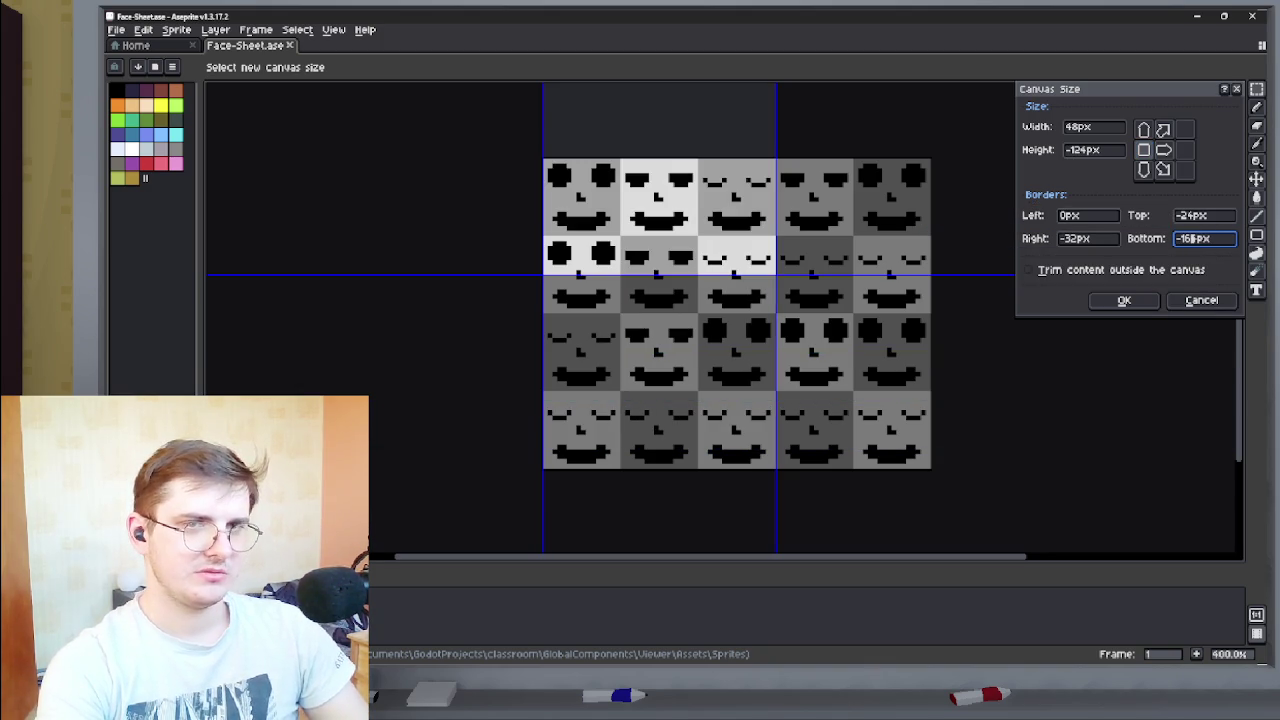
key("Delete")
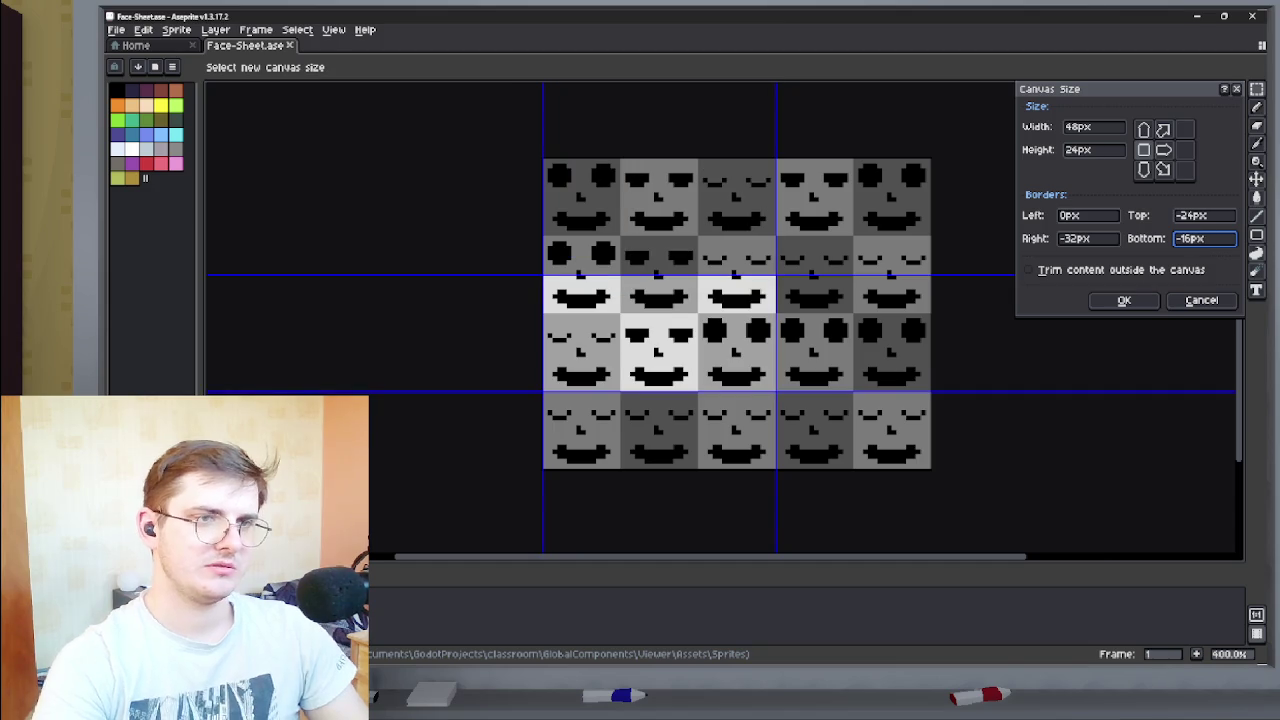
Set the top border to -16 px, re-edit the bottom border, and apply the 48×16 crop
left_click(1182, 215)
key("Delete")
key("BackSpace")
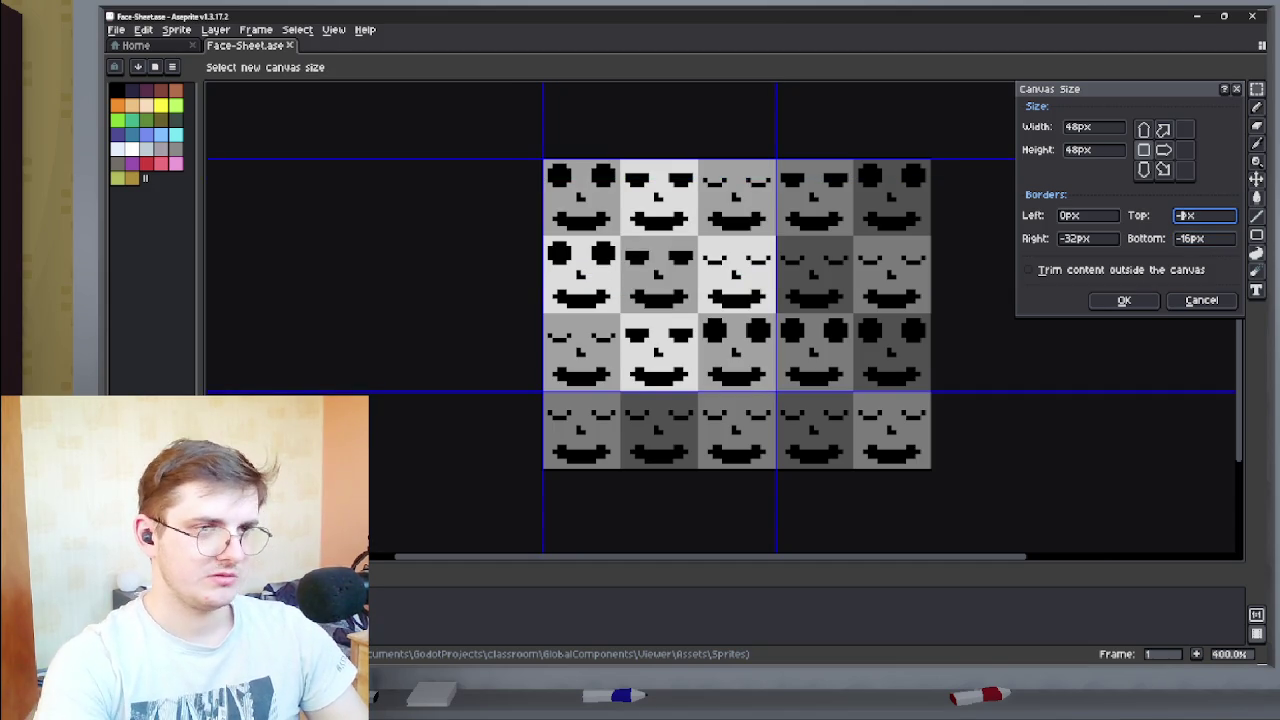
type("16")
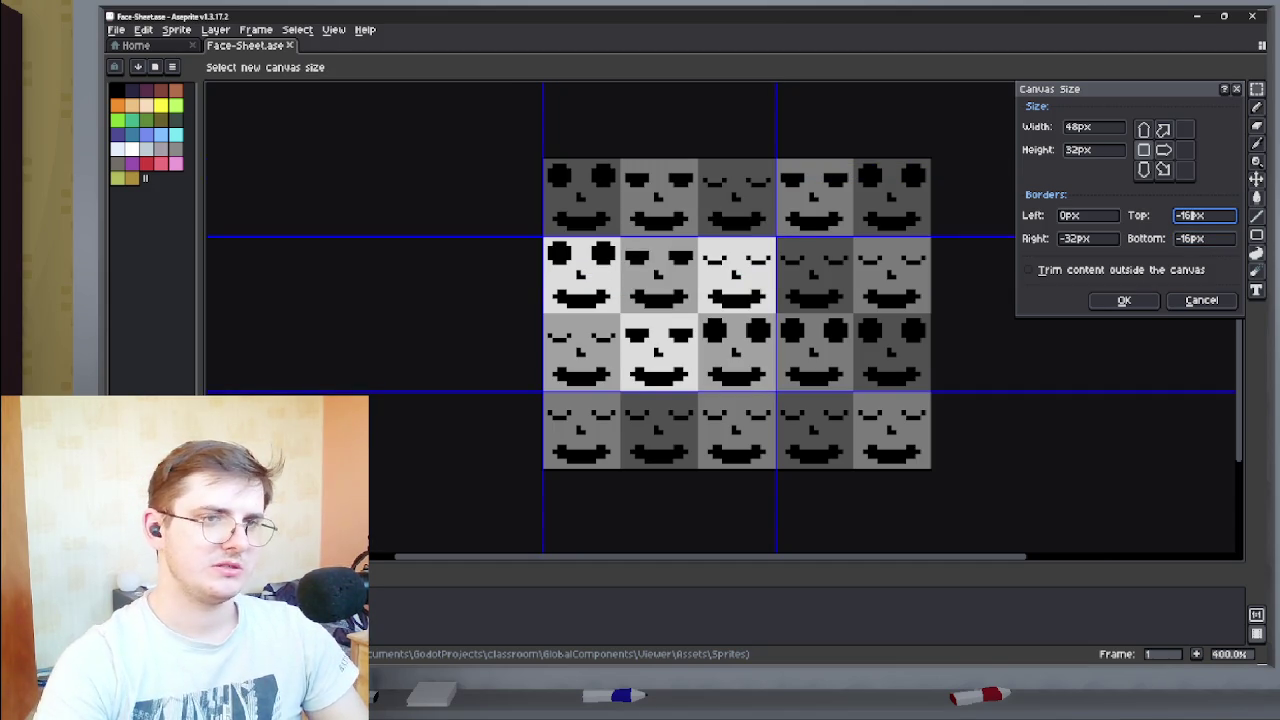
left_click(1190, 238)
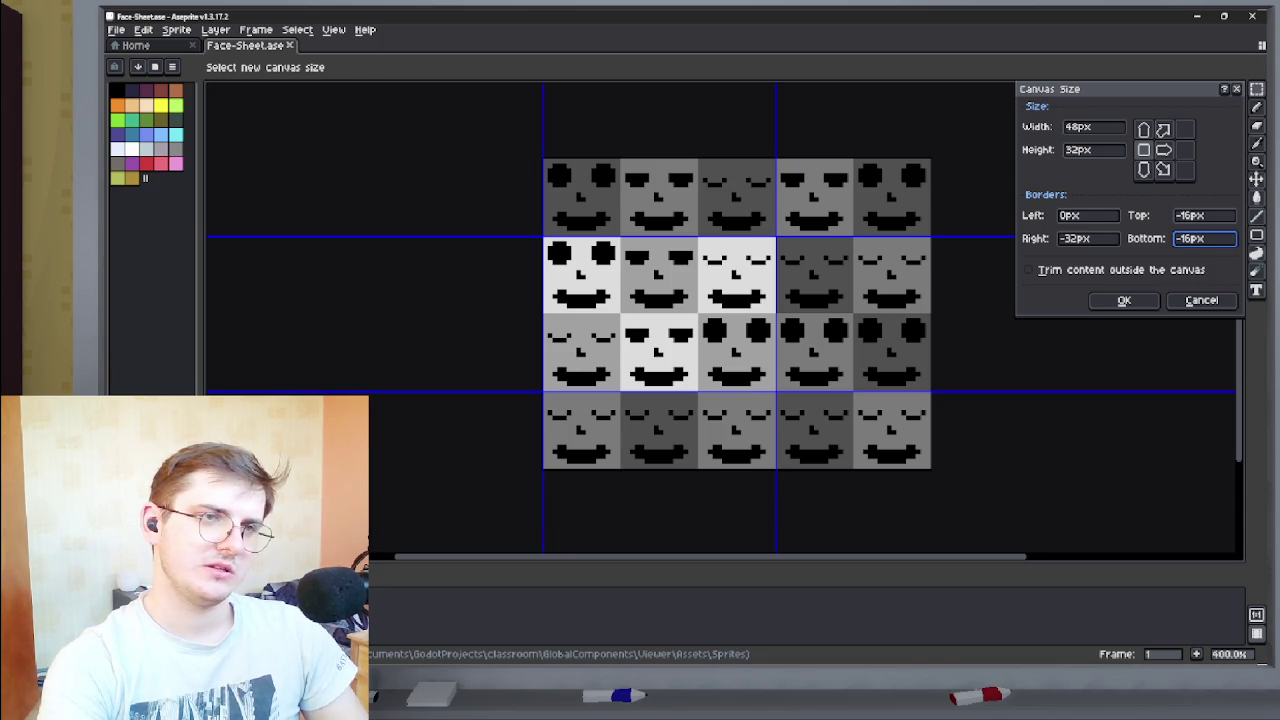
type("0")
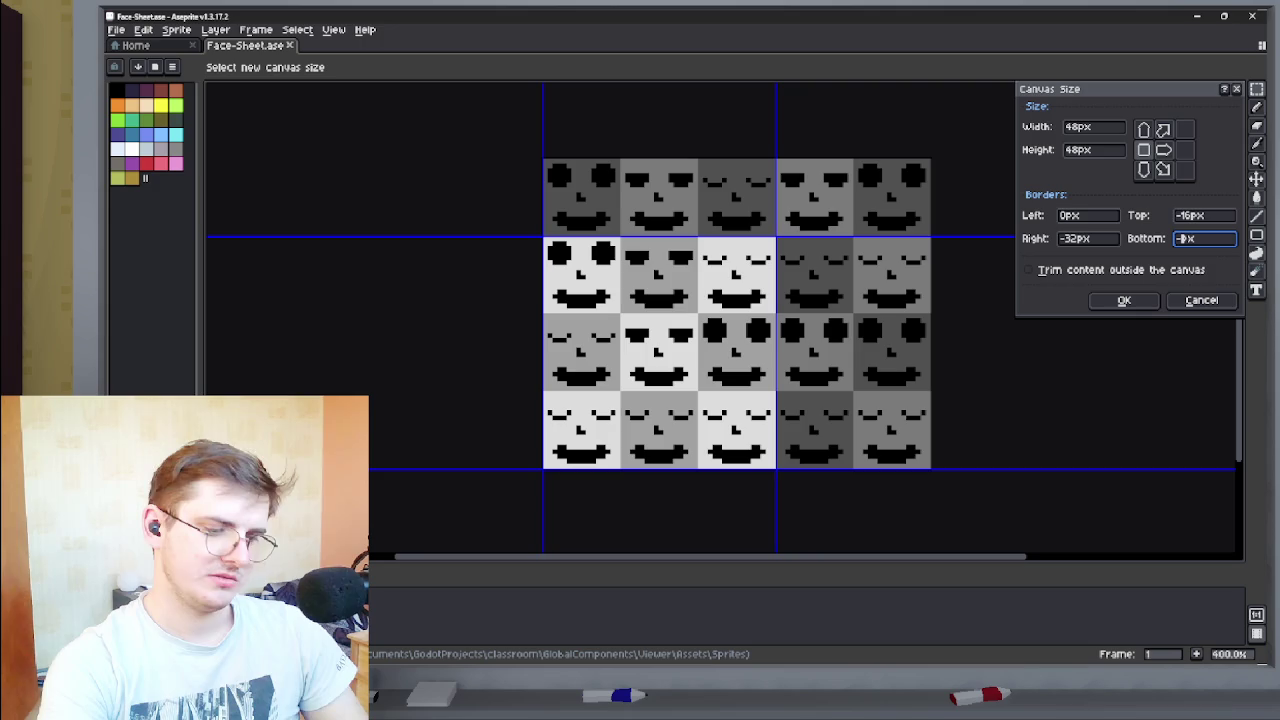
type("24")
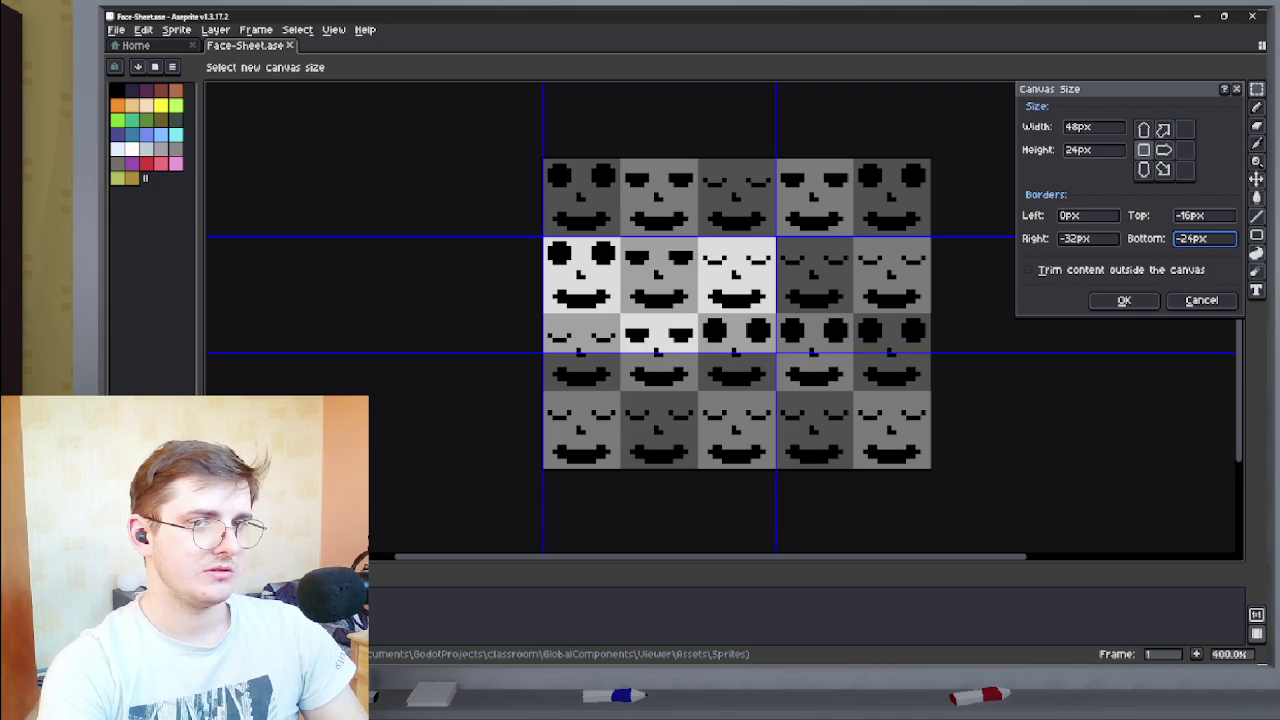
type("0")
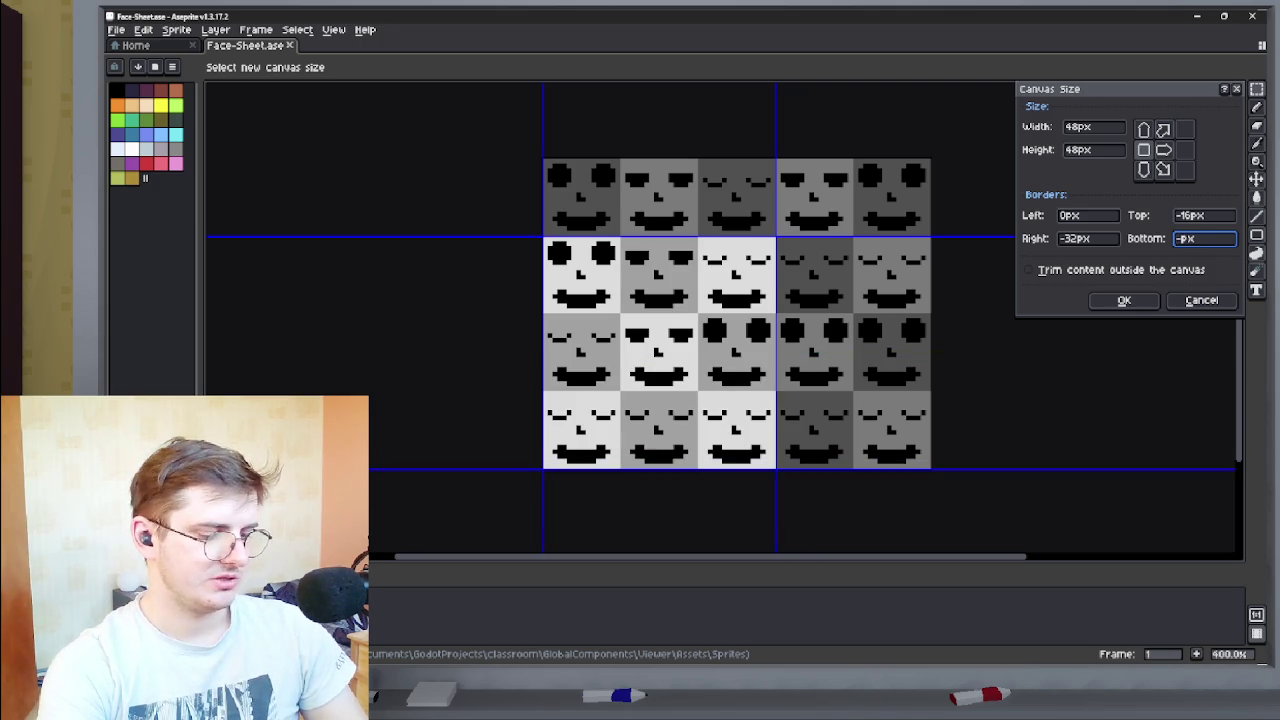
type("32")
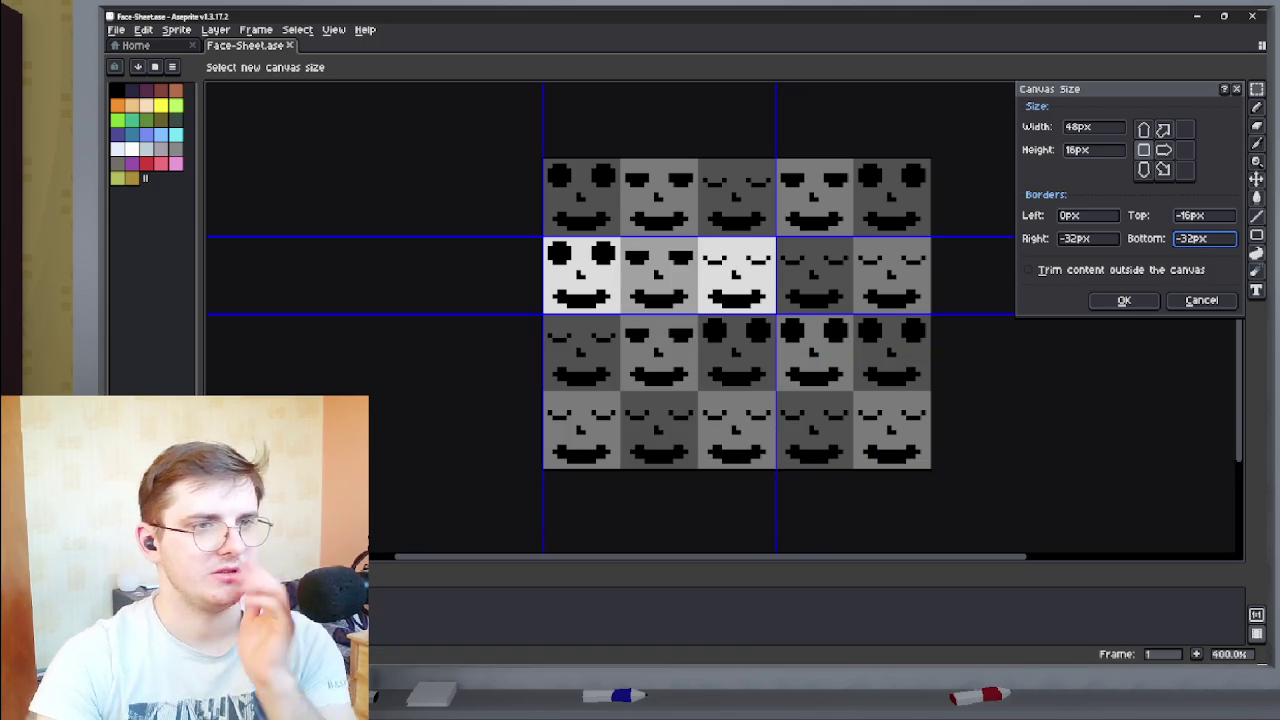
key("Return")
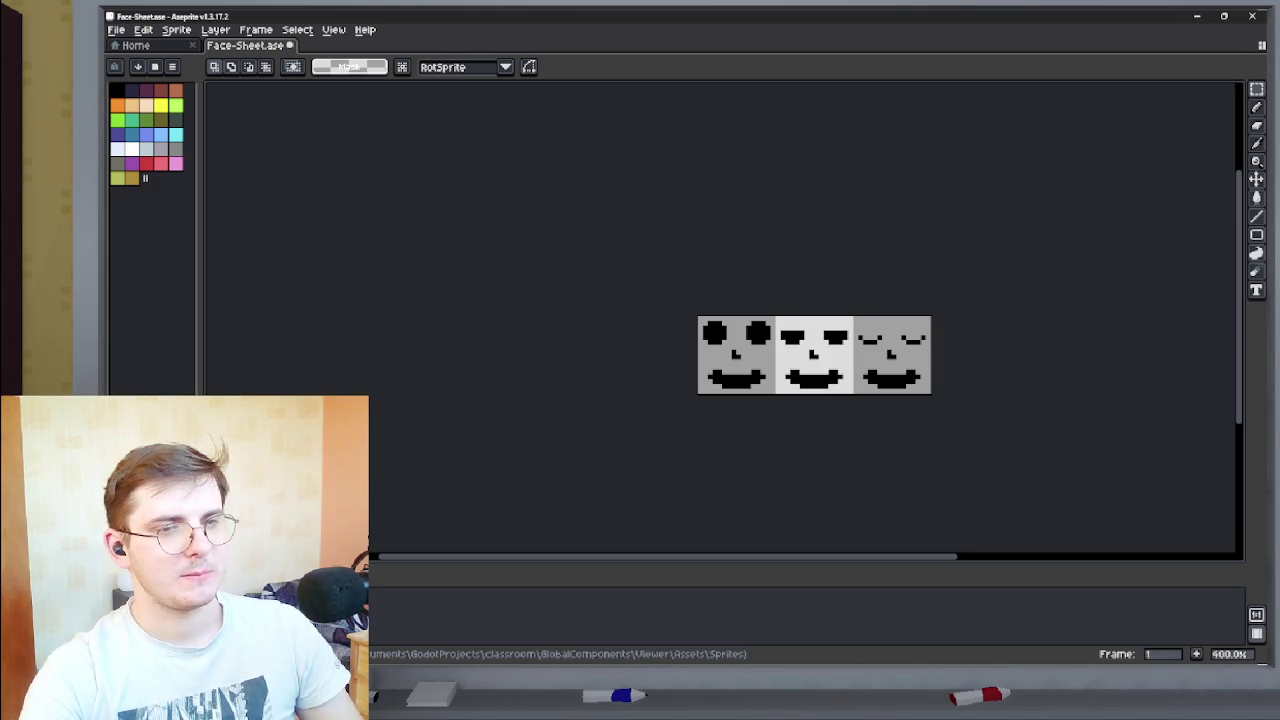
In Godot, add a new animation to FaceSprite's SpriteFrames
key("alt+Tab")
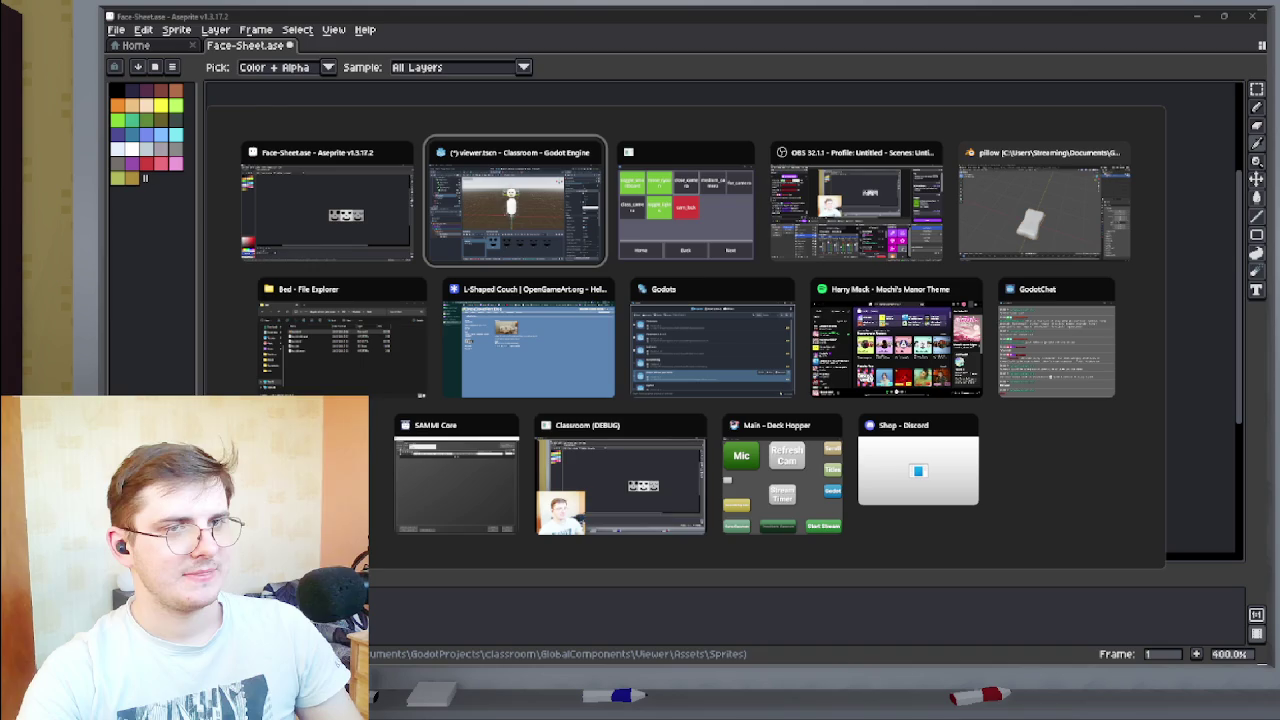
left_click(378, 544)
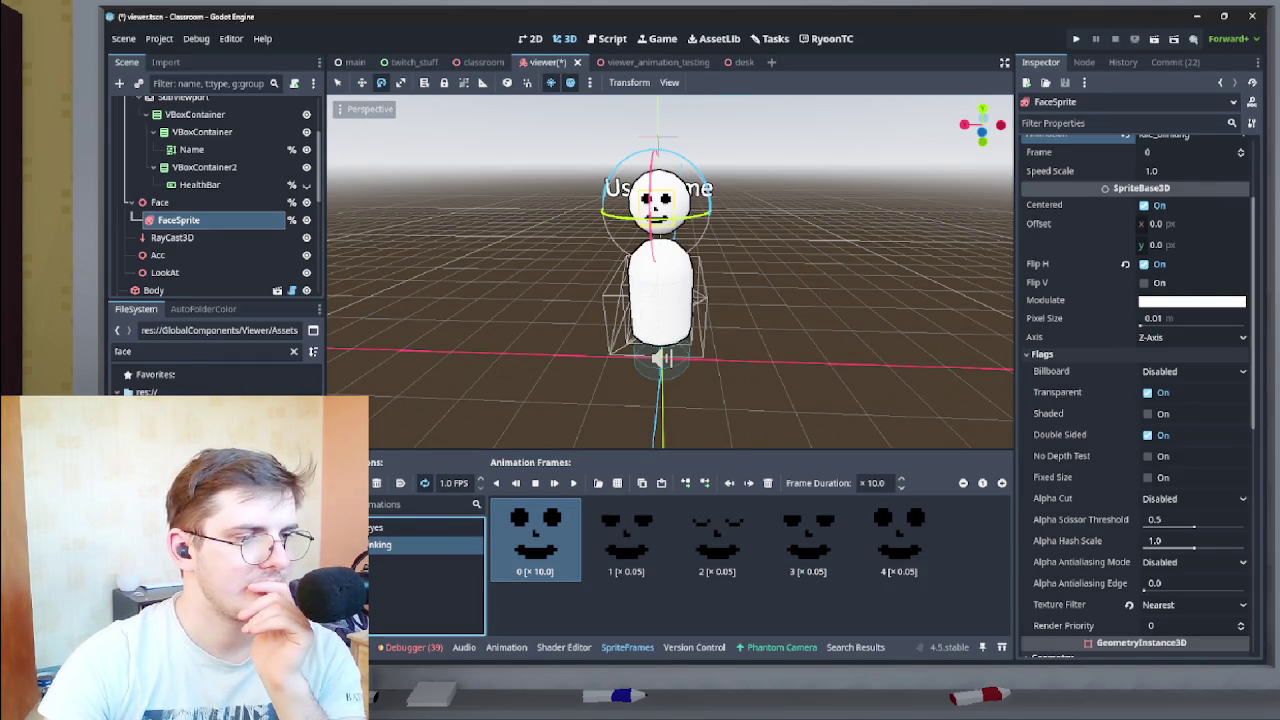
left_click(328, 483)
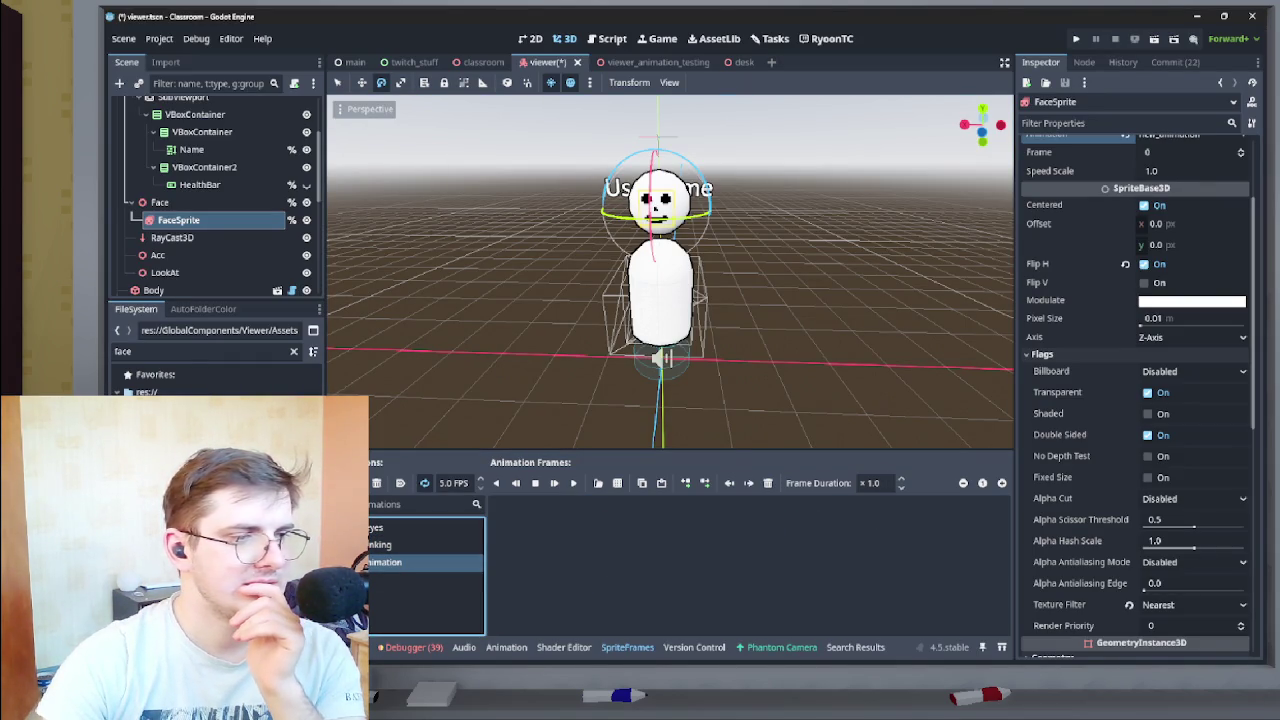
left_click_drag(200, 410, 680, 560)
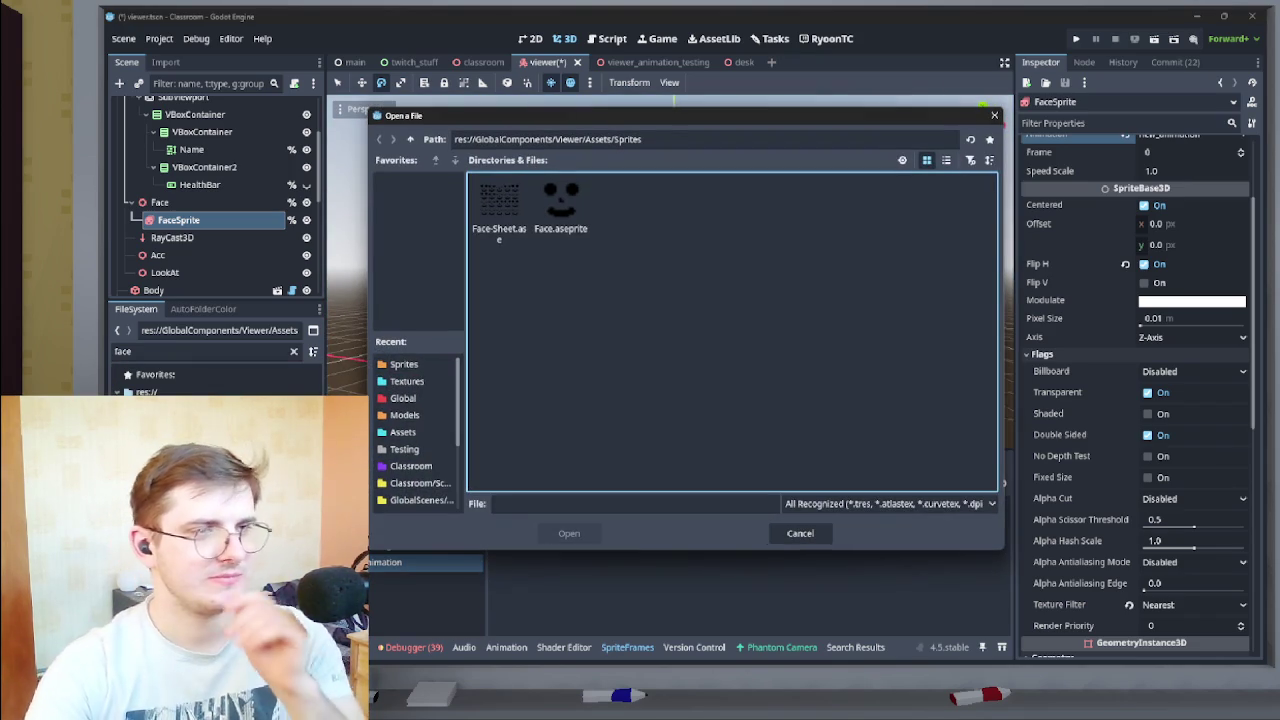
Open Face-Sheet.ase as a sprite sheet, try picking face cells, then cancel without adding frames
left_click(617, 483)
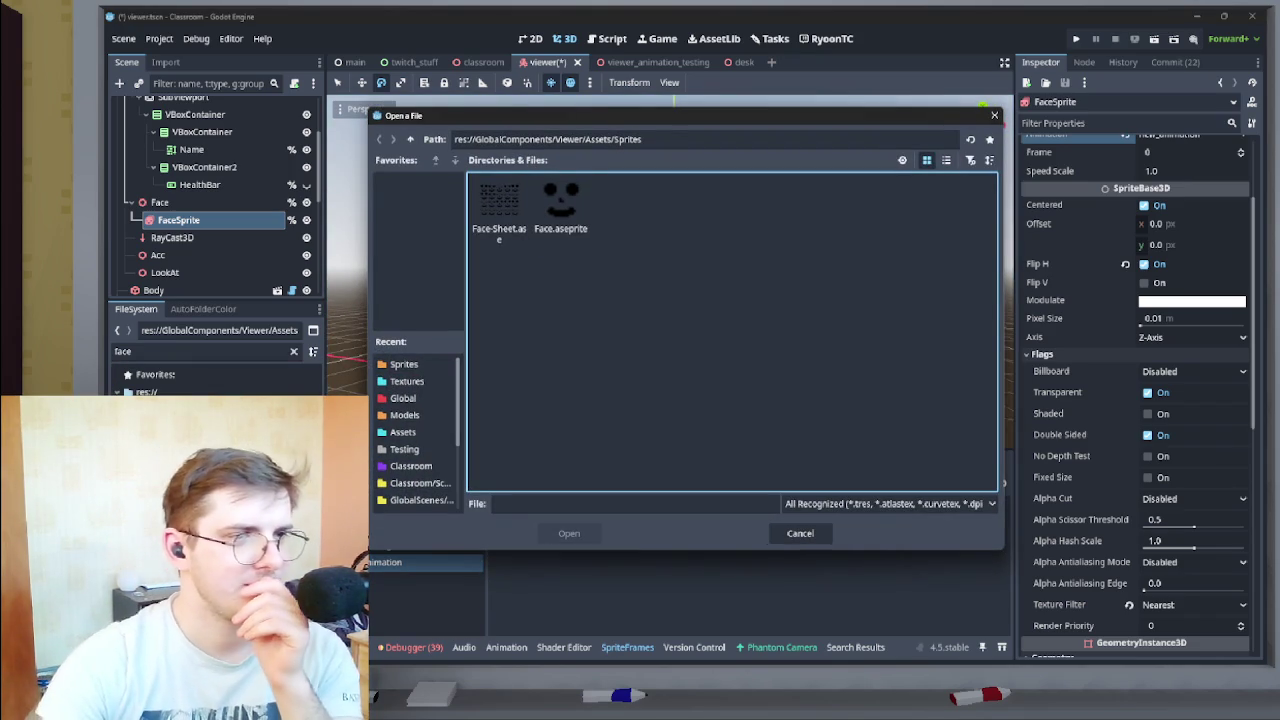
double_click(499, 205)
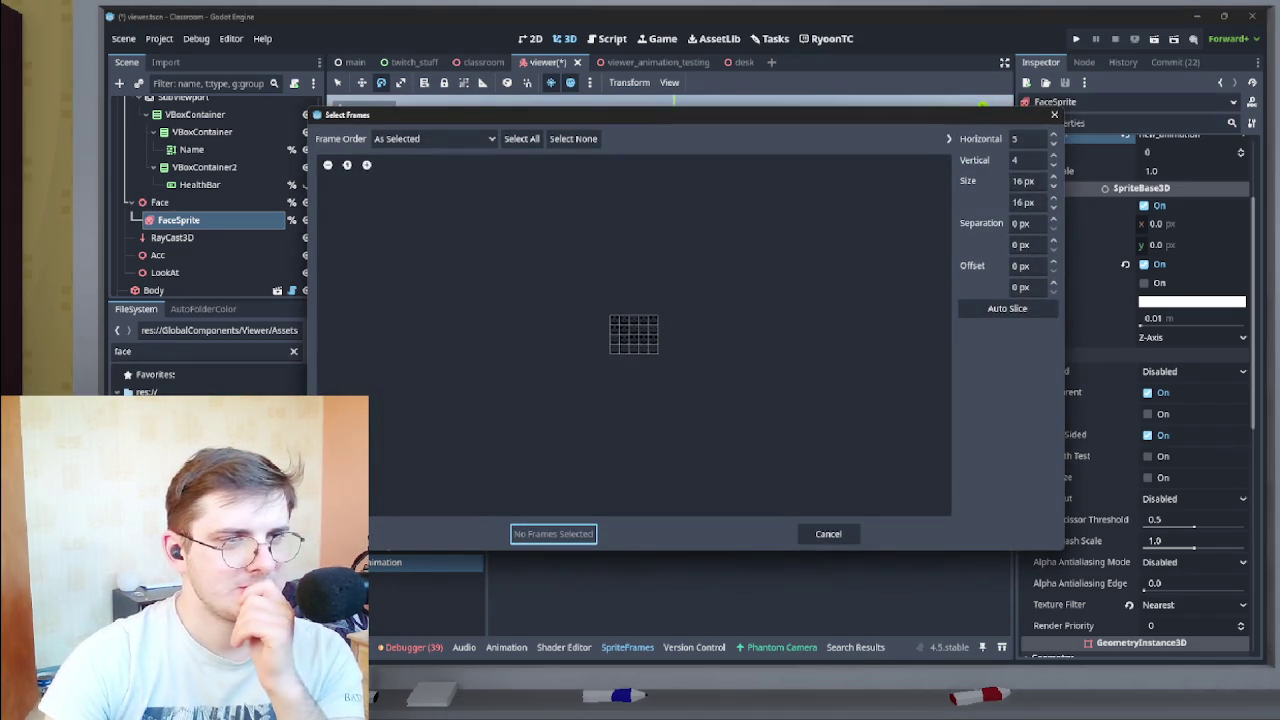
scroll(634, 334, "up", 5)
left_click(634, 378)
left_click(720, 378)
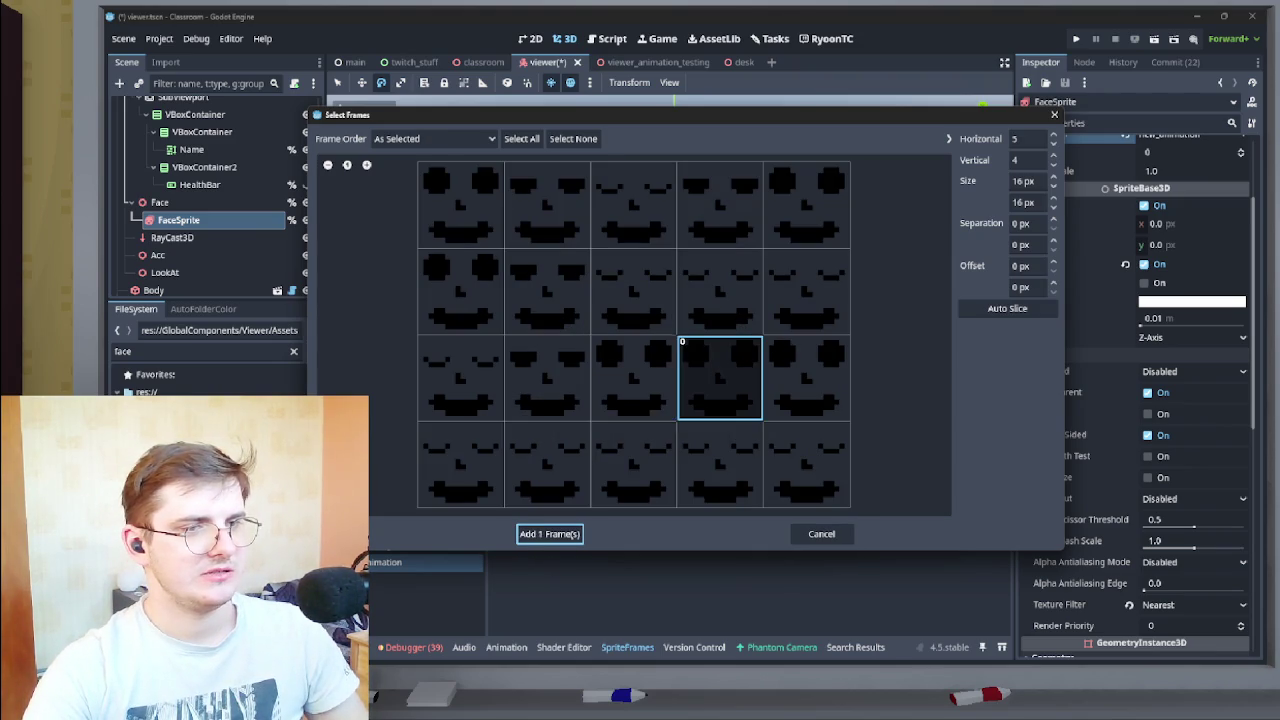
left_click(634, 378)
left_click(720, 378)
left_click(634, 378)
left_click(720, 378)
left_click(720, 292)
left_click(634, 292)
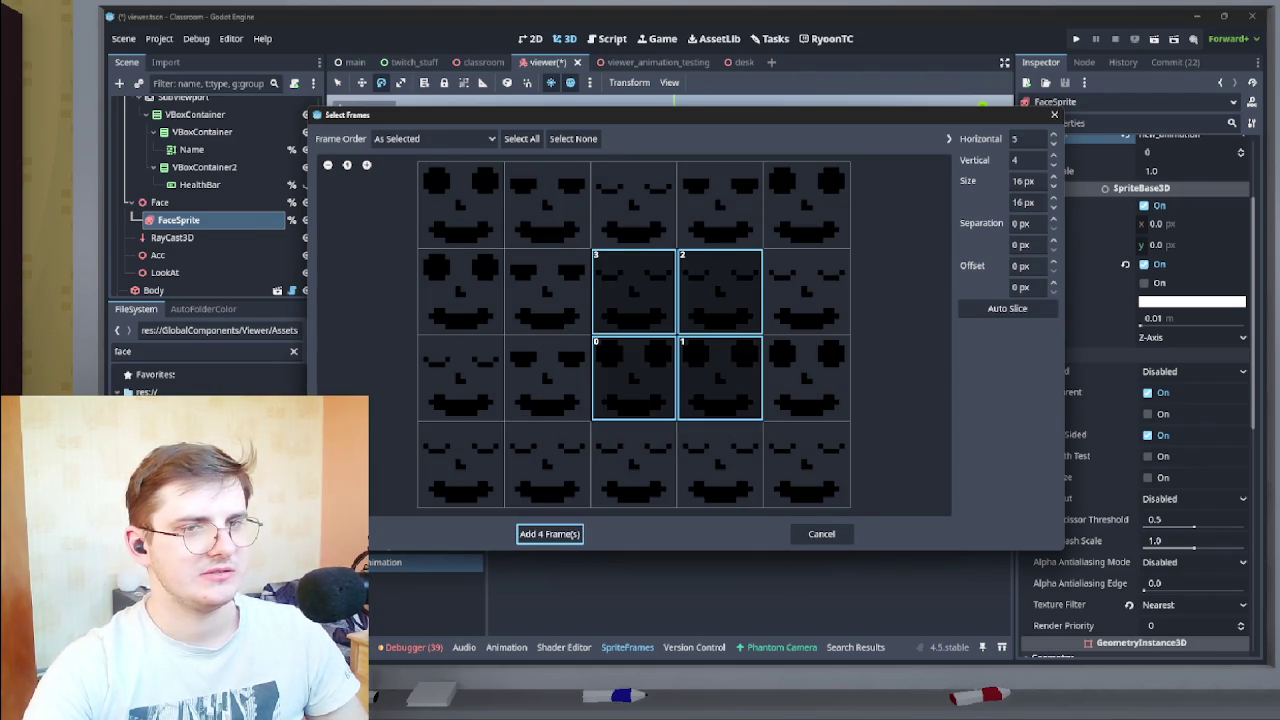
left_click(821, 533)
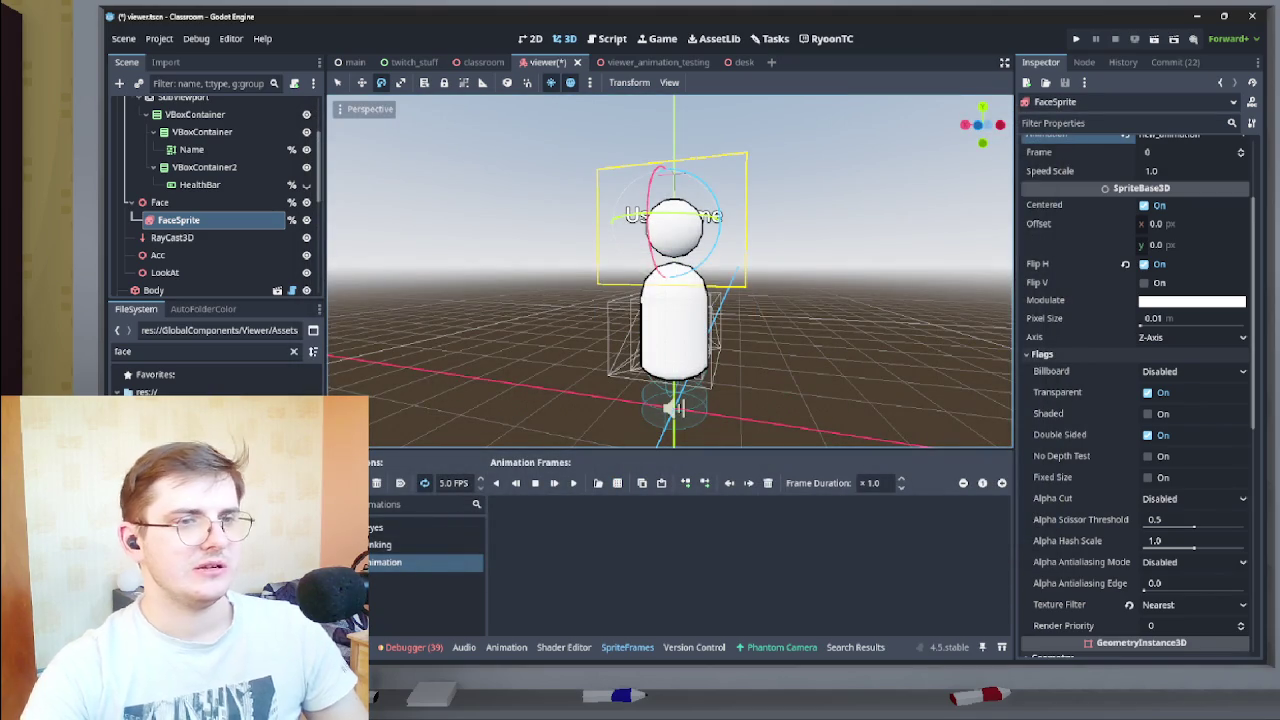
key("alt+Tab")
Undo the crop back to the single row of five faces and close Aseprite
key("ctrl+z")
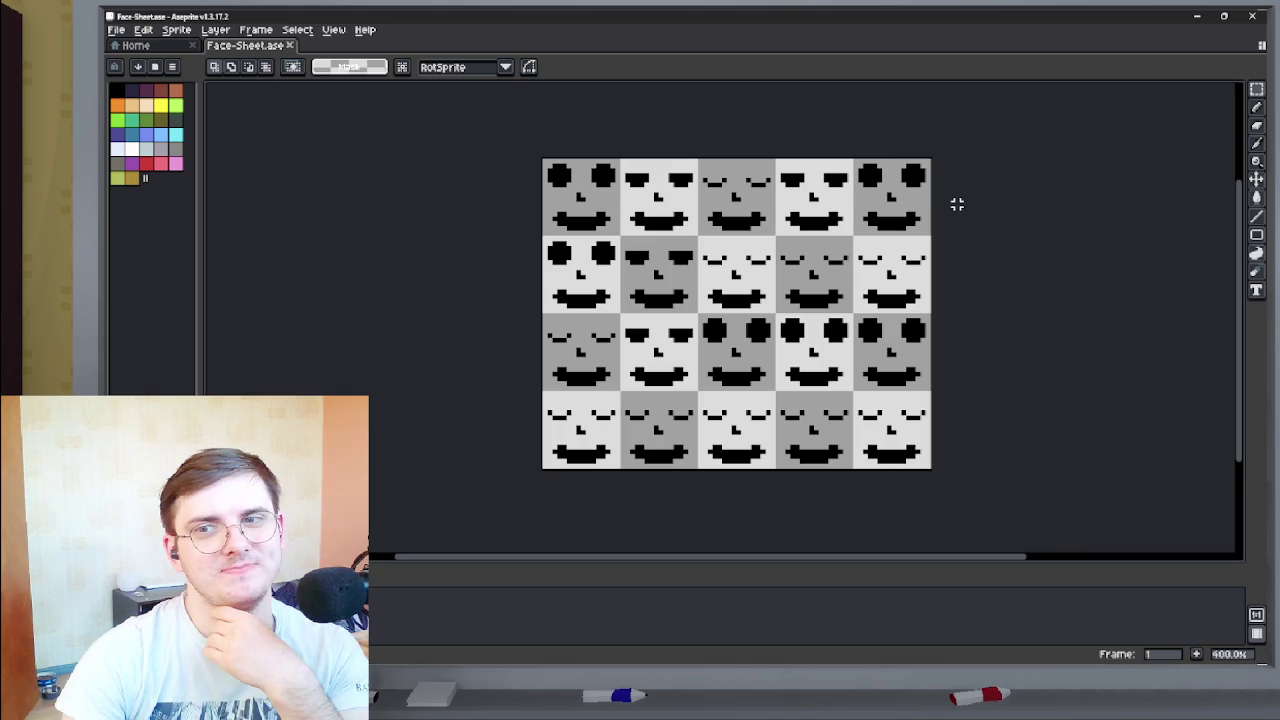
key("ctrl+z")
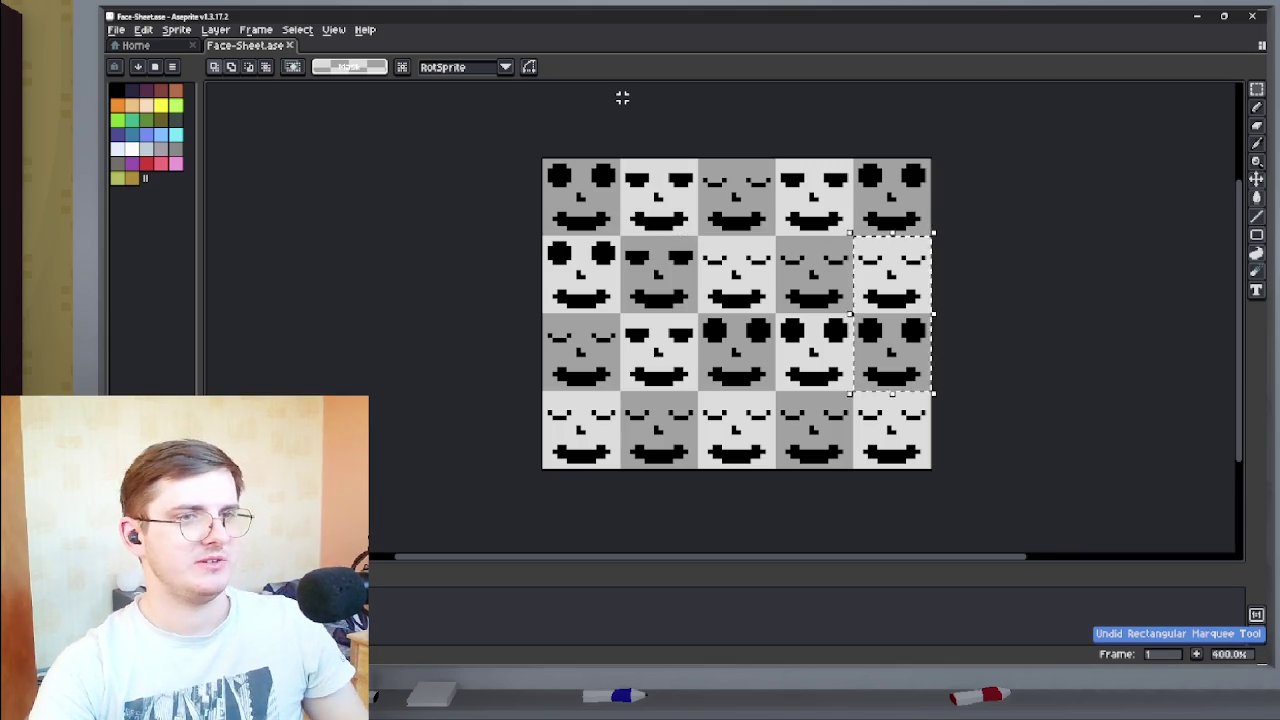
key("ctrl+z")
key("ctrl+z")
key("ctrl+z")
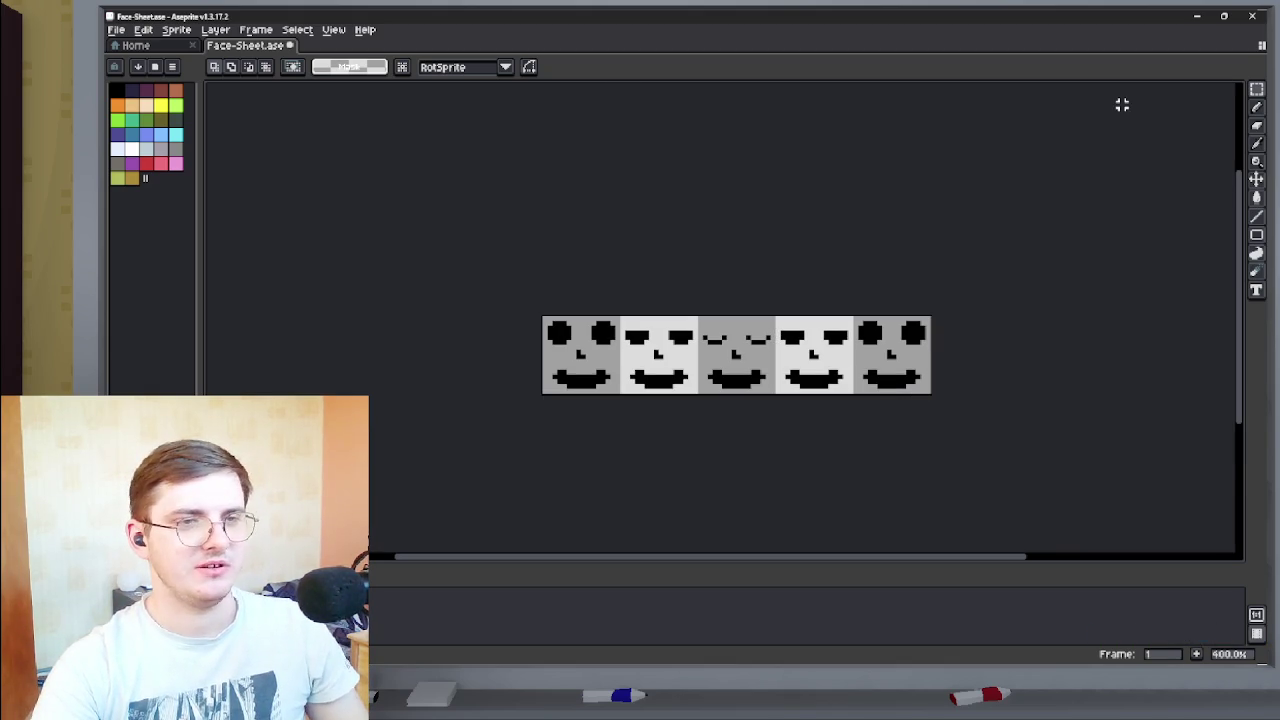
left_click(1252, 16)
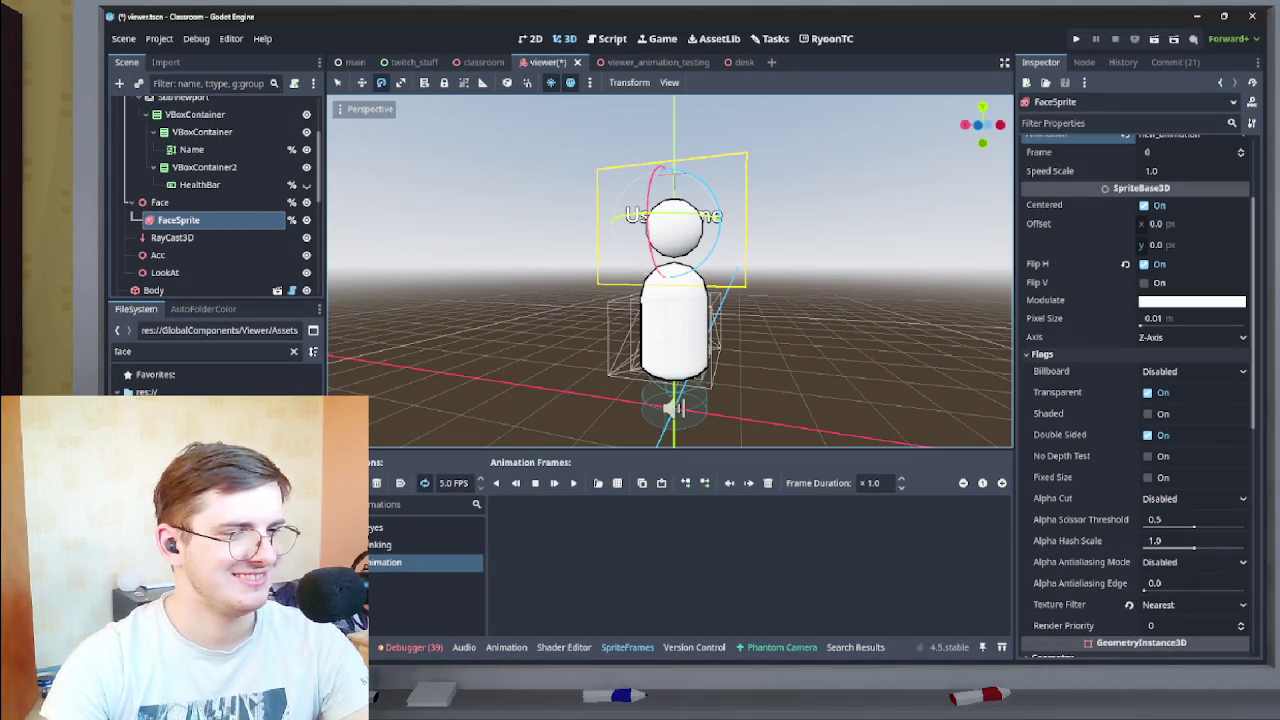
Load the reimported face sheet in Select Frames and try Auto Slice with changed frame counts
left_click(617, 483)
double_click(500, 214)
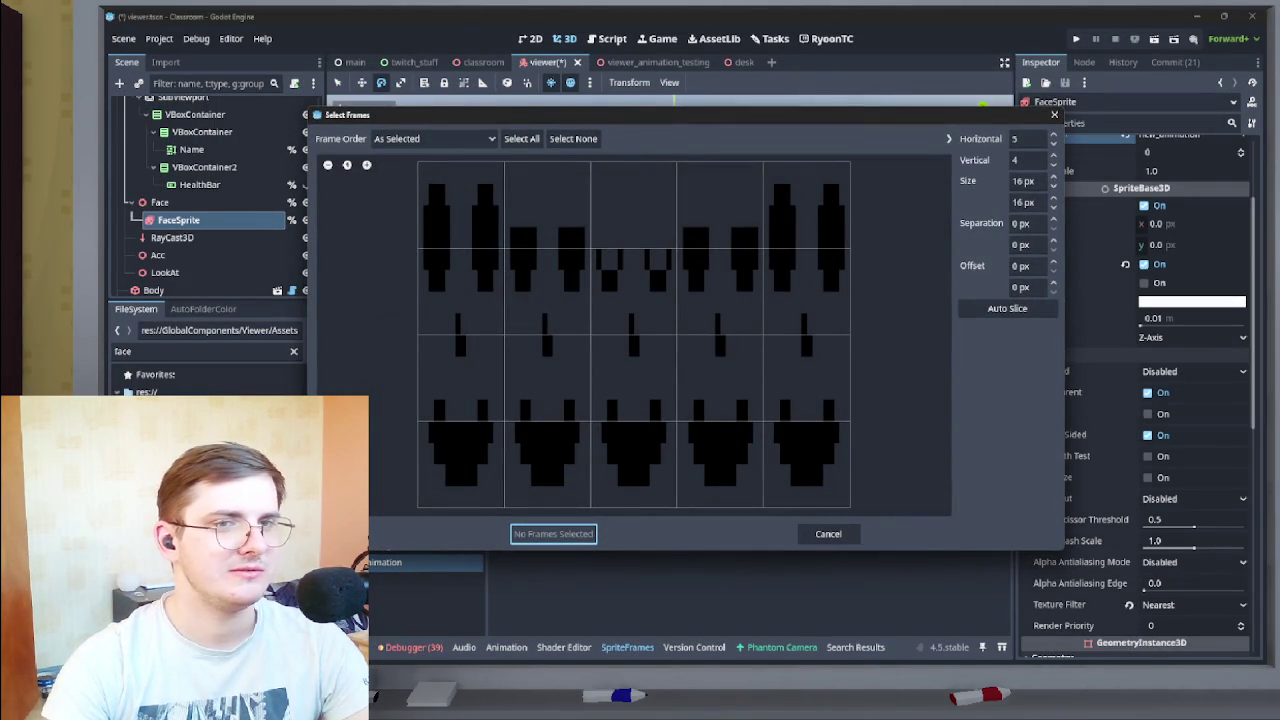
left_click(1020, 139)
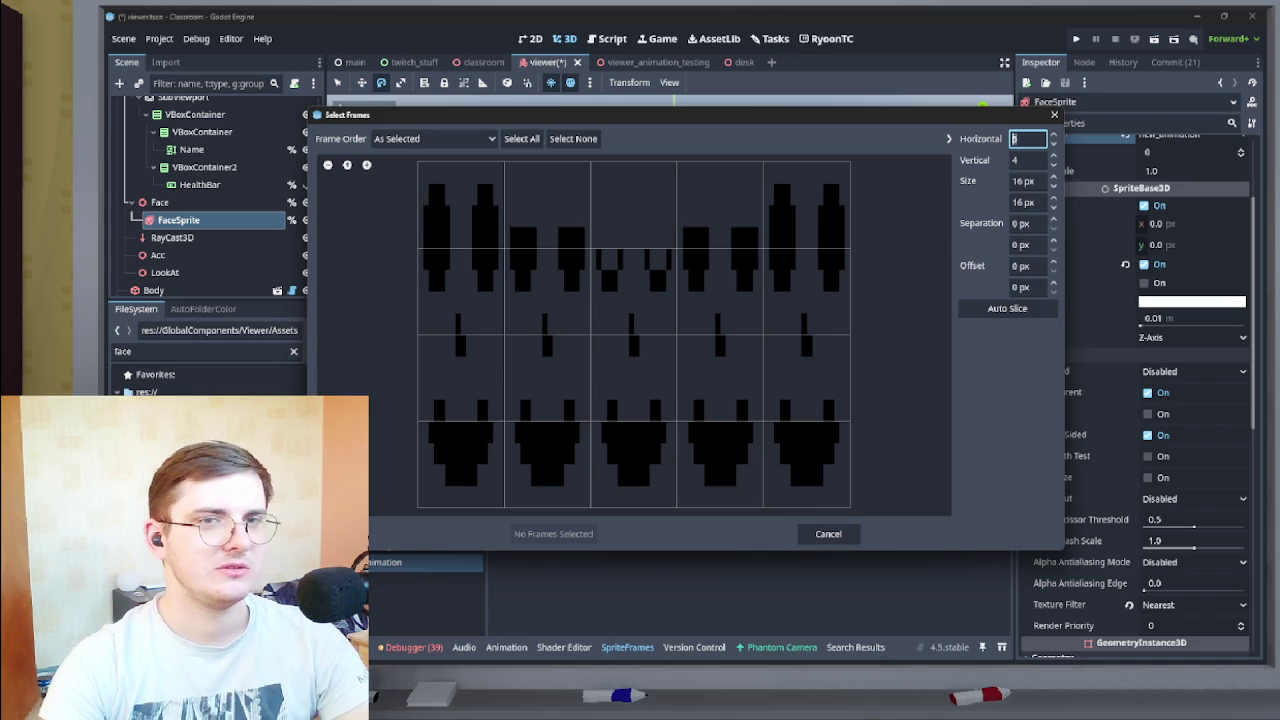
left_click(1007, 308)
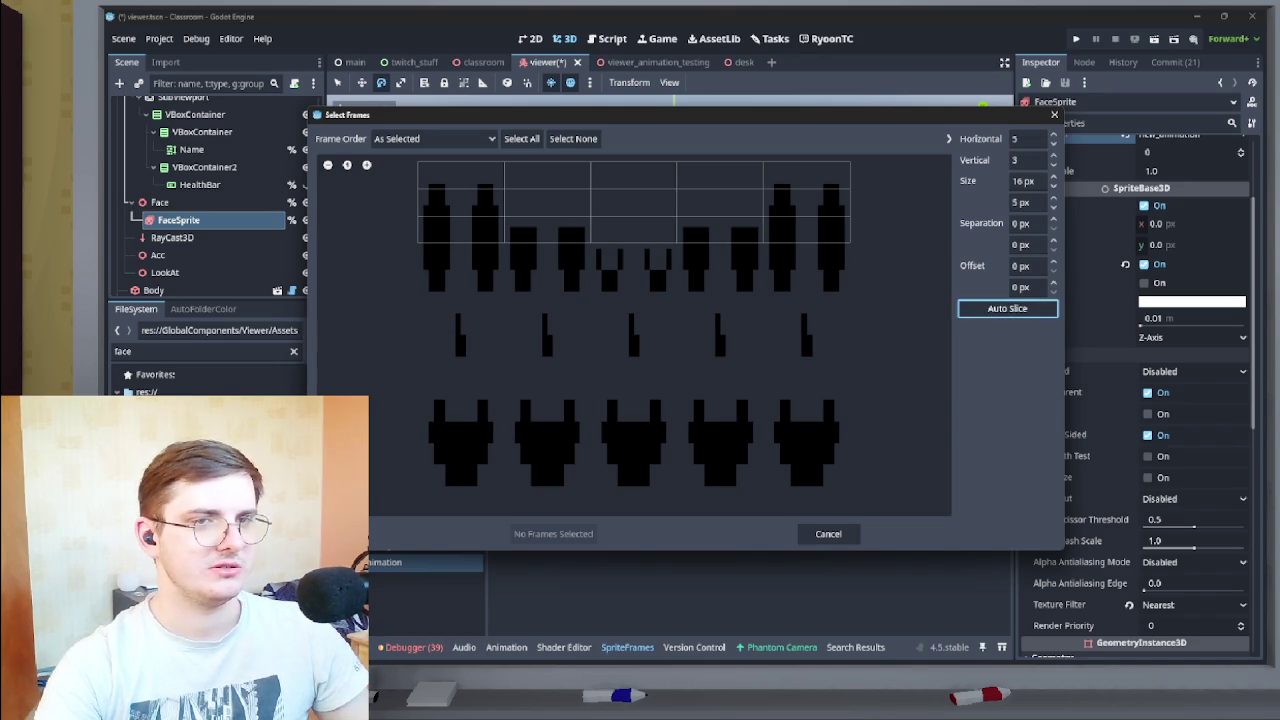
left_click(1020, 139)
left_click(1020, 160)
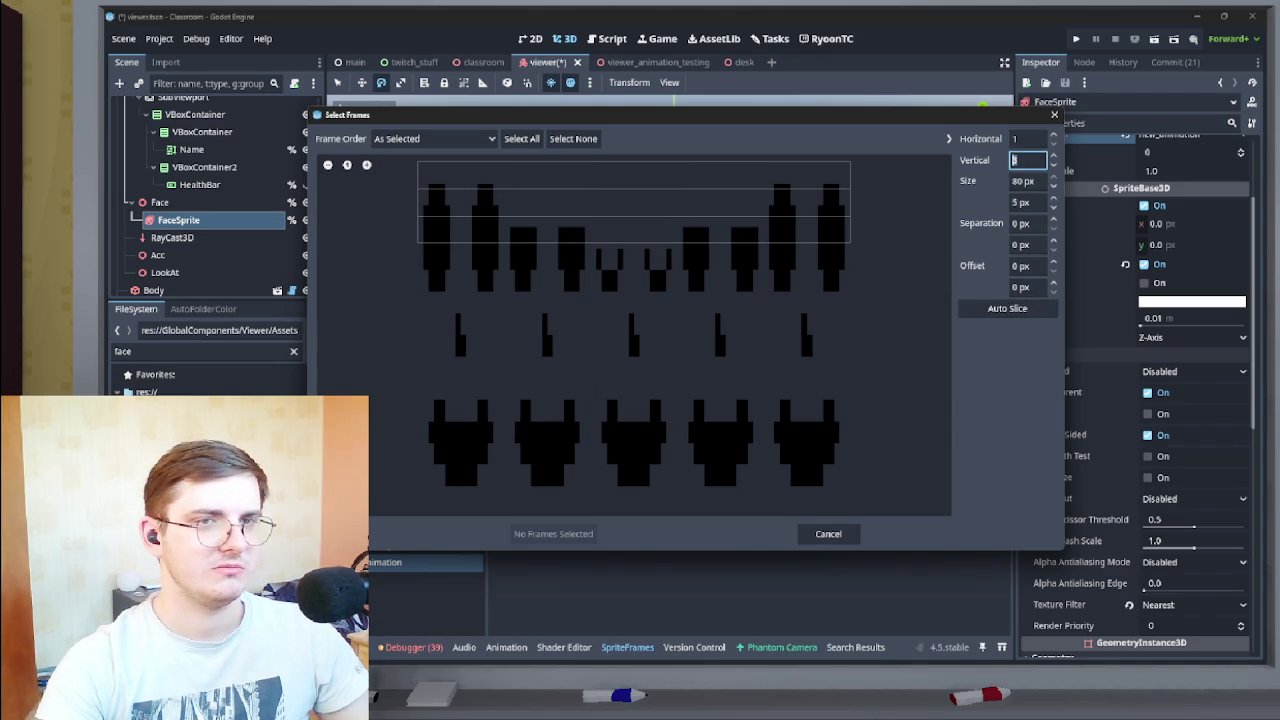
type("1")
left_click(1007, 308)
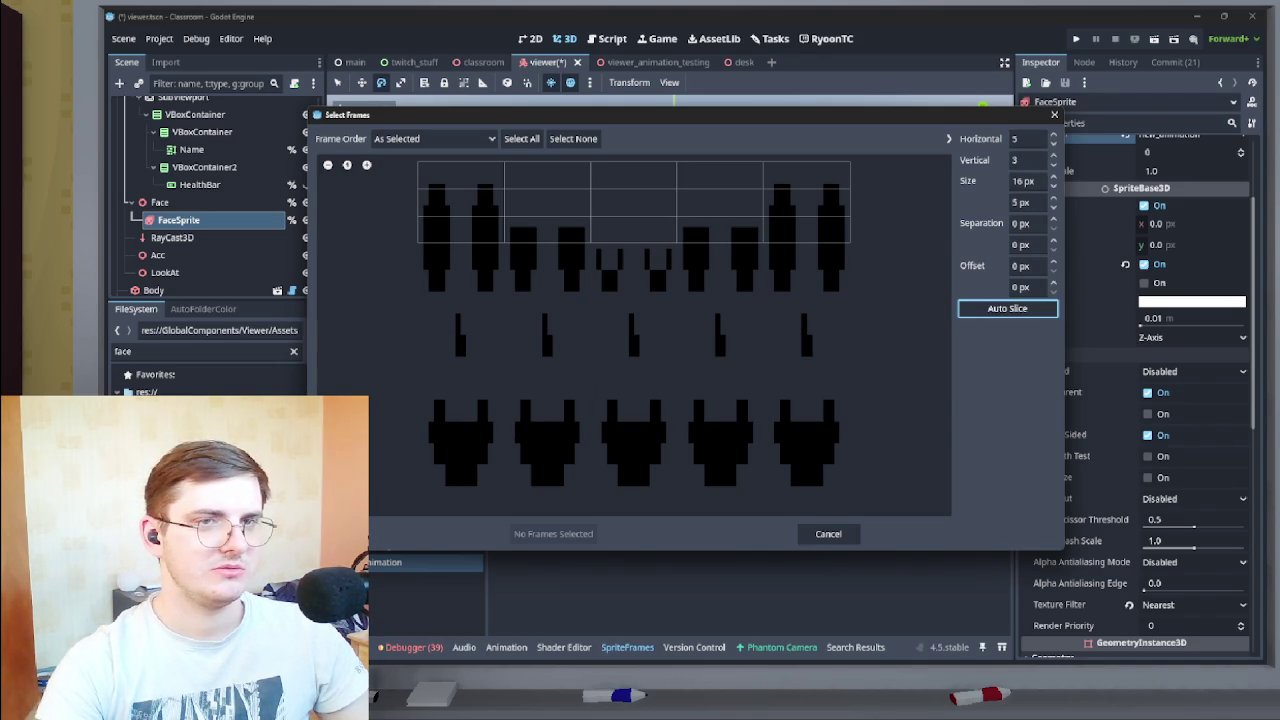
Set the frame size to 16, re-slice, and cancel without adding frames
left_click(1025, 202)
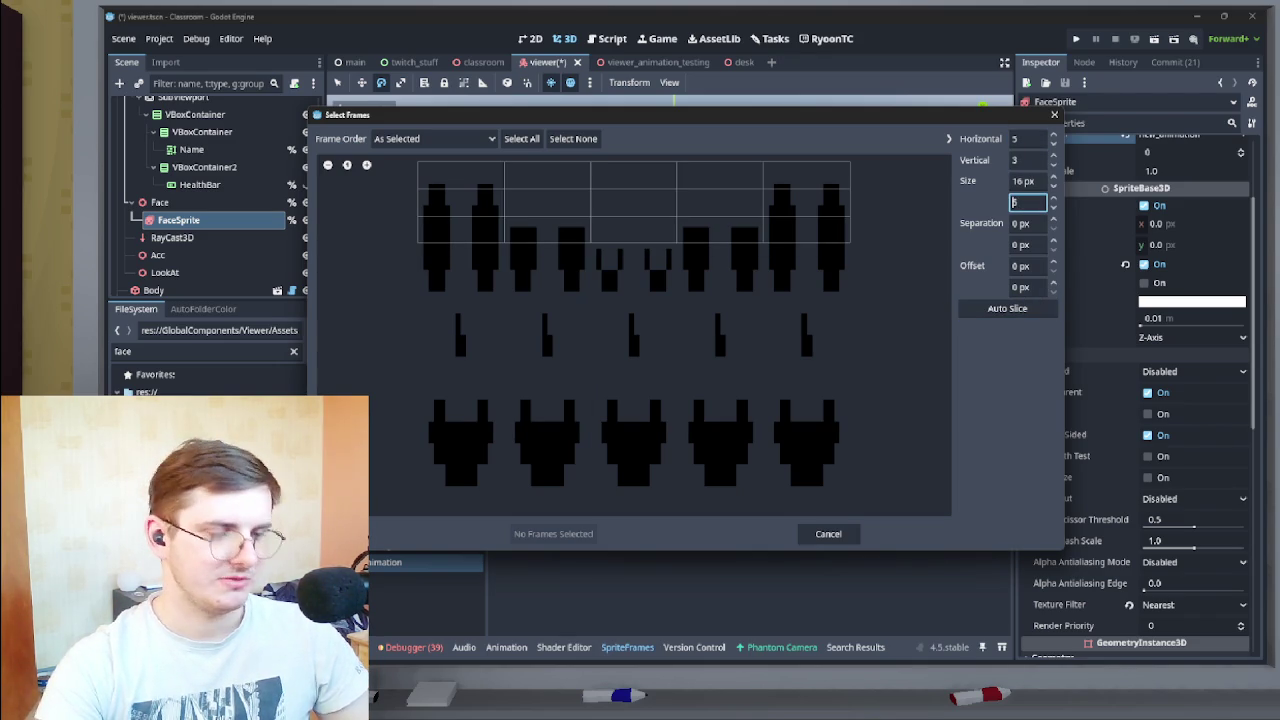
type("16")
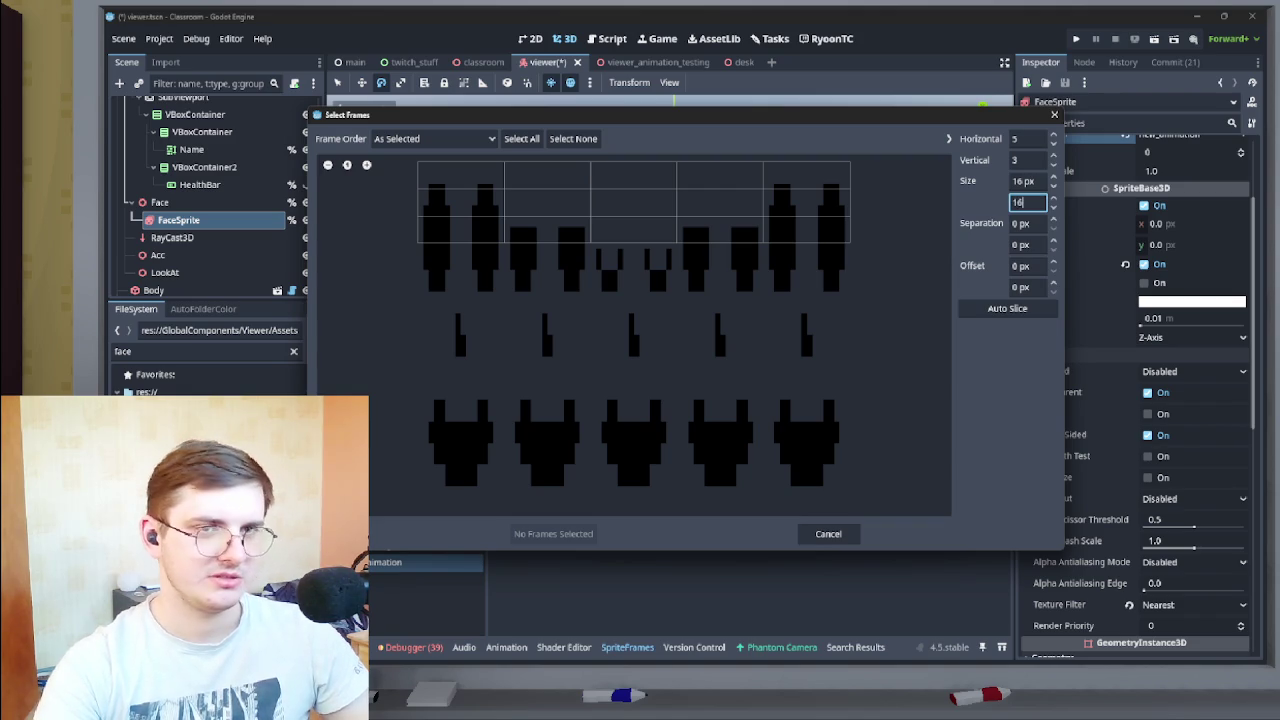
left_click(1028, 139)
key("ctrl+a")
left_click(1028, 160)
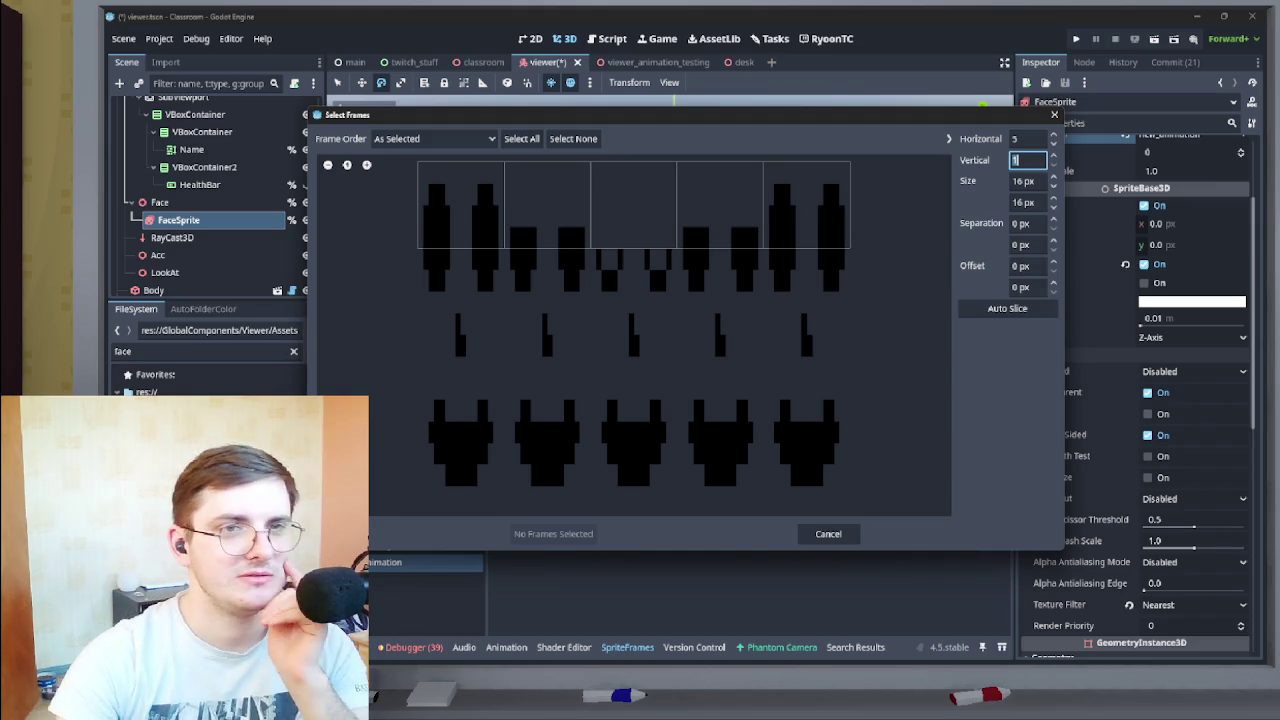
left_click(1007, 308)
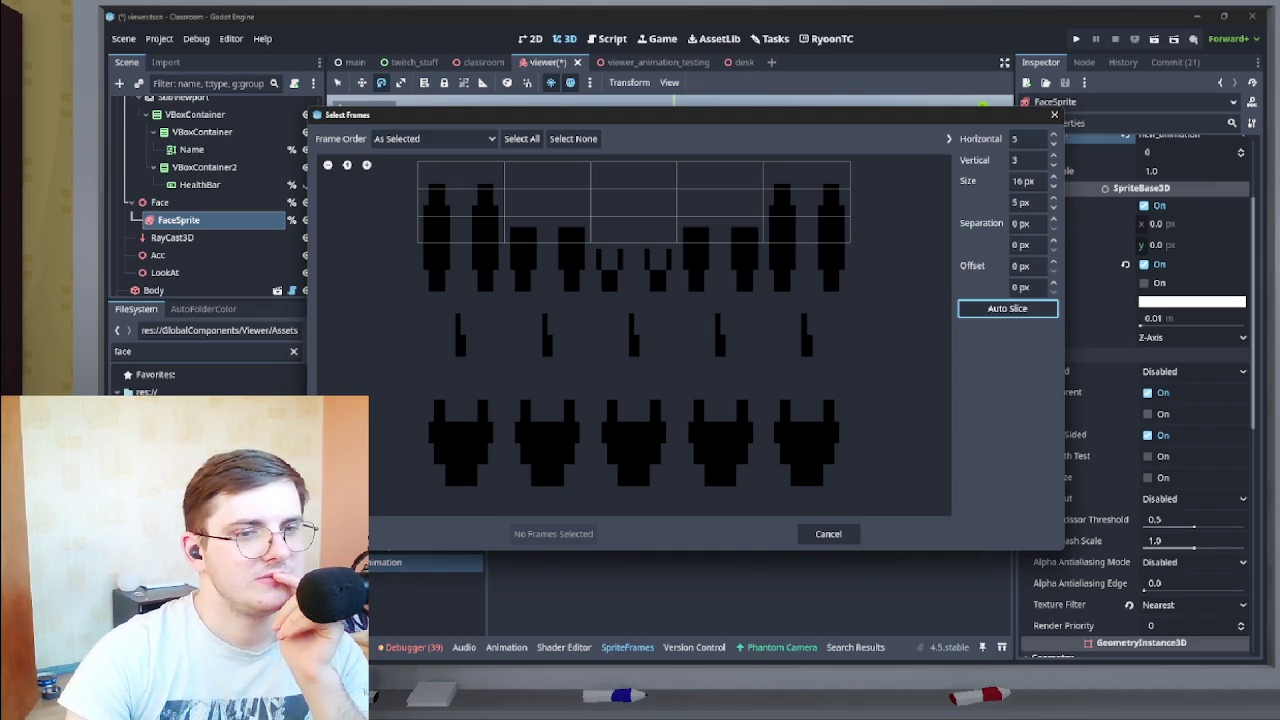
left_click(828, 533)
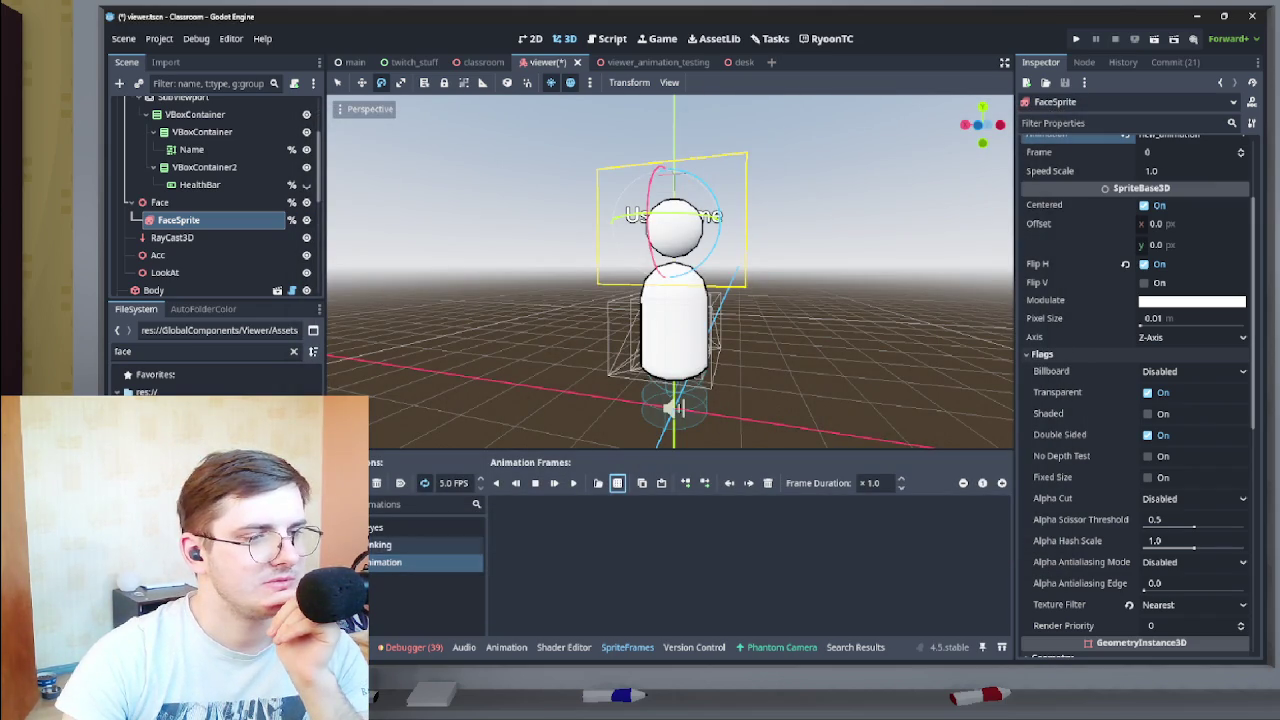
Select the eyes animation and load Face-Sheet.ase as the sprite sheet source
left_click(430, 544)
left_click(430, 527)
left_click(430, 544)
left_click(430, 562)
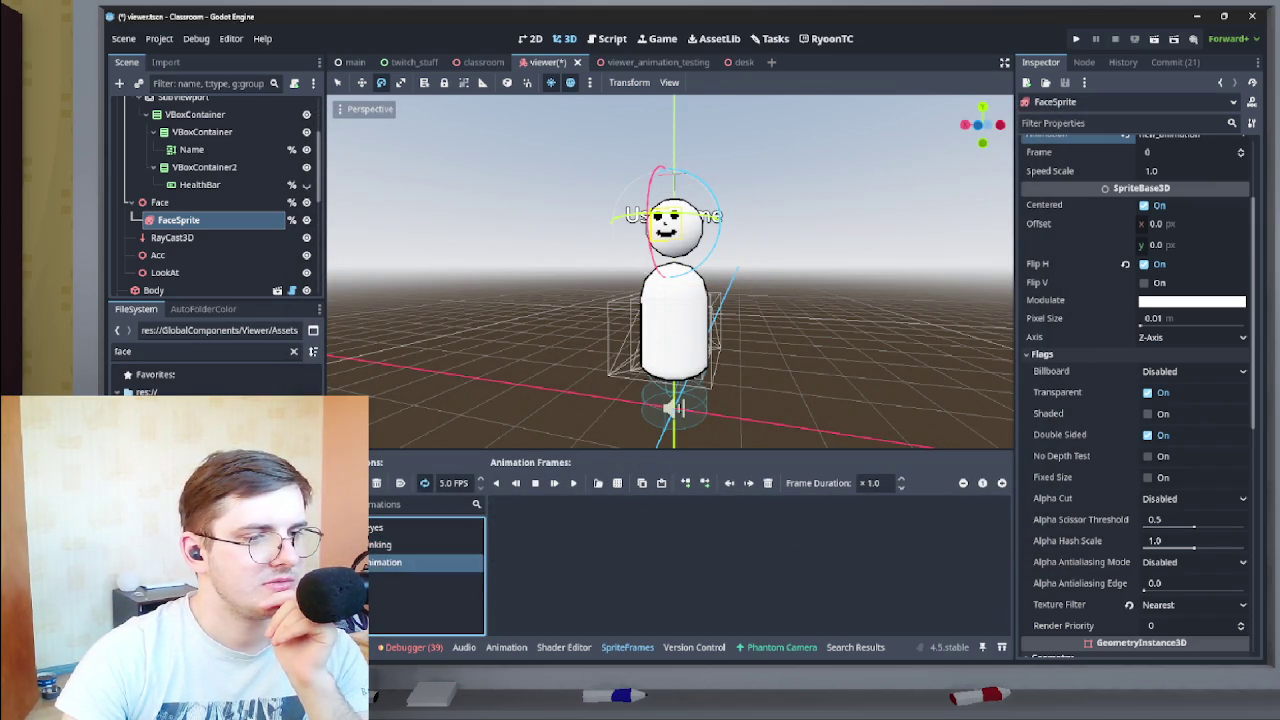
left_click(430, 527)
left_click(617, 483)
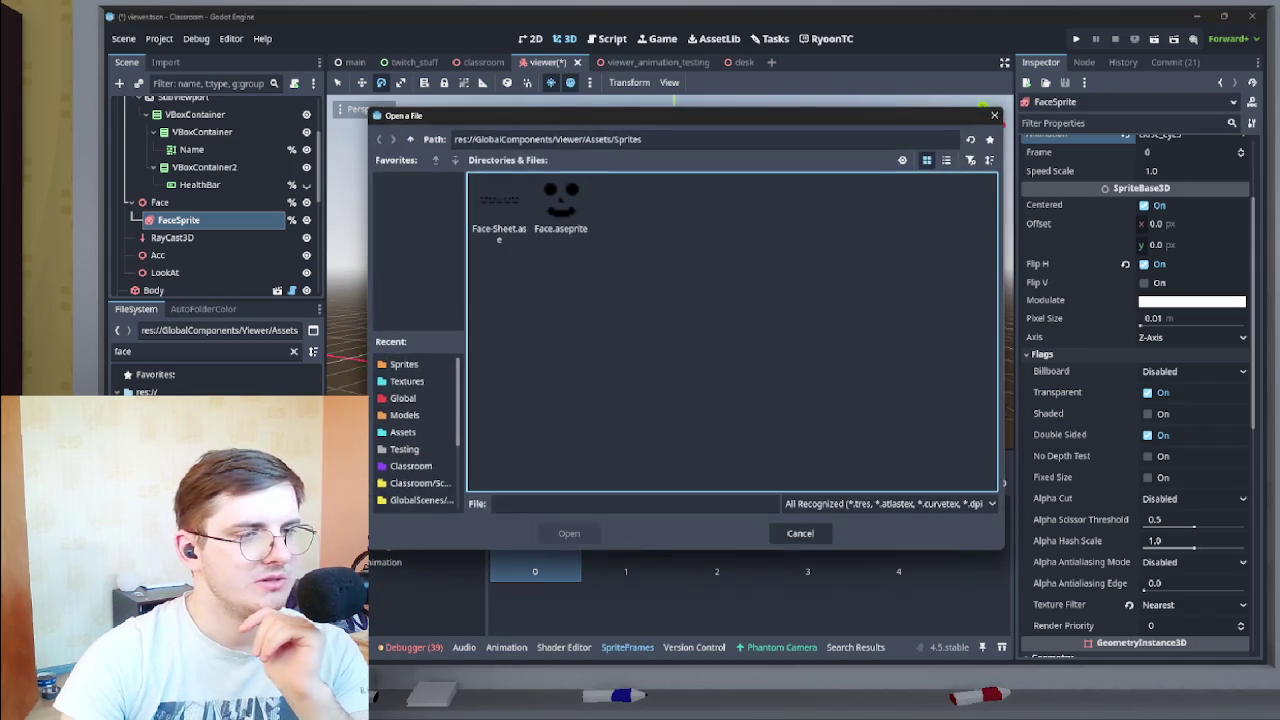
double_click(499, 210)
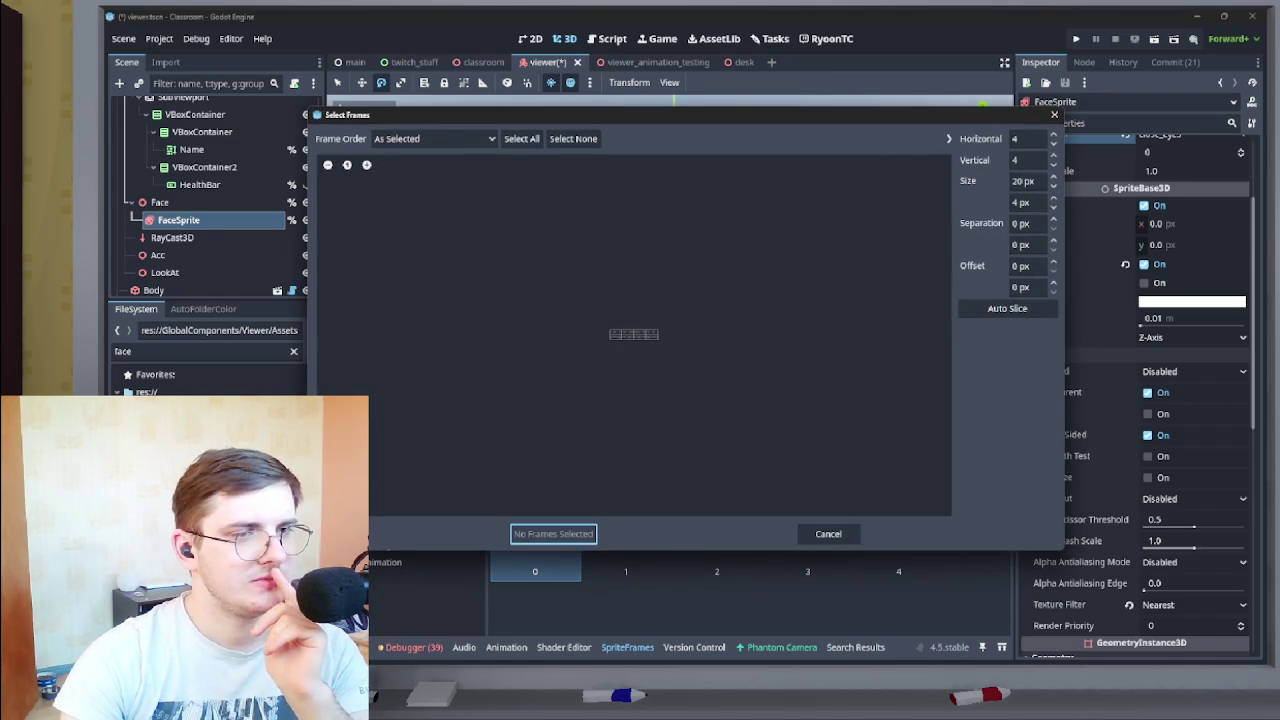
Slice the sheet into 16 px cells, 5 horizontal by 1 vertical
scroll(634, 334, "up", 5)
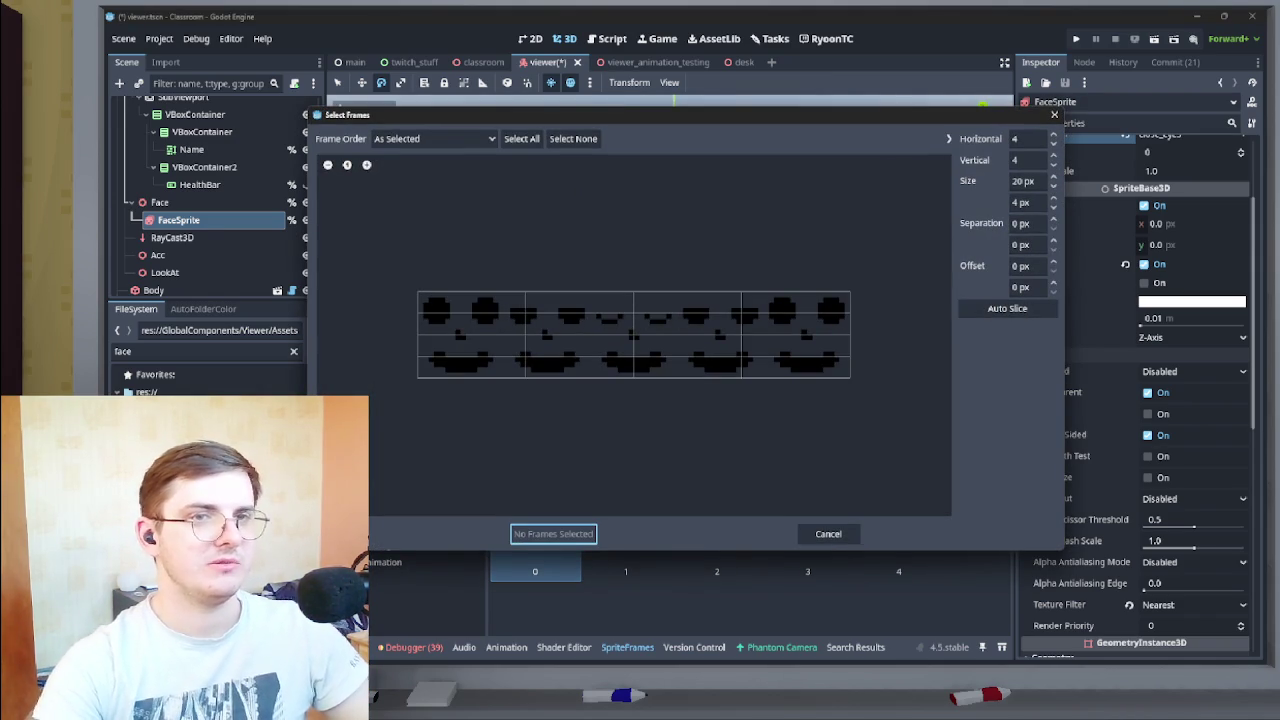
left_click(1022, 181)
type("16")
left_click(1028, 139)
left_click(1028, 160)
type("1")
key("Return")
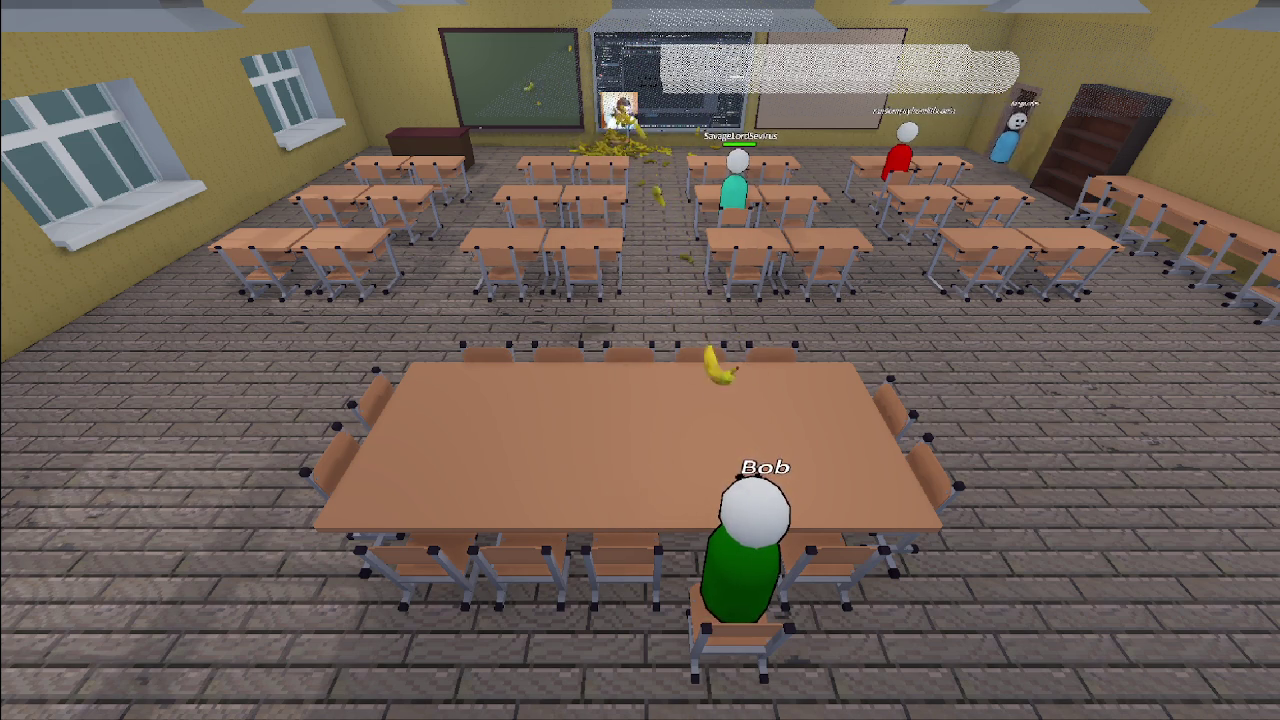
scroll(640, 360, "up", 5)
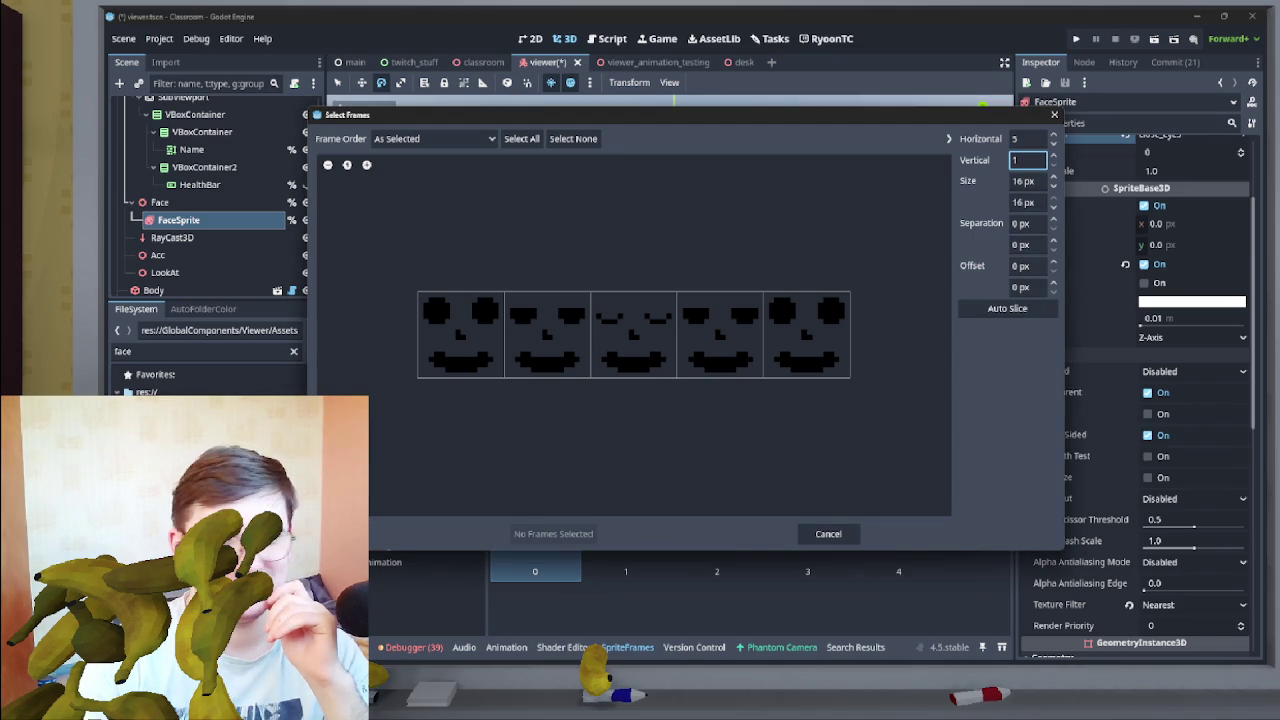
Add all five faces to eyes, then delete four unwanted frames, leaving open, half-shut and closed eyes
left_click(521, 138)
left_click(553, 533)
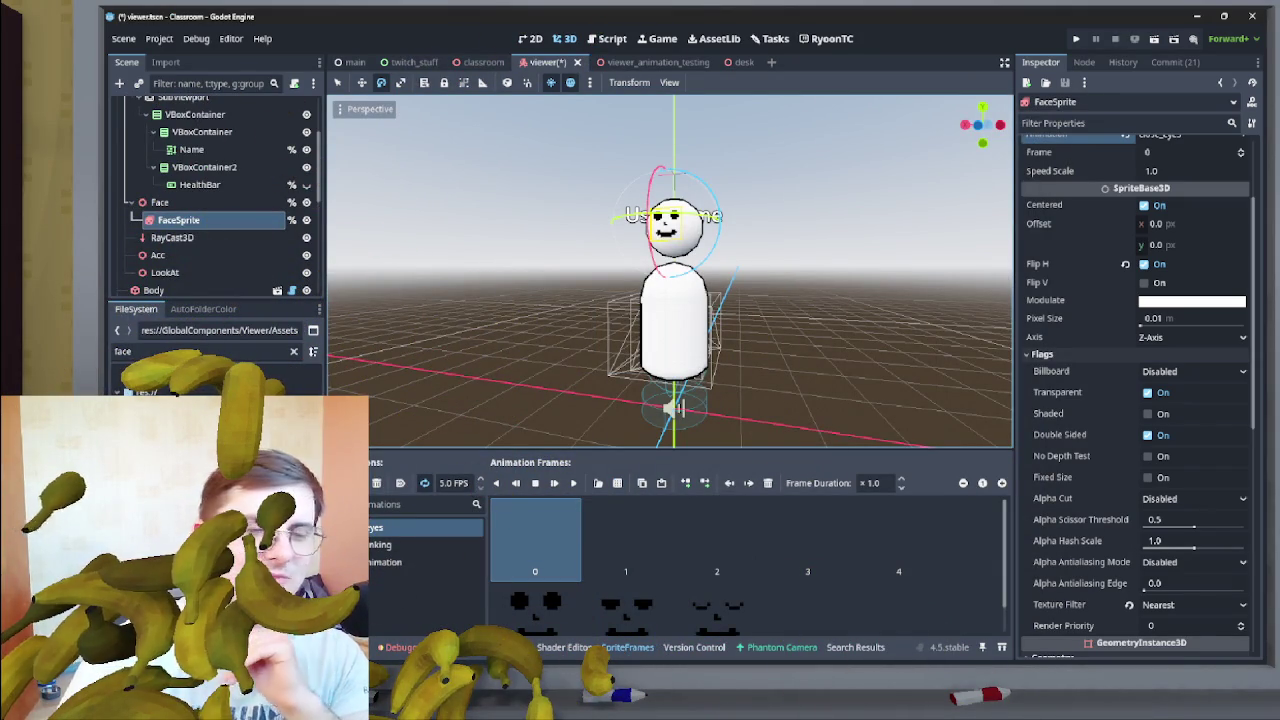
scroll(700, 350, "down", 2)
scroll(800, 540, "down", 1)
scroll(750, 560, "up", 1)
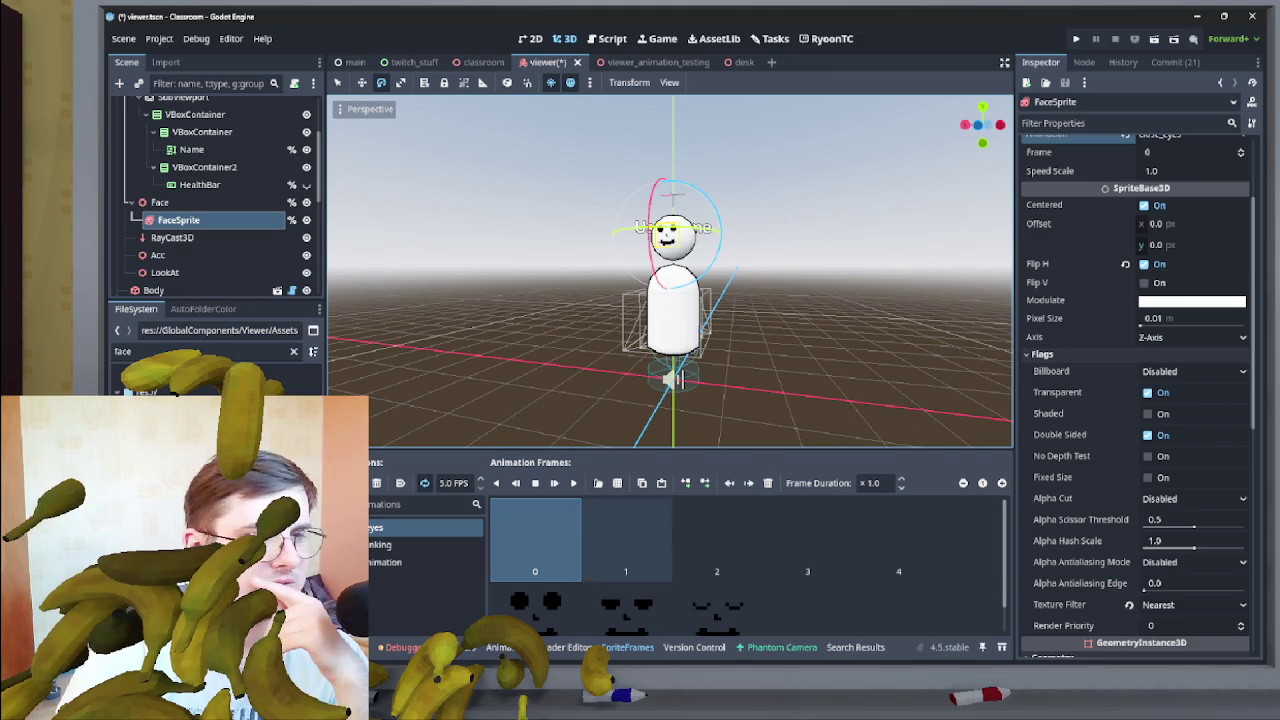
scroll(808, 540, "down", 1)
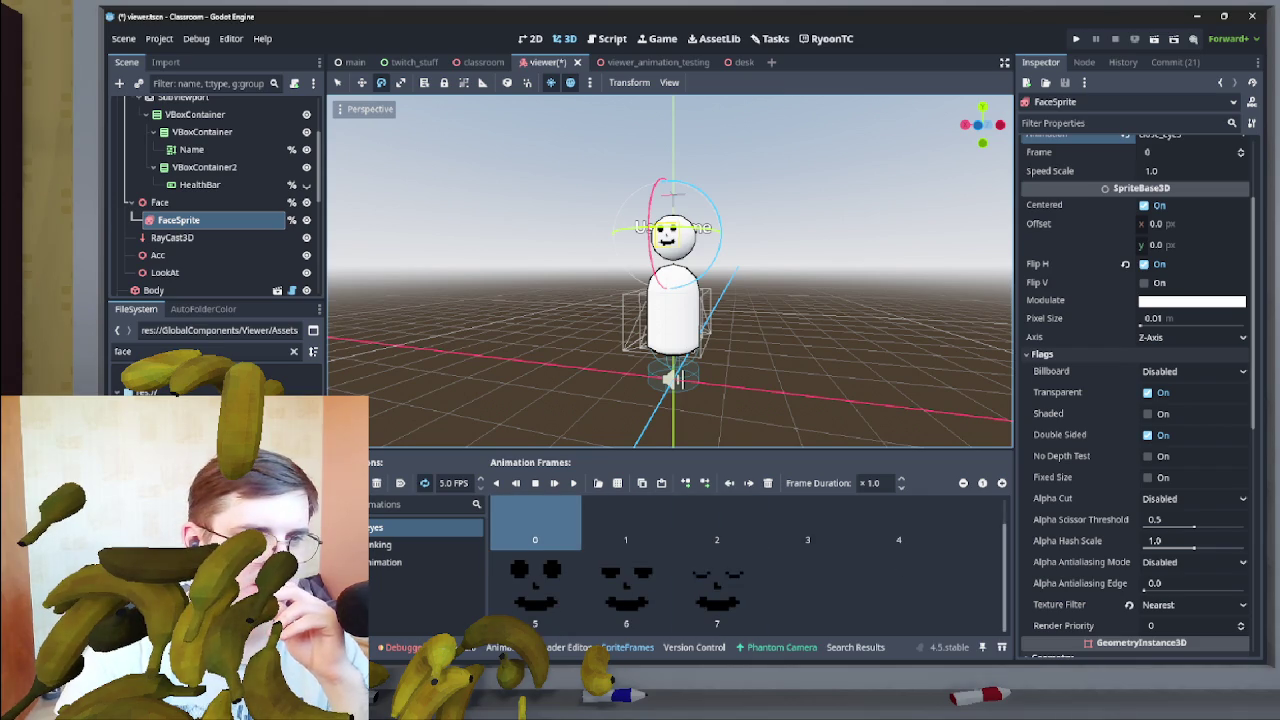
left_click(768, 483)
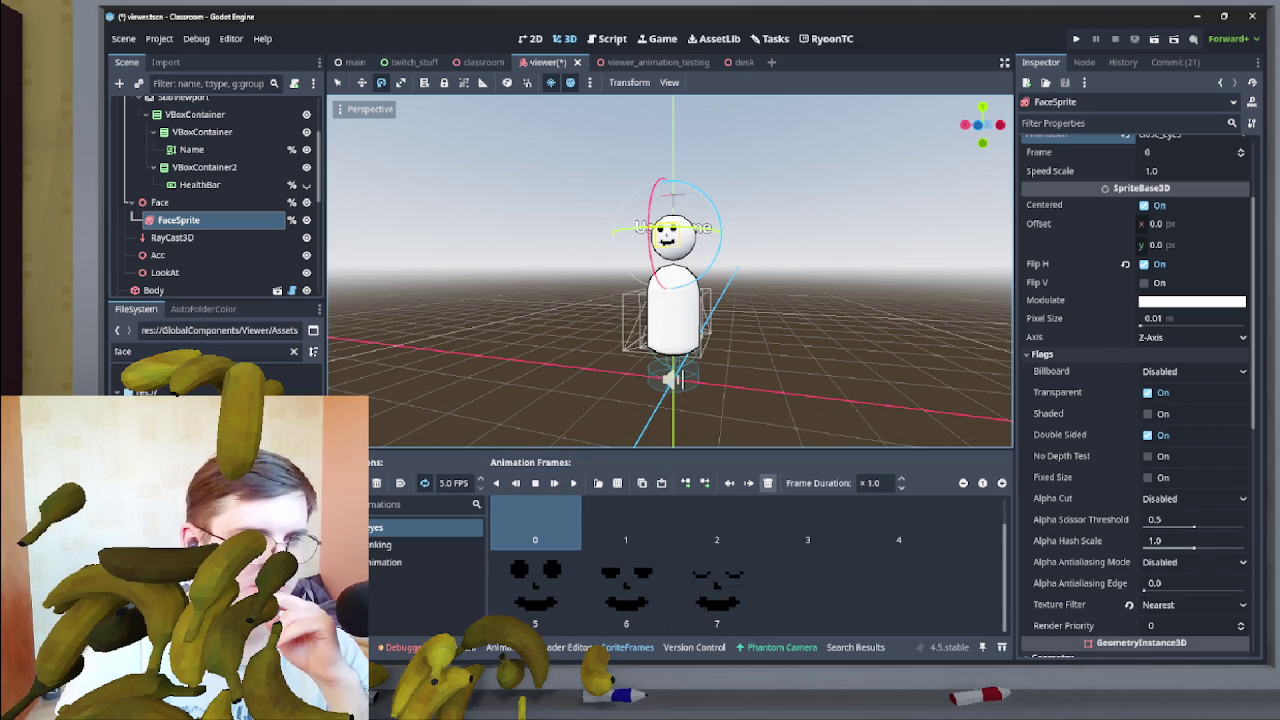
left_click(768, 483)
left_click(768, 483)
left_click(768, 483)
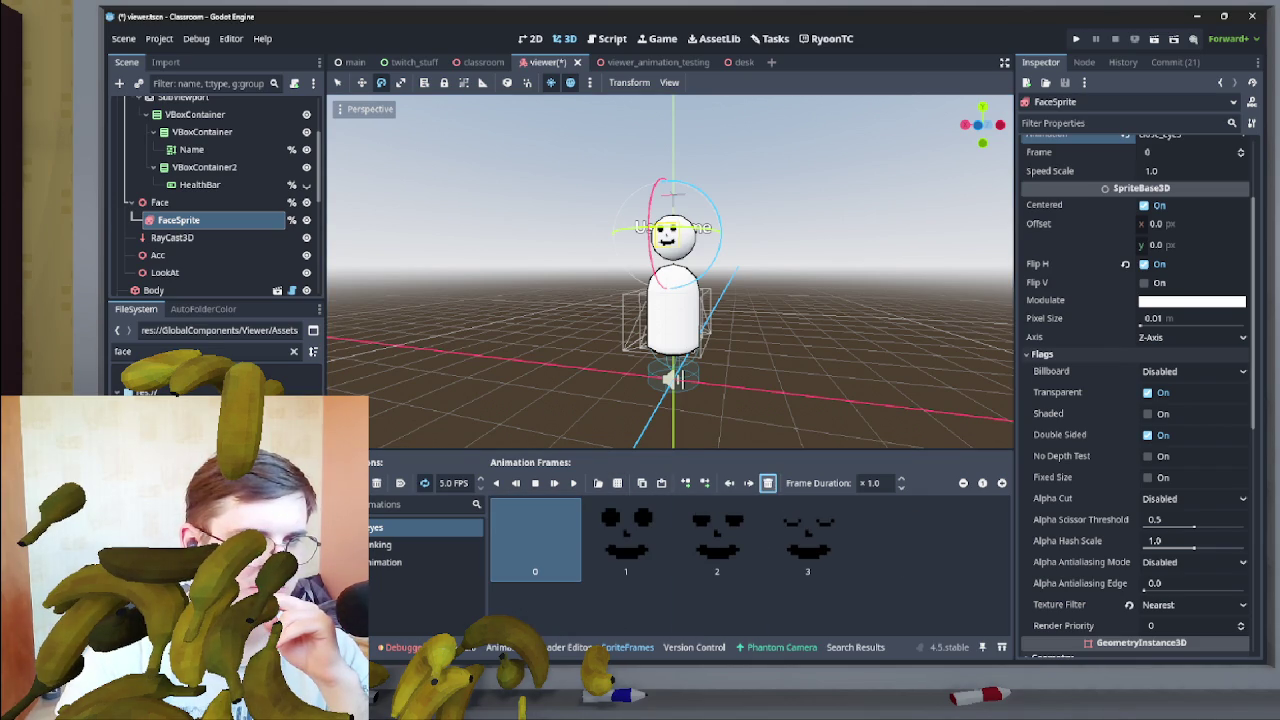
left_click(768, 483)
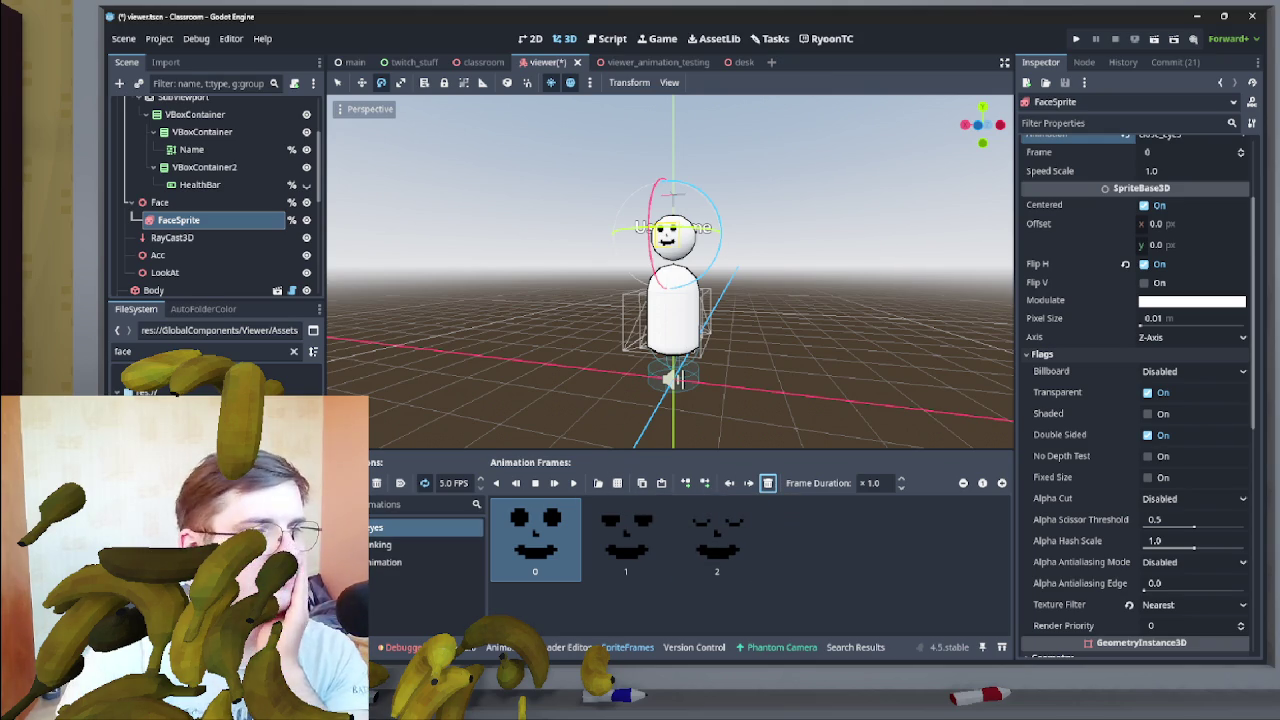
Open Face-Sheet.ase from the FileSystem dock in the external editor, Aseprite
left_click(200, 376)
right_click(225, 370)
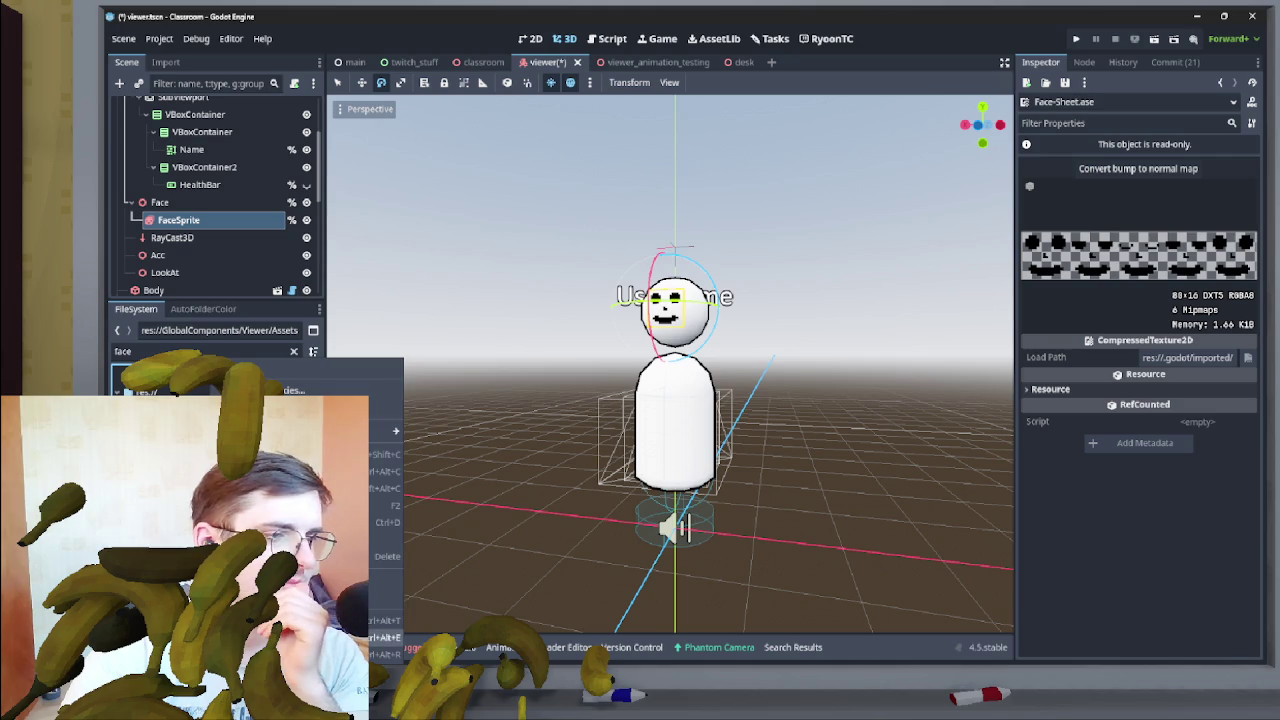
left_click(300, 654)
scroll(714, 327, "up", 6)
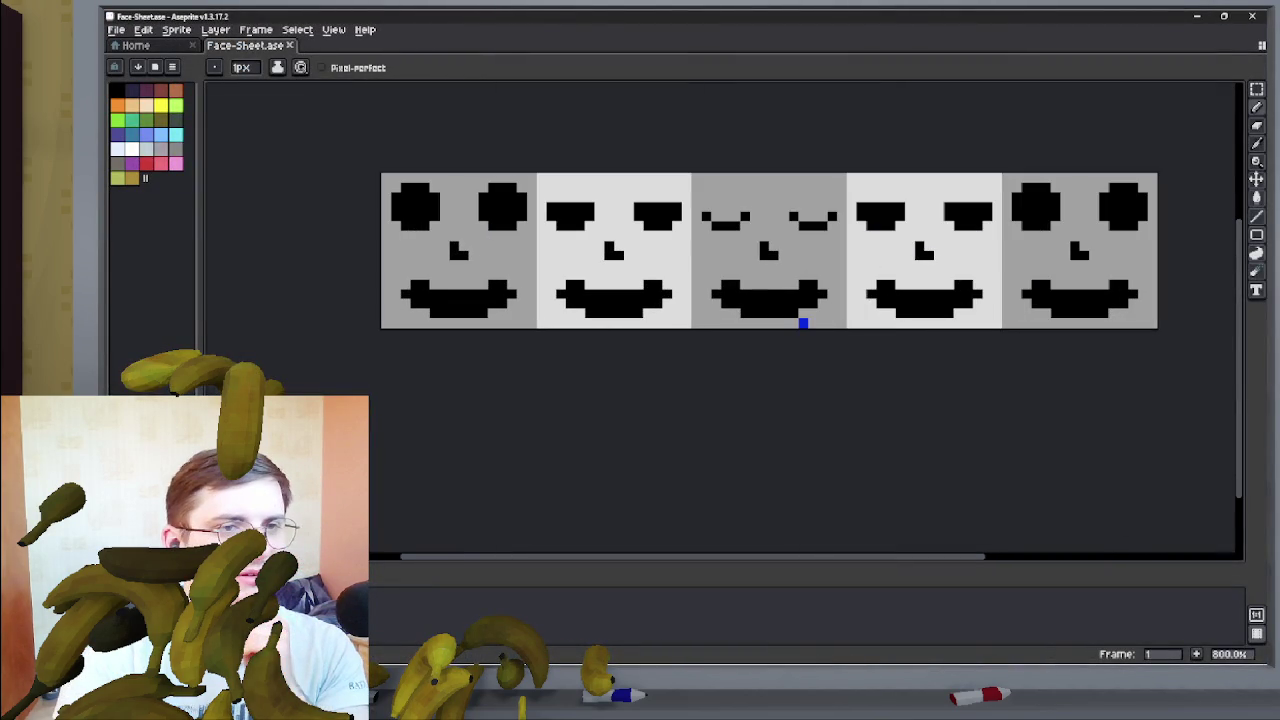
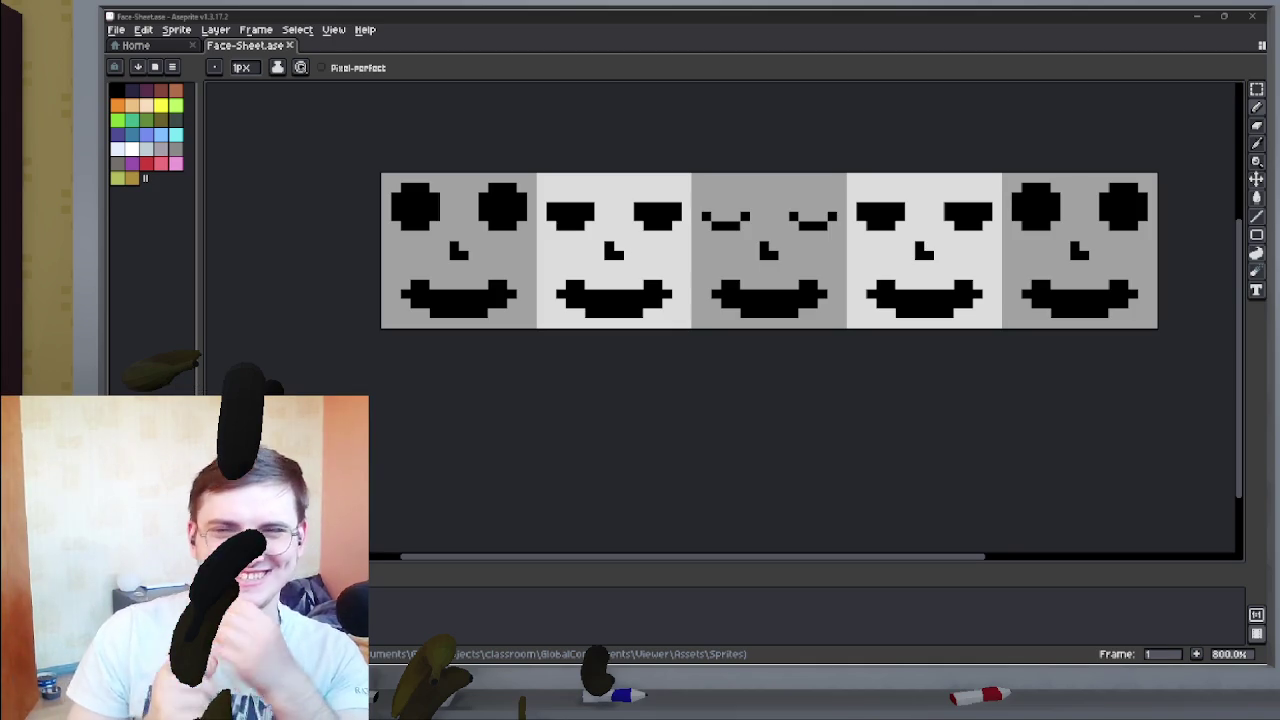
Open the Windows search, type 'l', then dismiss it and return to Aseprite
key("super+s")
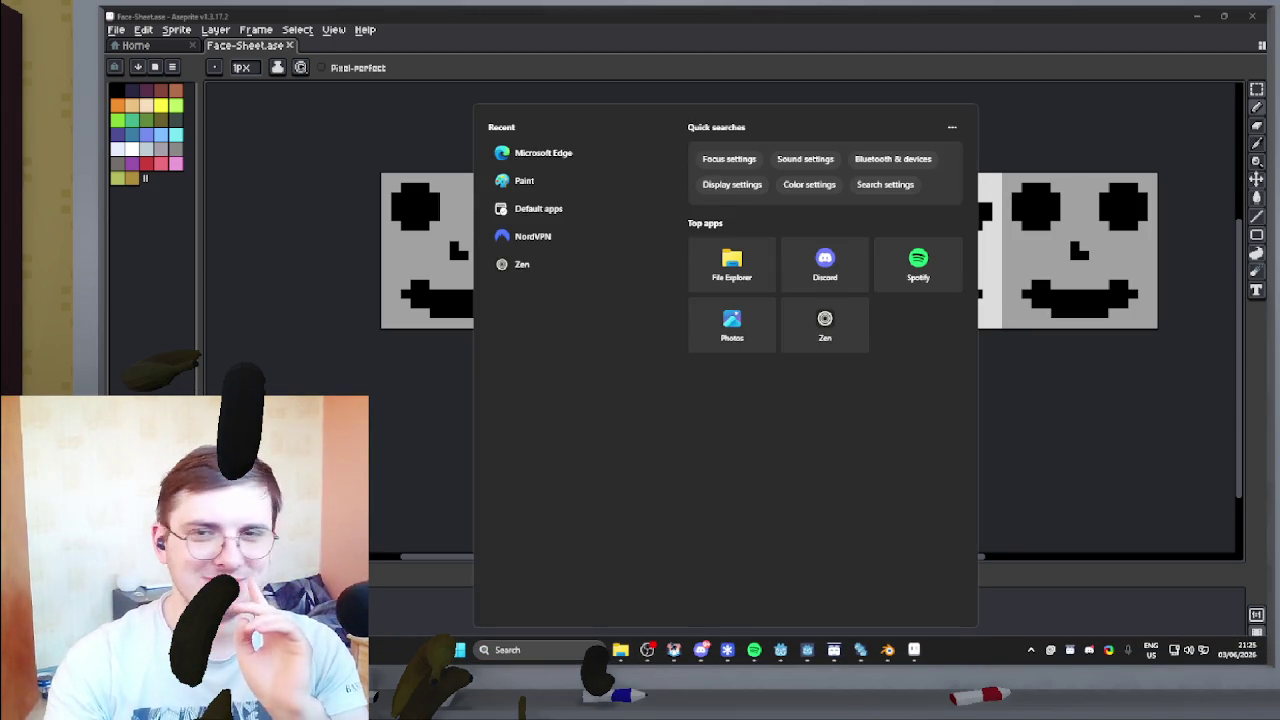
key("Escape")
key("super+s")
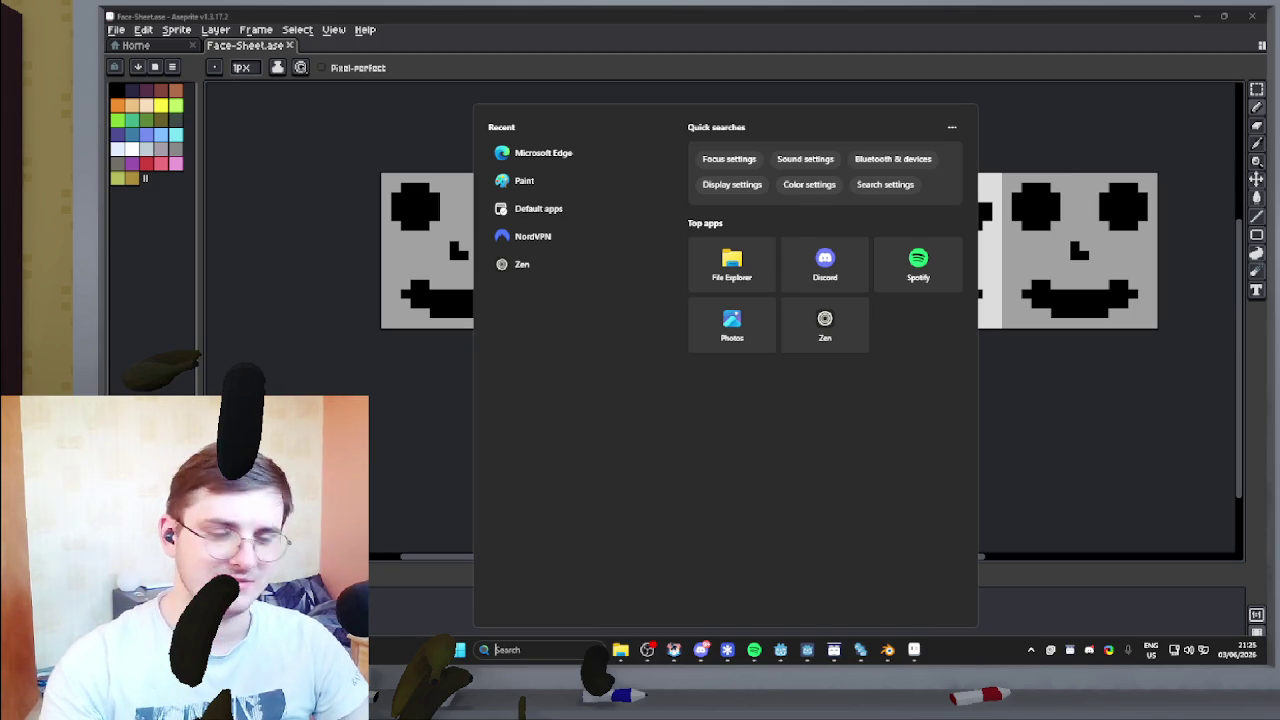
type("l")
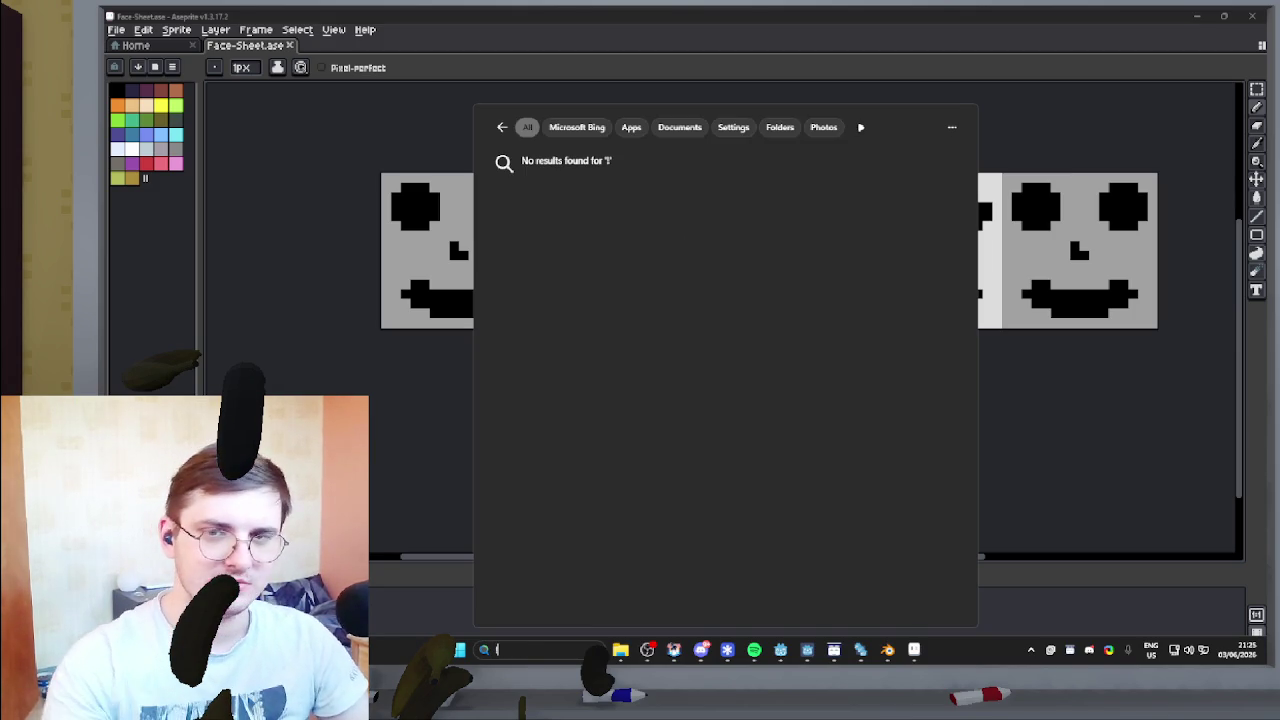
key("Escape")
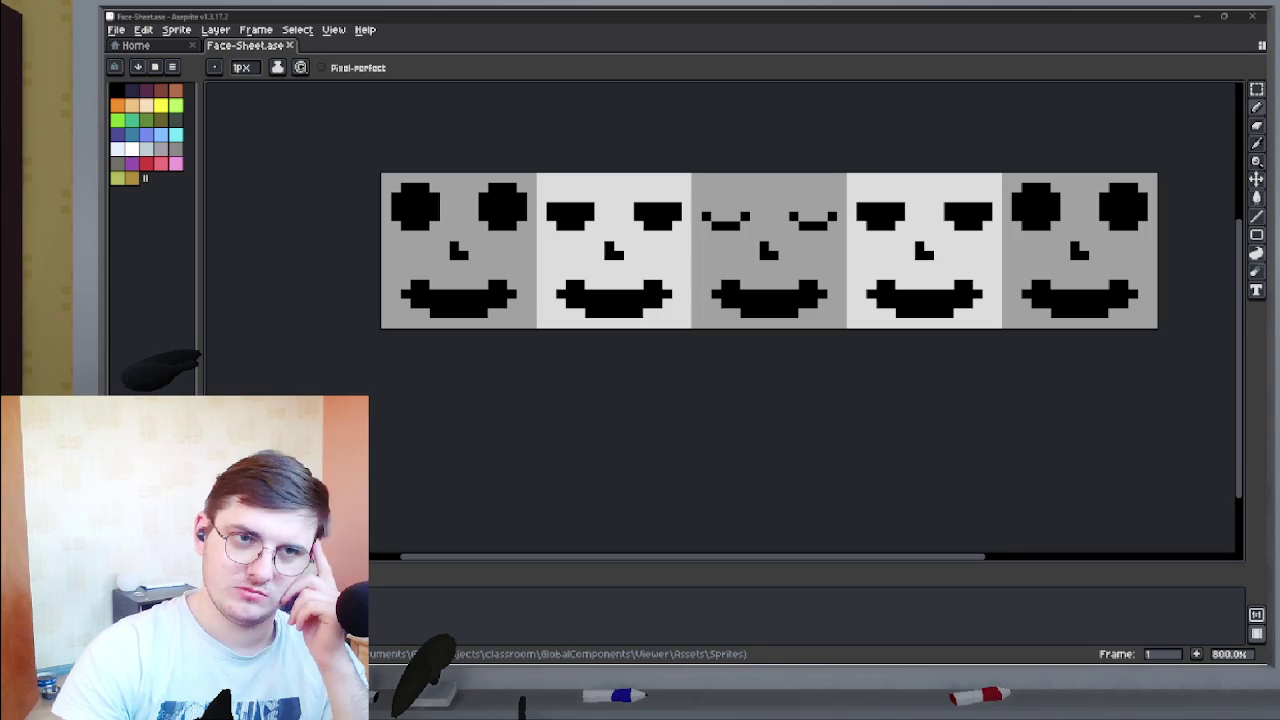
Add a new Bug card to the Doing column of Godot's task board
left_click(1197, 16)
left_click(775, 38)
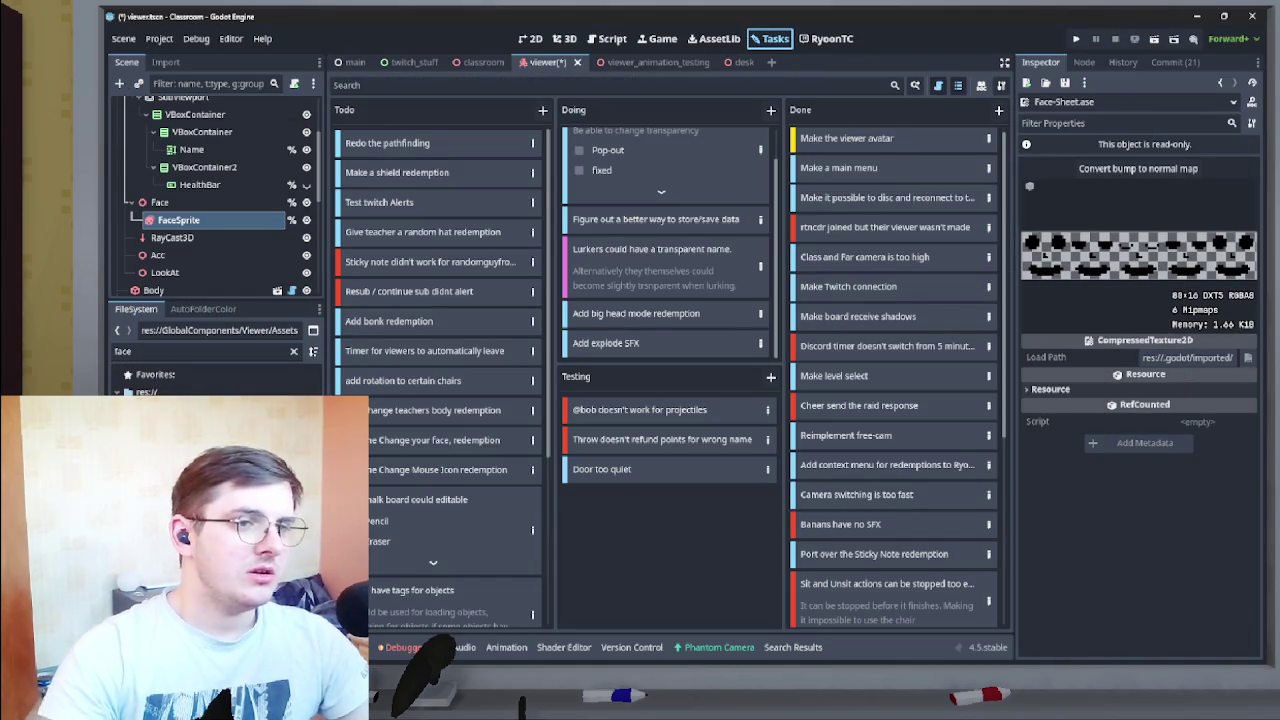
scroll(668, 250, "up", 1)
left_click(770, 110)
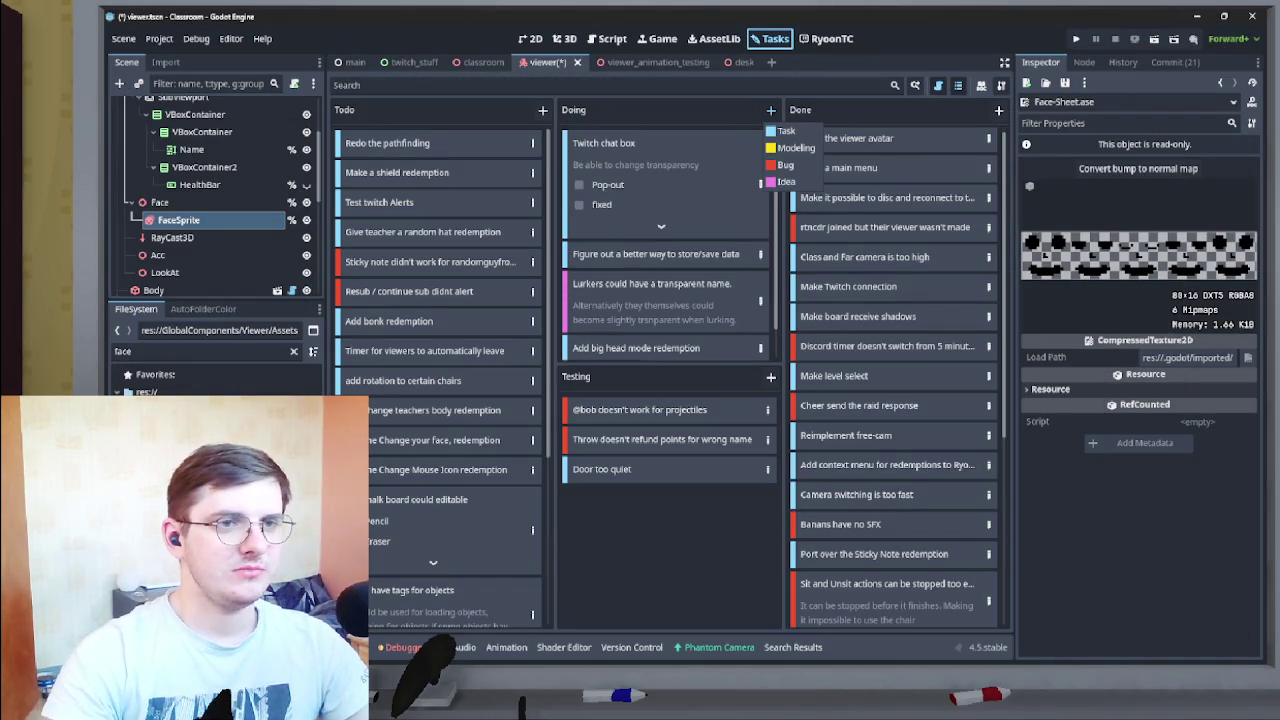
left_click(785, 164)
Title the bug card 'Some categories don't send the commands to the chat'
type("Some catego")
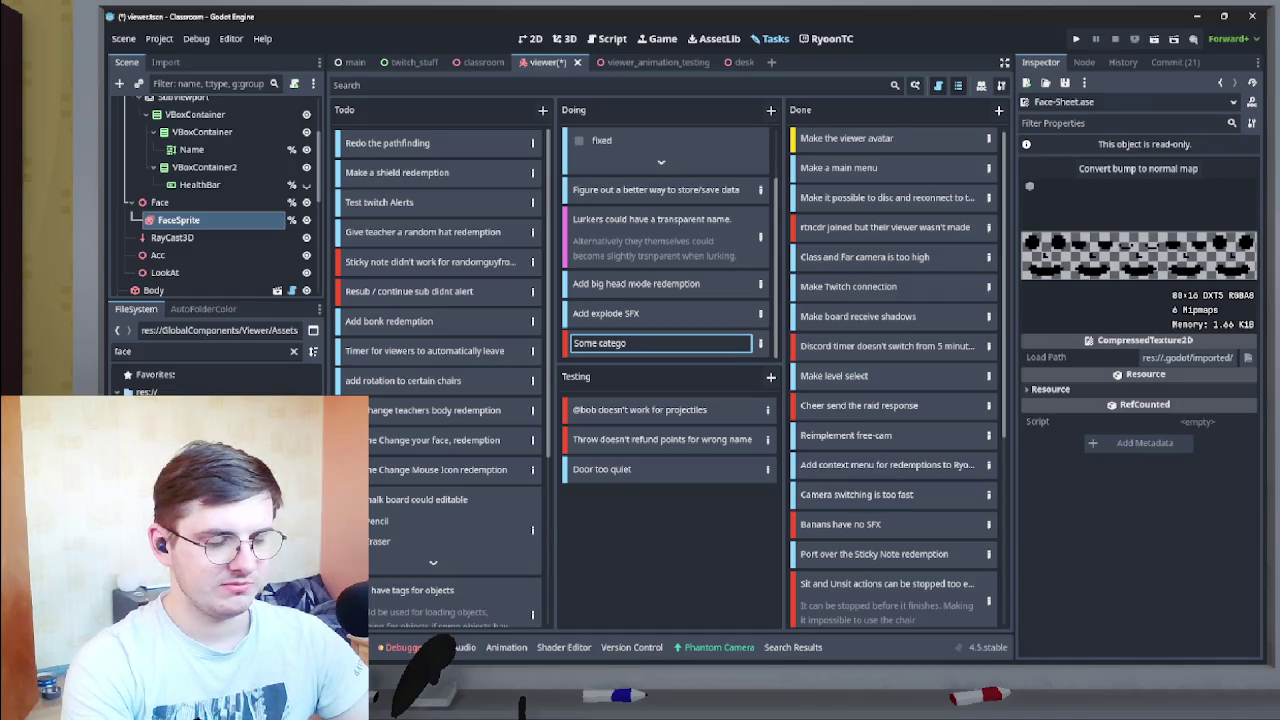
type("r")
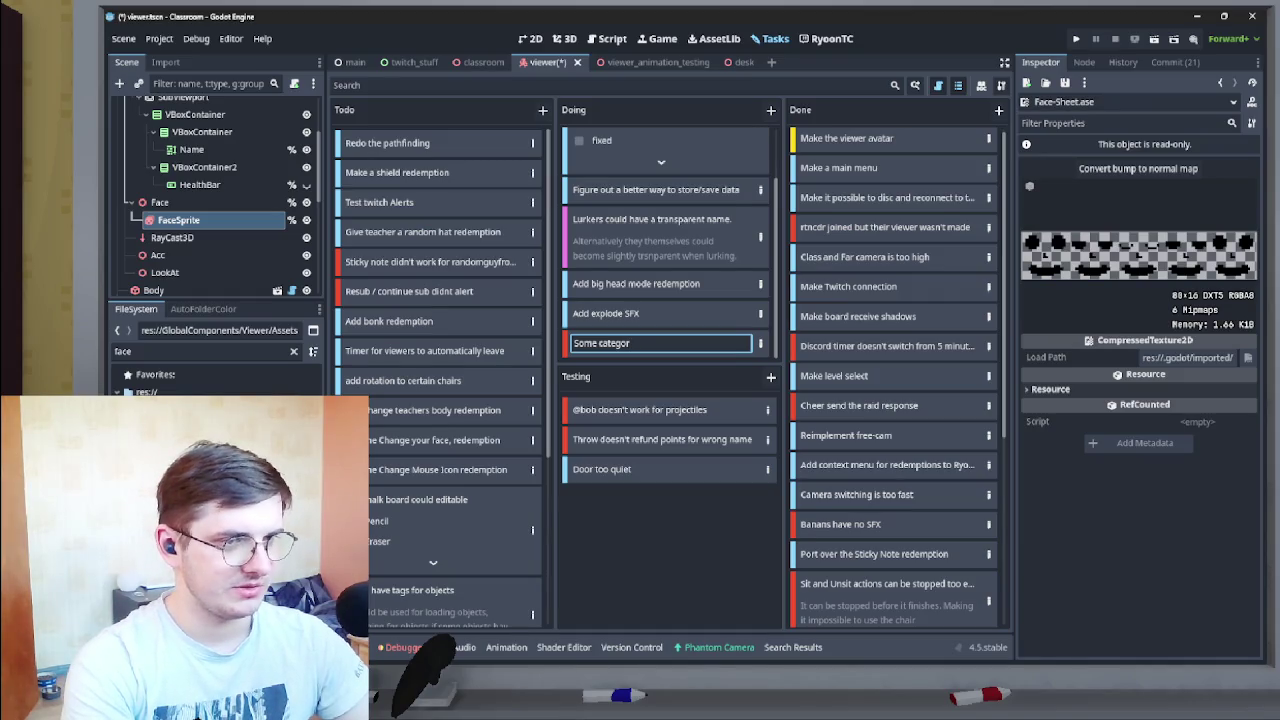
type("ies don")
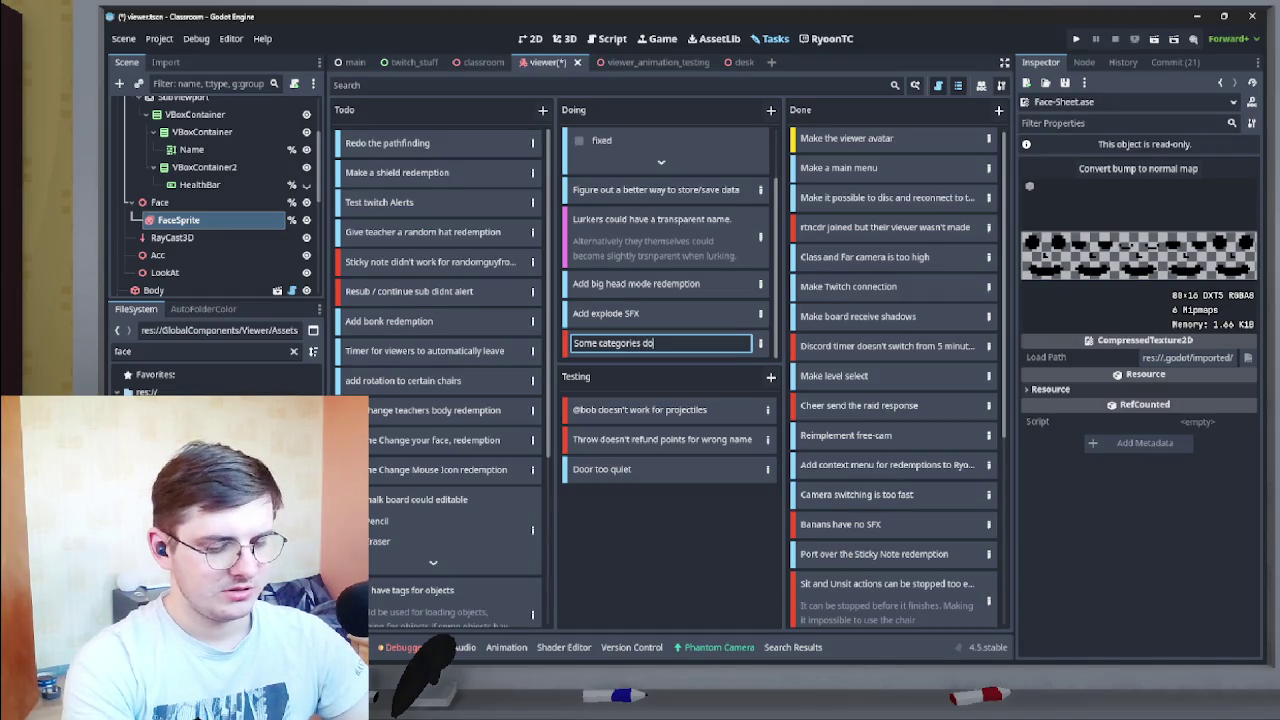
type("'")
key("Return")
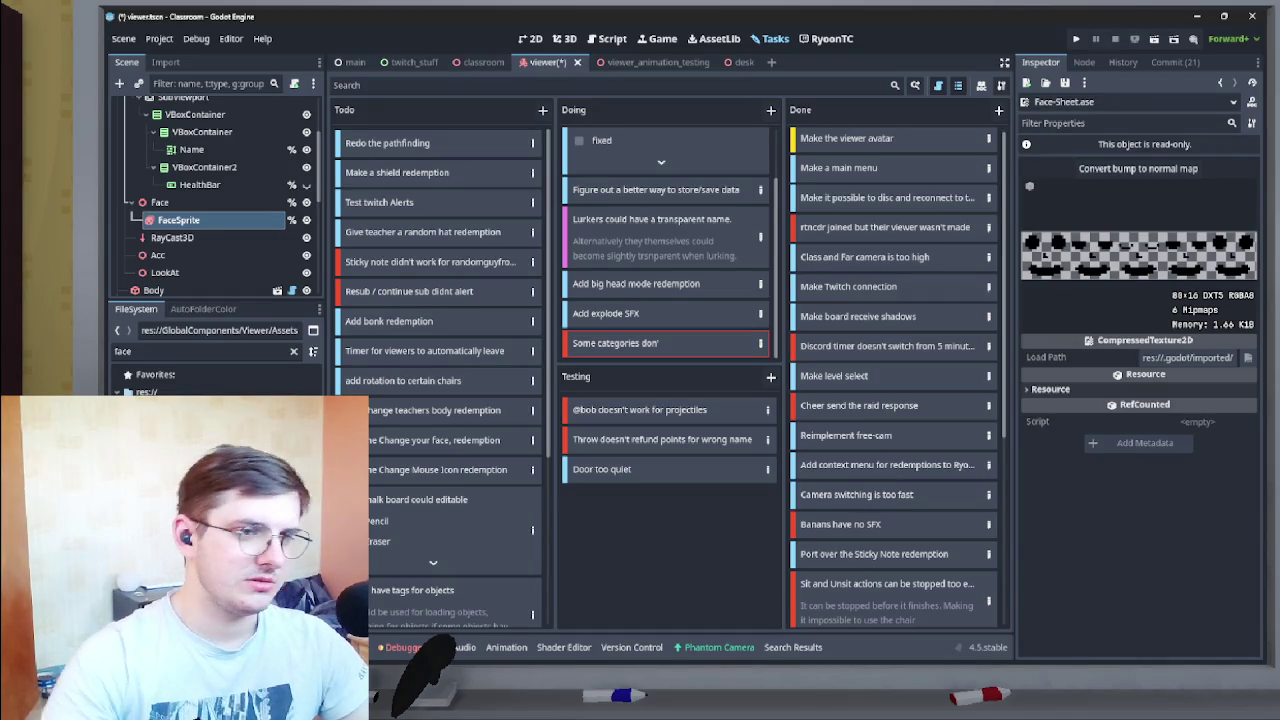
key("Return")
type("t")
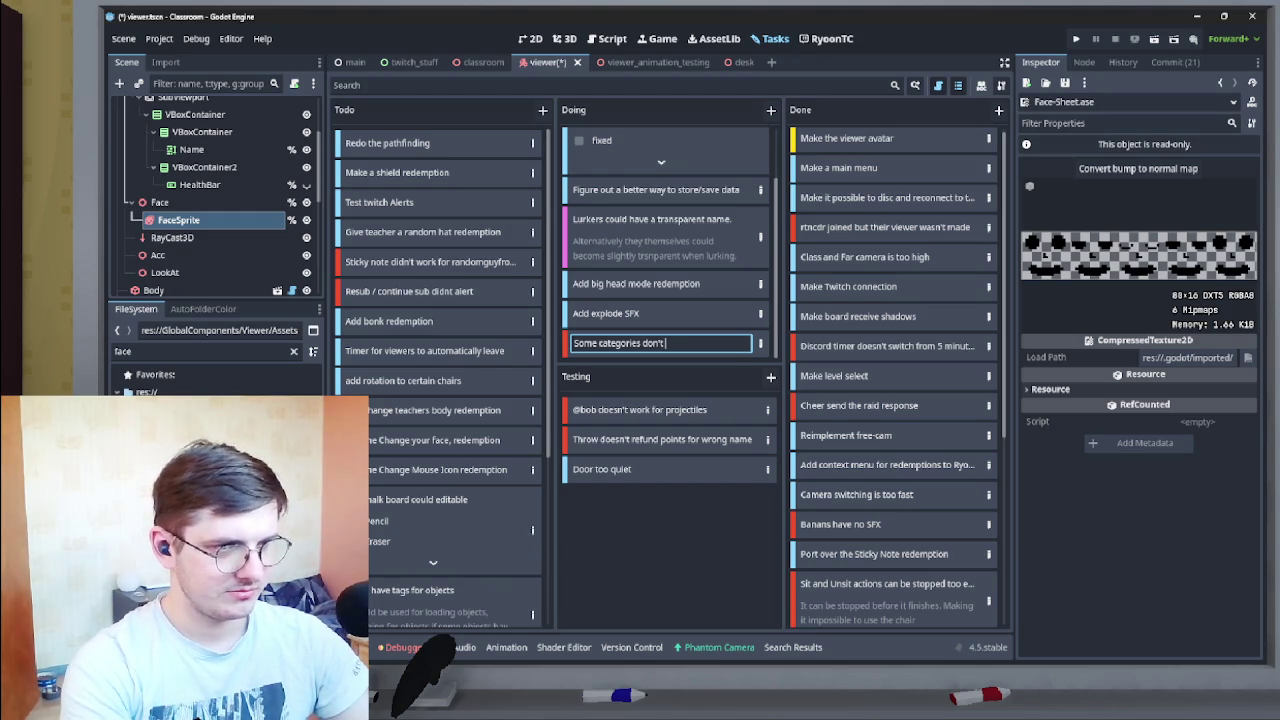
type(" give")
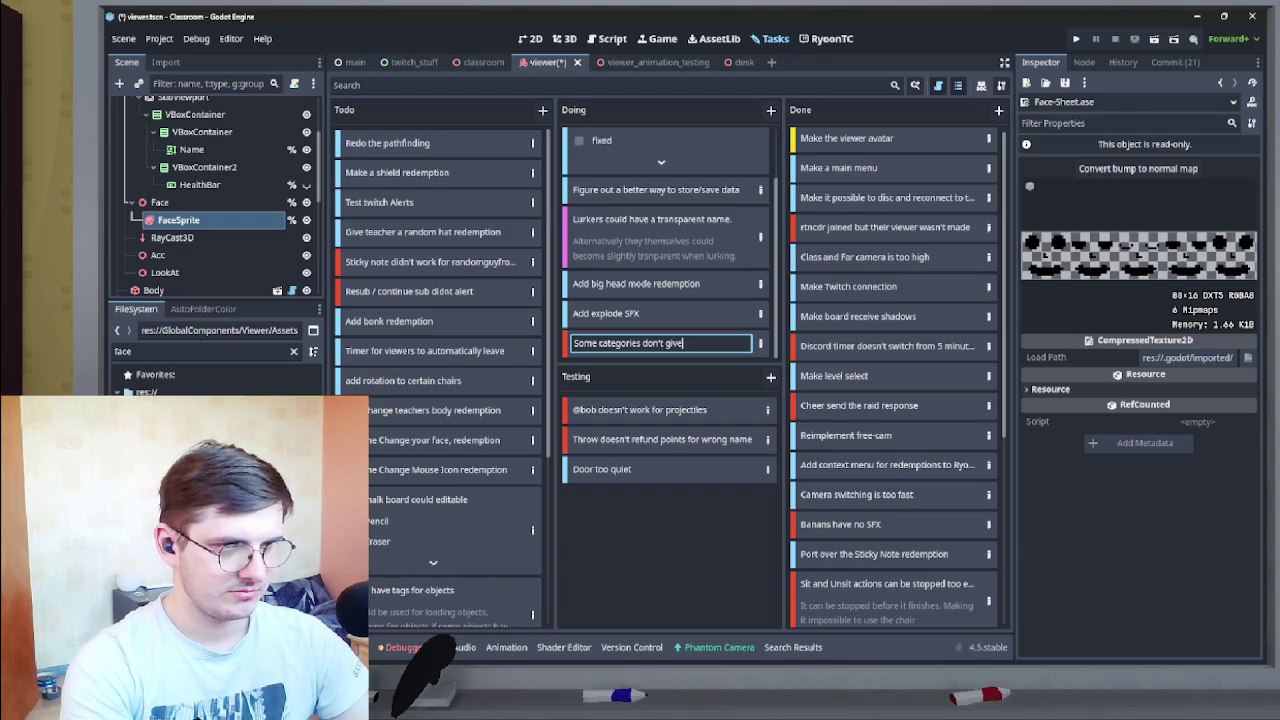
key("BackSpace")
key("BackSpace")
key("BackSpace")
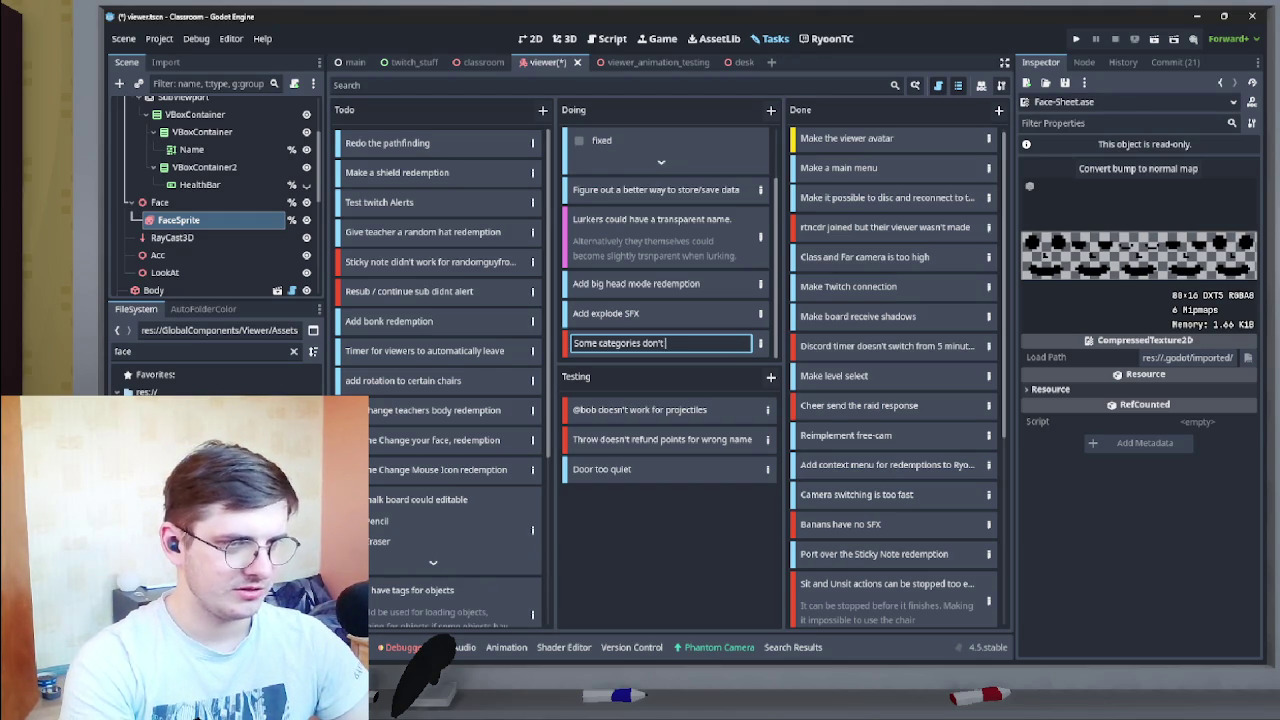
type("send the ")
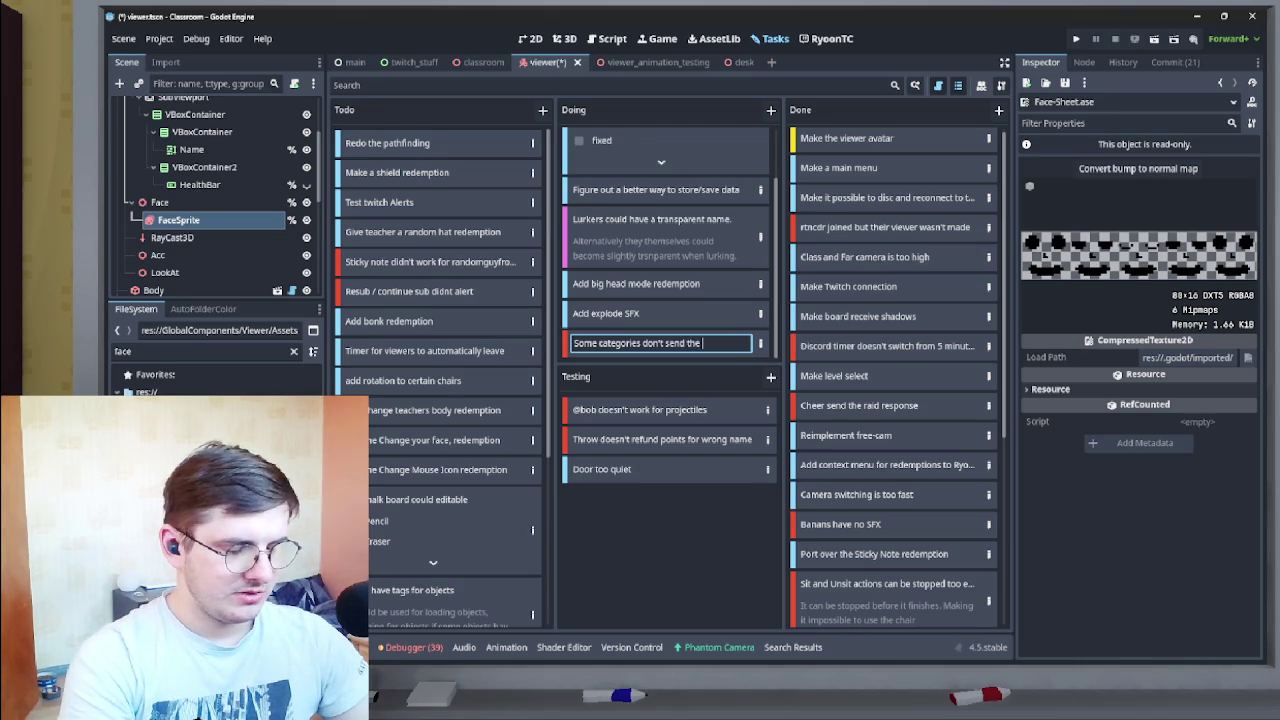
type("commands unde")
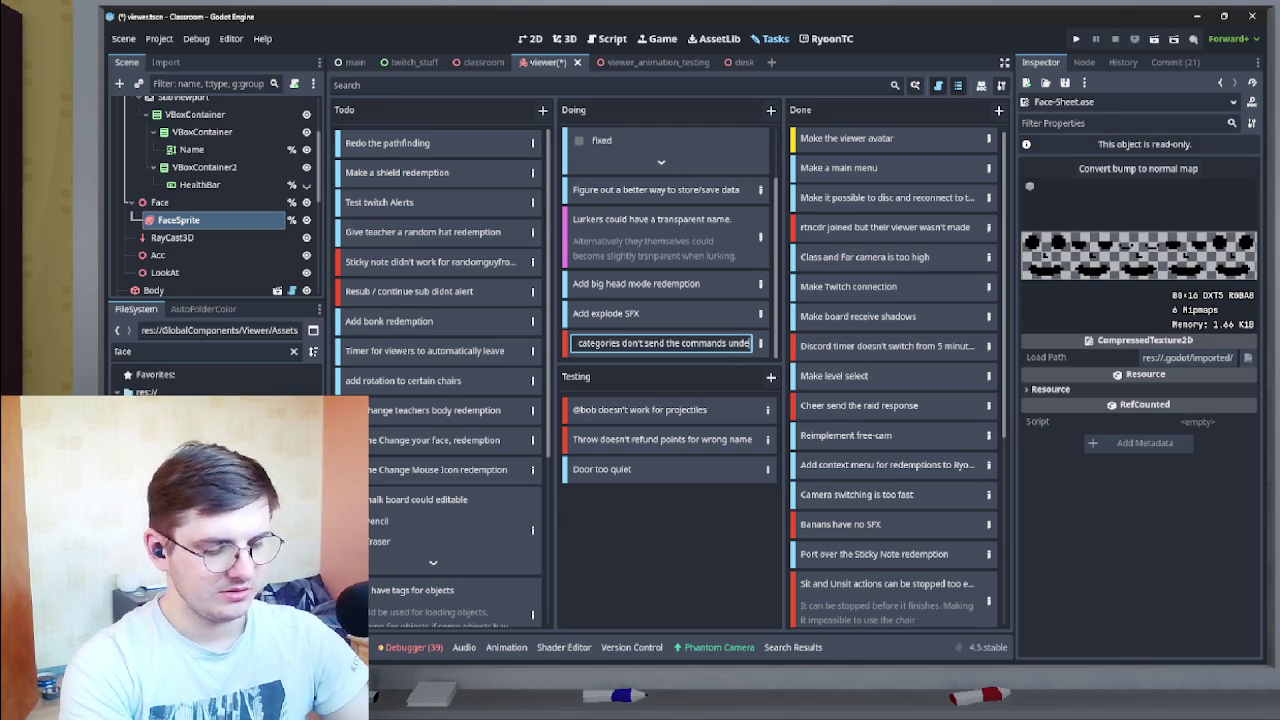
type(" to the chat")
key("Return")
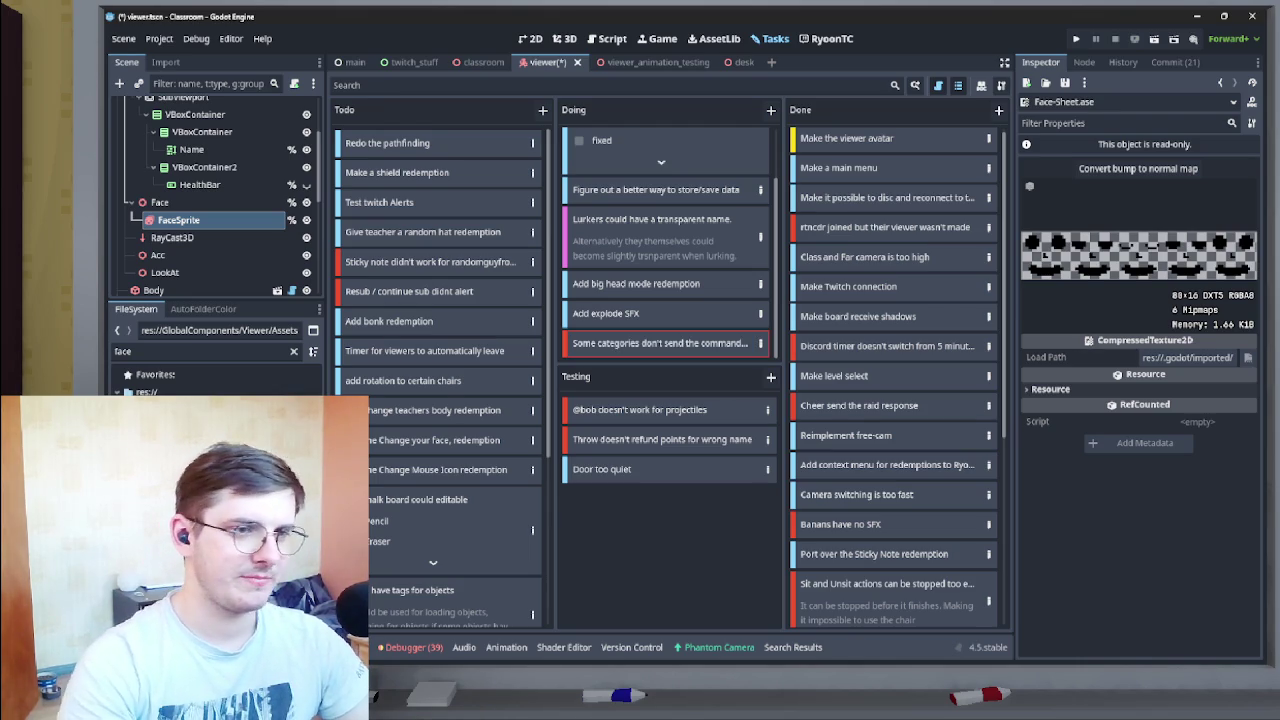
mouse_move(780, 660)
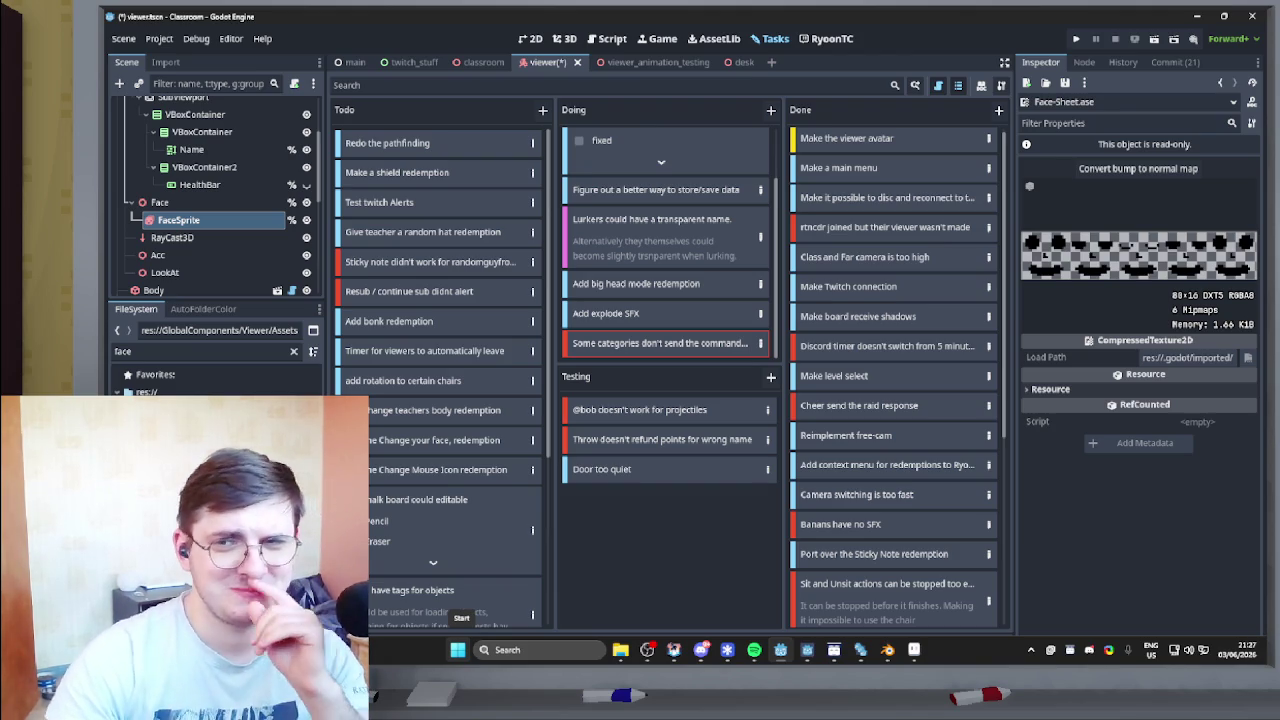
Move DB Browser for SQLite to the front of the pinned Start apps and launch it
mouse_move(620, 650)
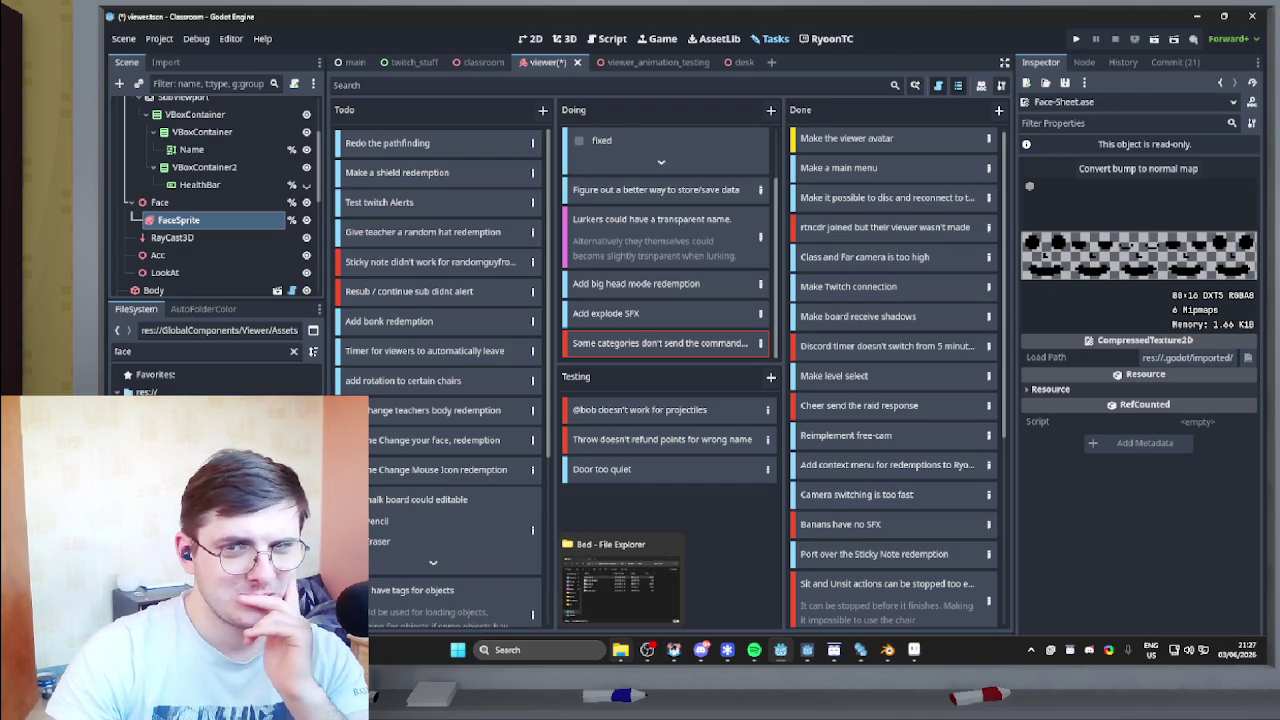
left_click(484, 650)
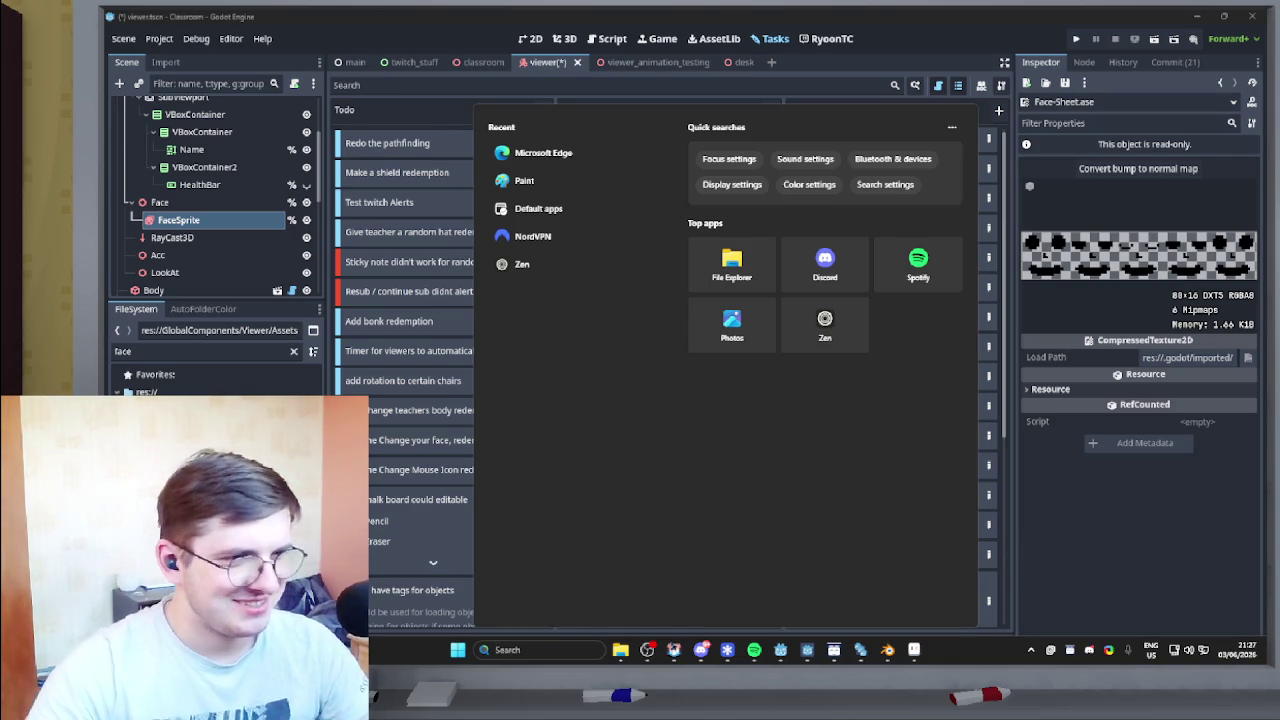
left_click(457, 650)
right_click(540, 252)
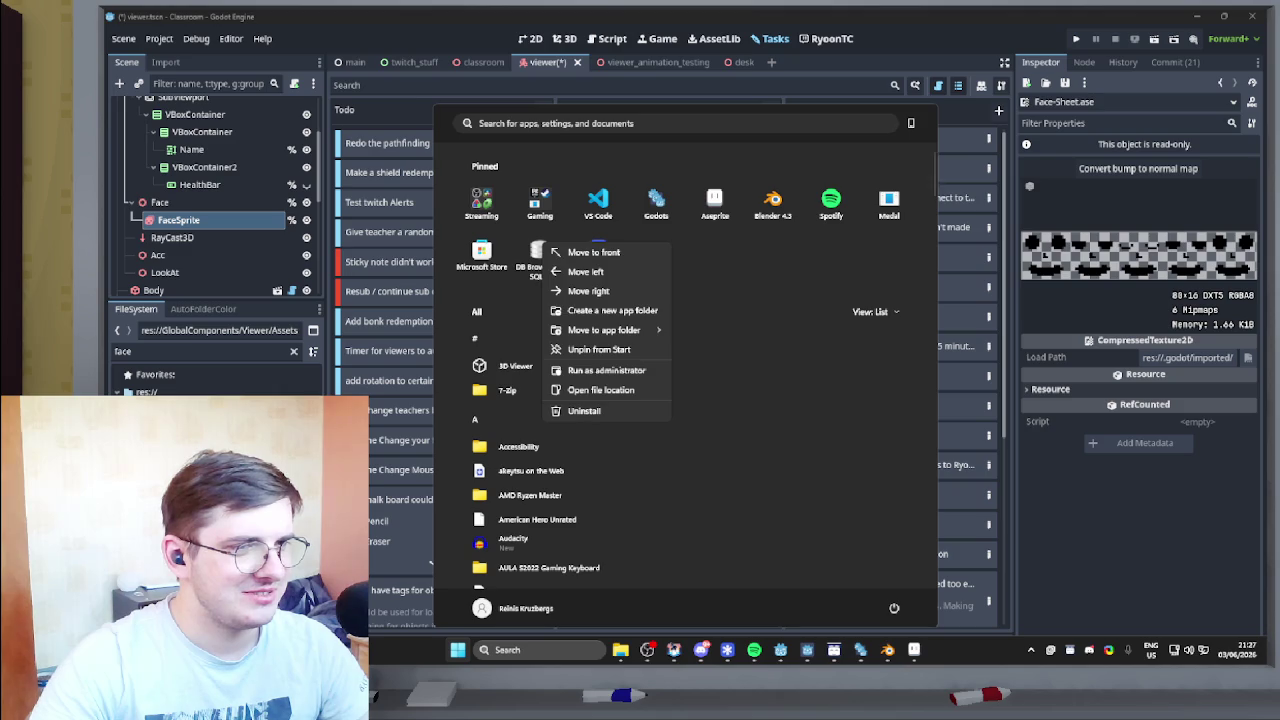
left_click(593, 252)
left_click(482, 205)
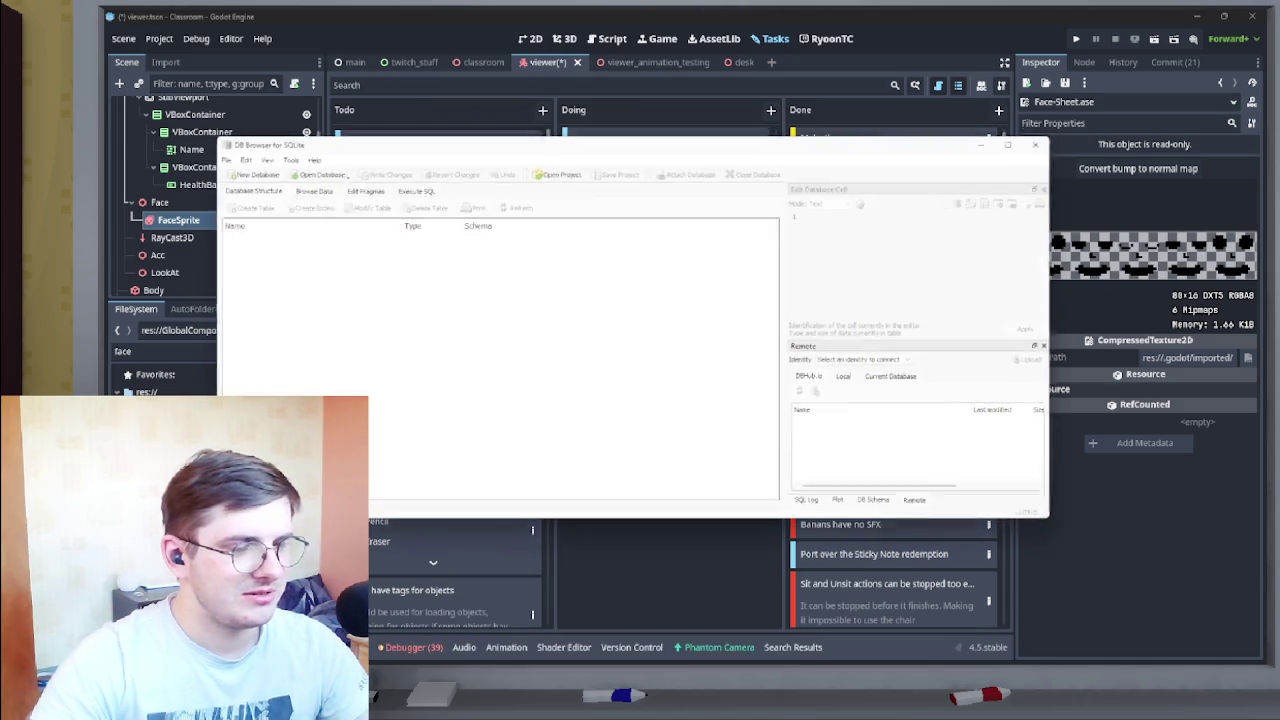
Open the Classroom data.db database and view the models table's data
left_click(317, 172)
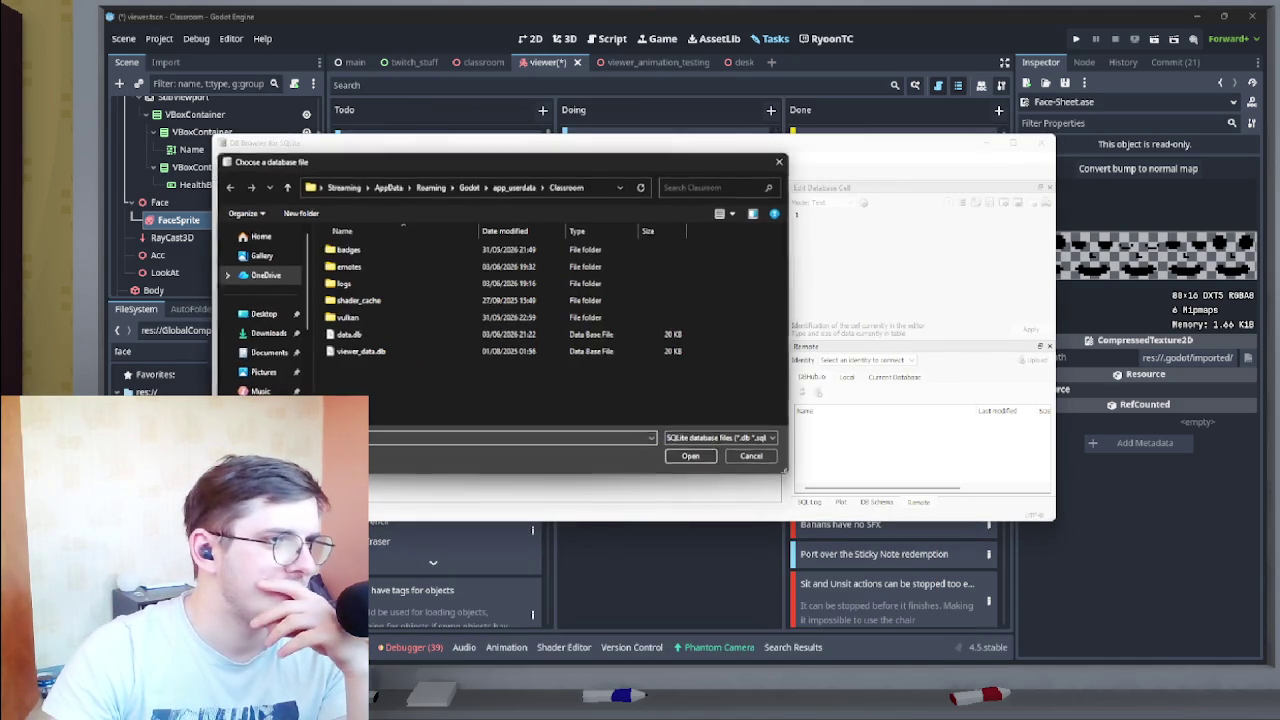
key("Return")
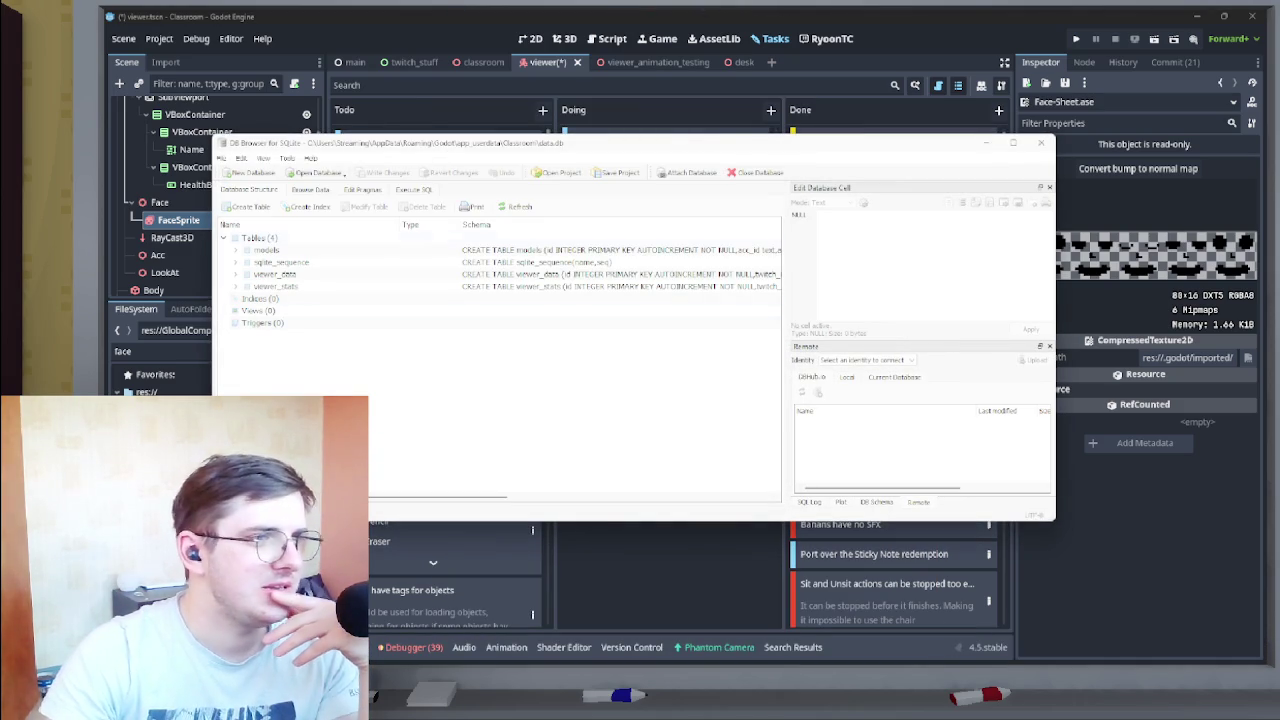
left_click(310, 189)
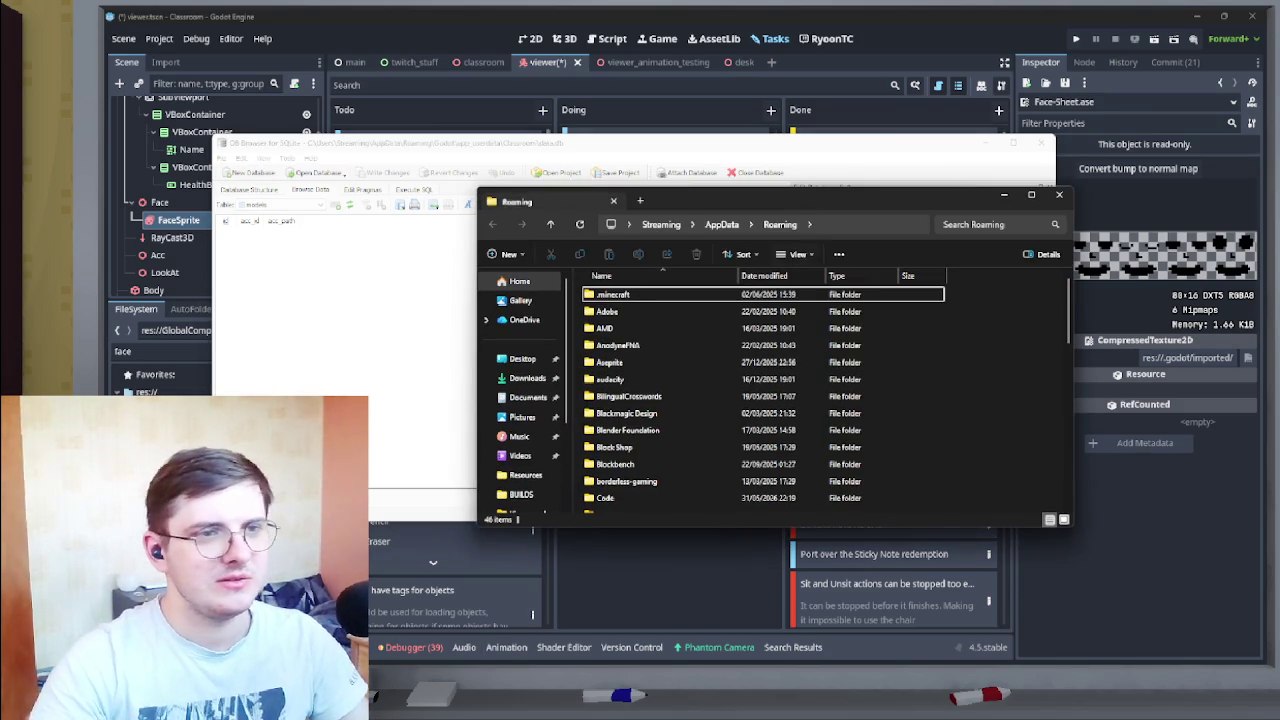
scroll(700, 470, "down", 3)
key("alt+F4")
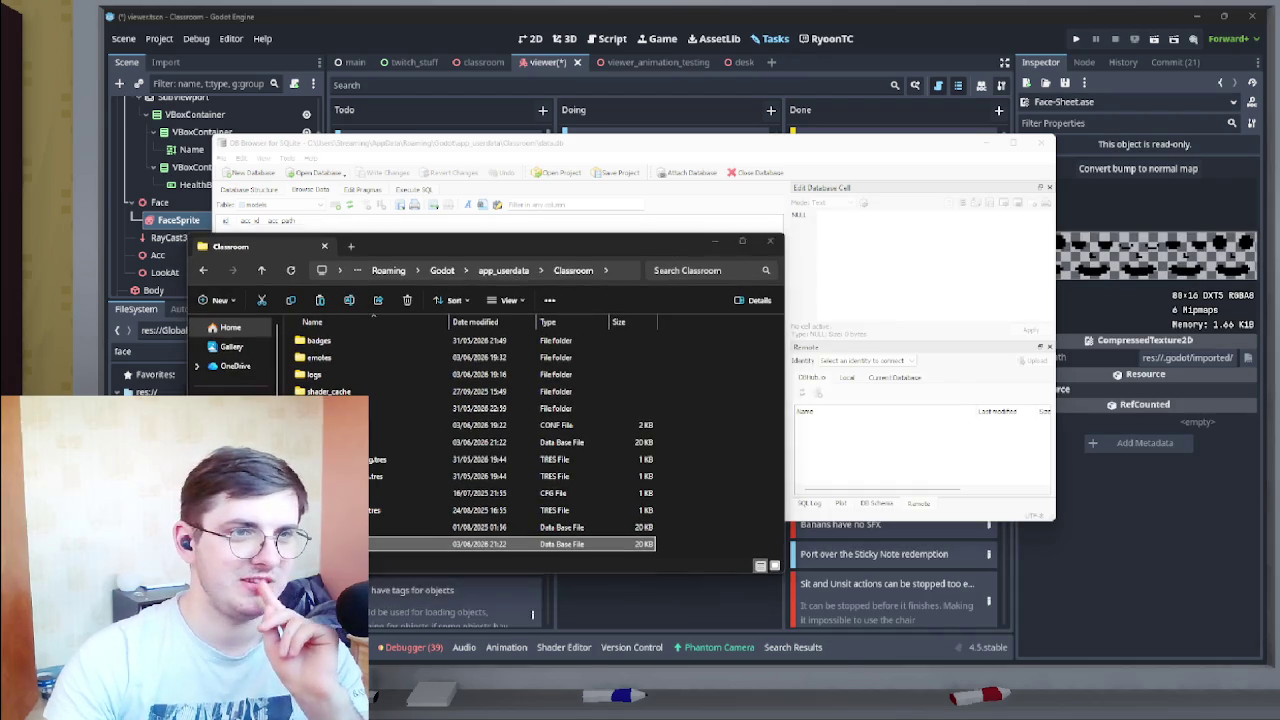
key("Escape")
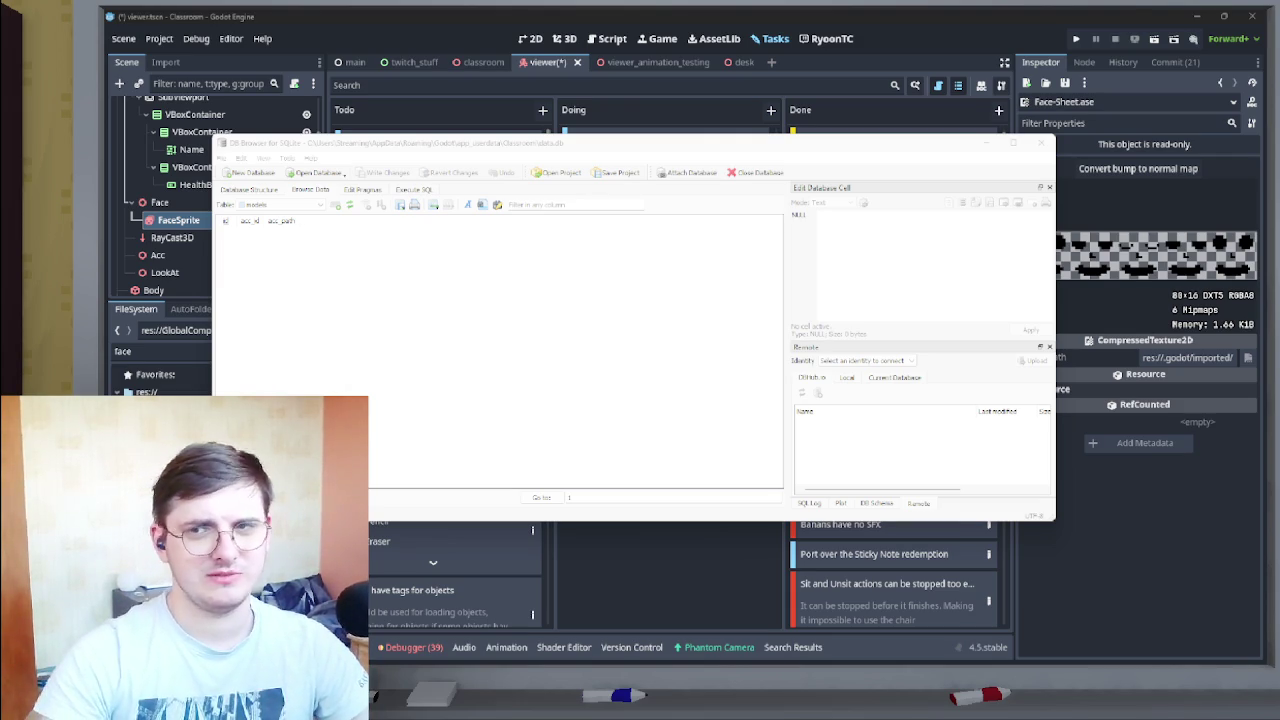
key("alt+Tab")
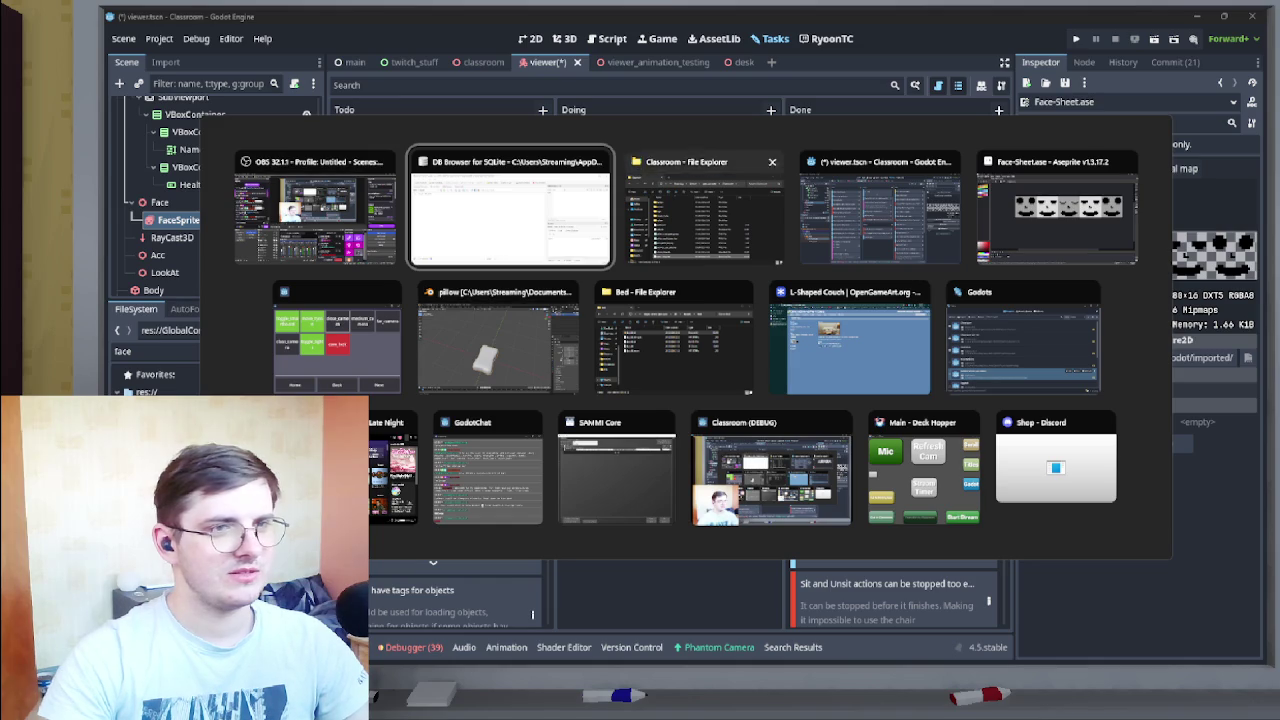
Dismiss the window switcher and stay in the Godot editor
key("Escape")
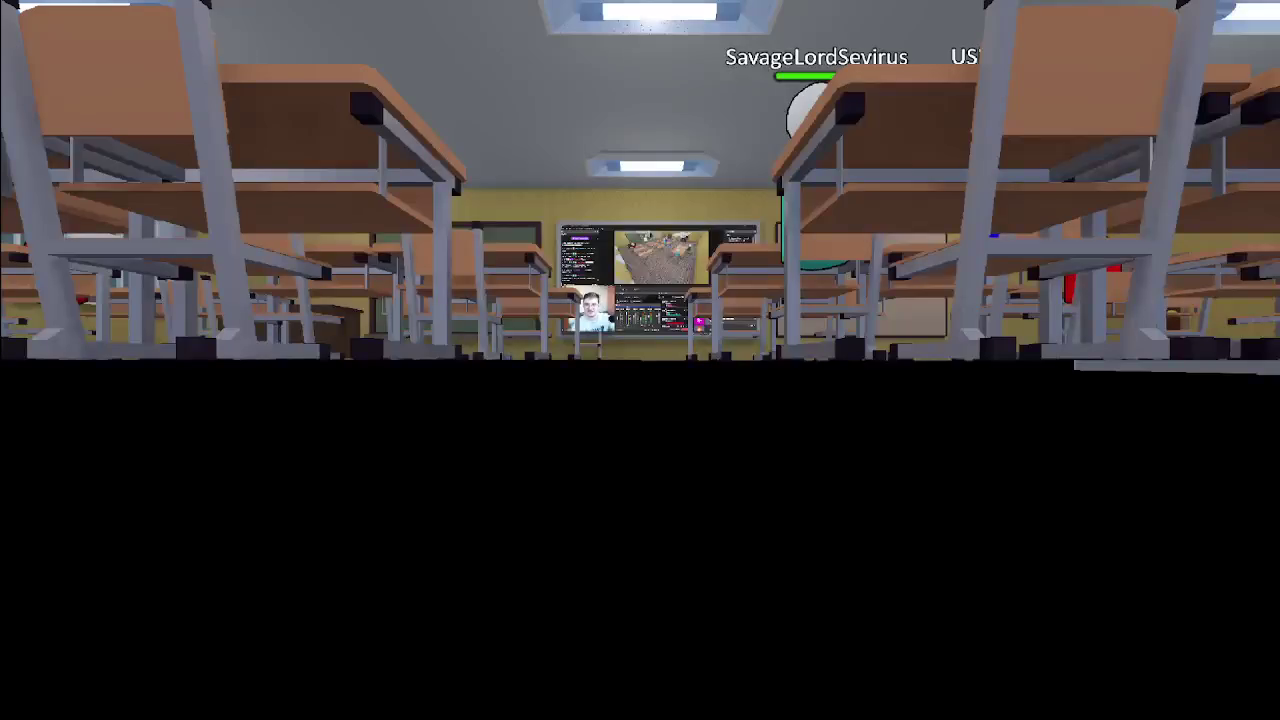
Walk the floor-level camera under the desks and back out, glancing toward the windows
key("w")
key("s")
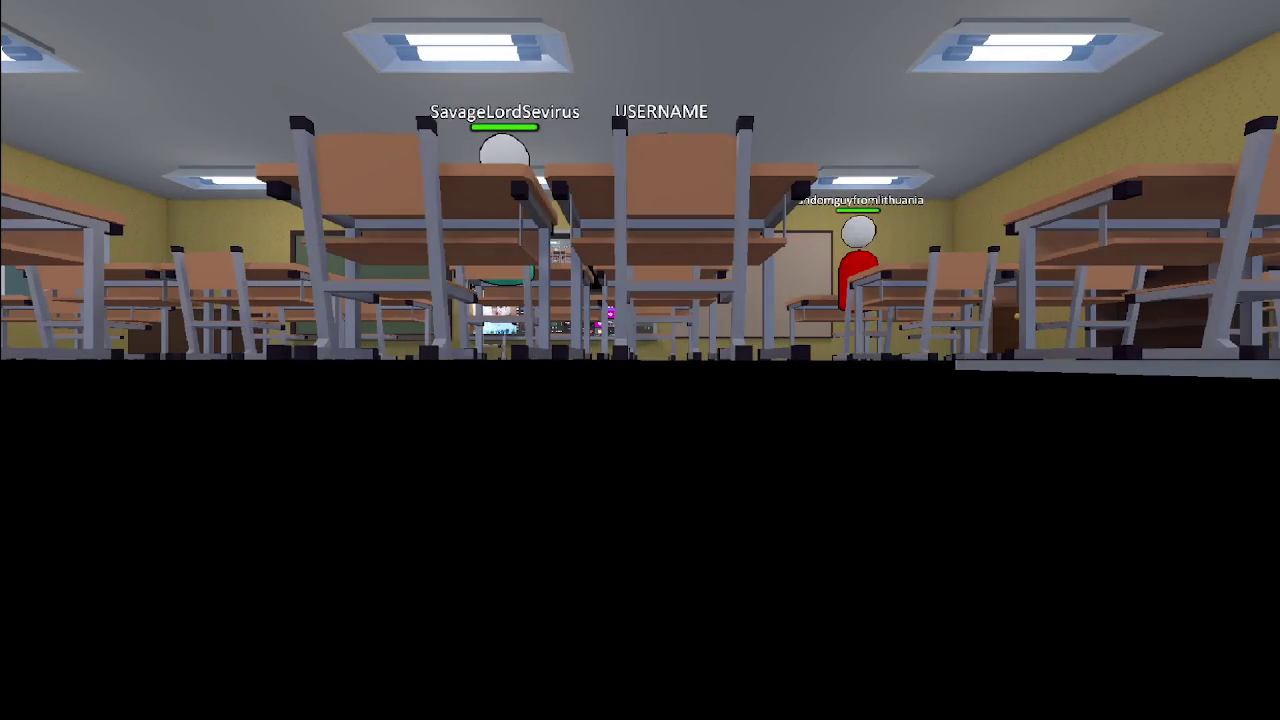
key("w")
key("s")
key("Left")
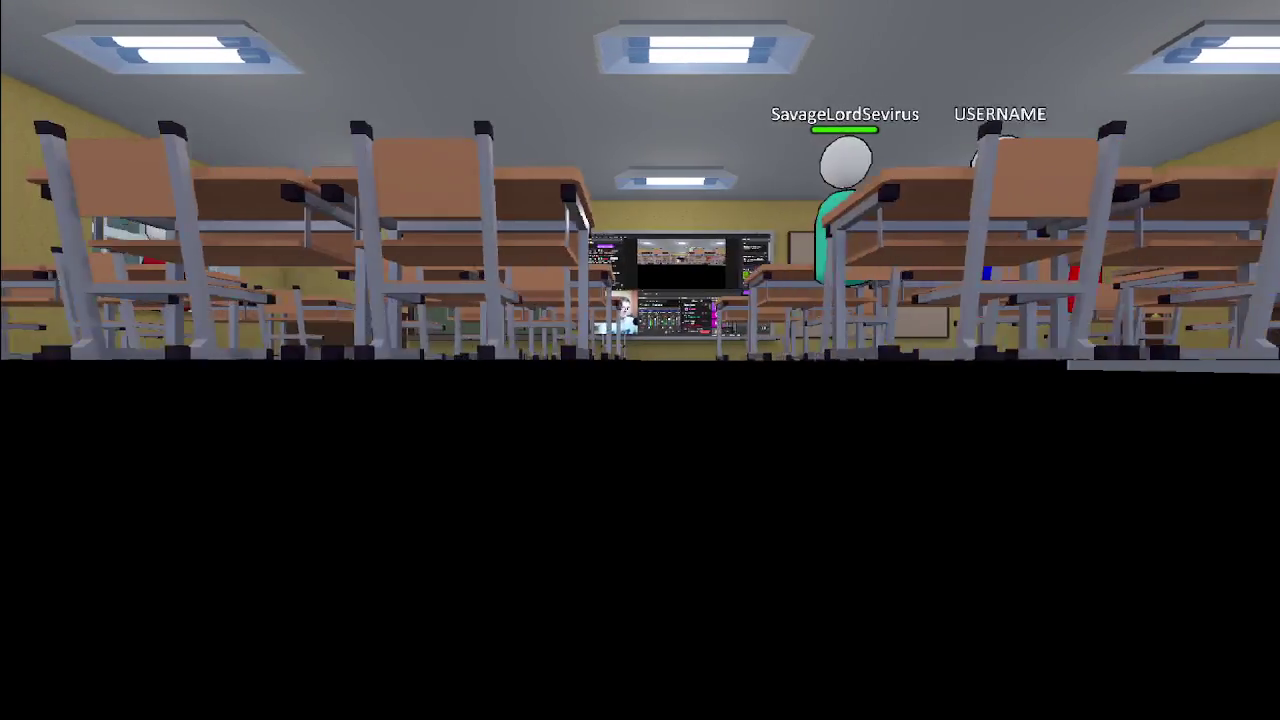
key("Right")
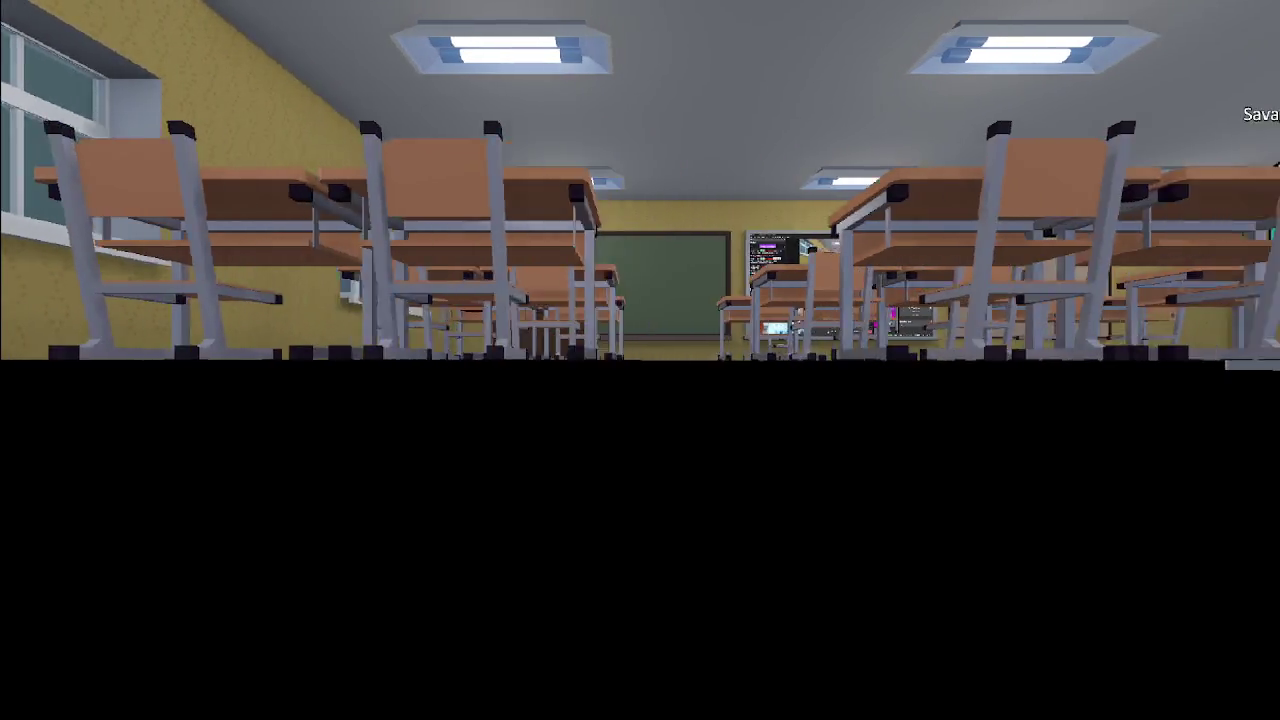
key("s")
Turn the camera between the side wall, the desks and the room's far end
key("Right")
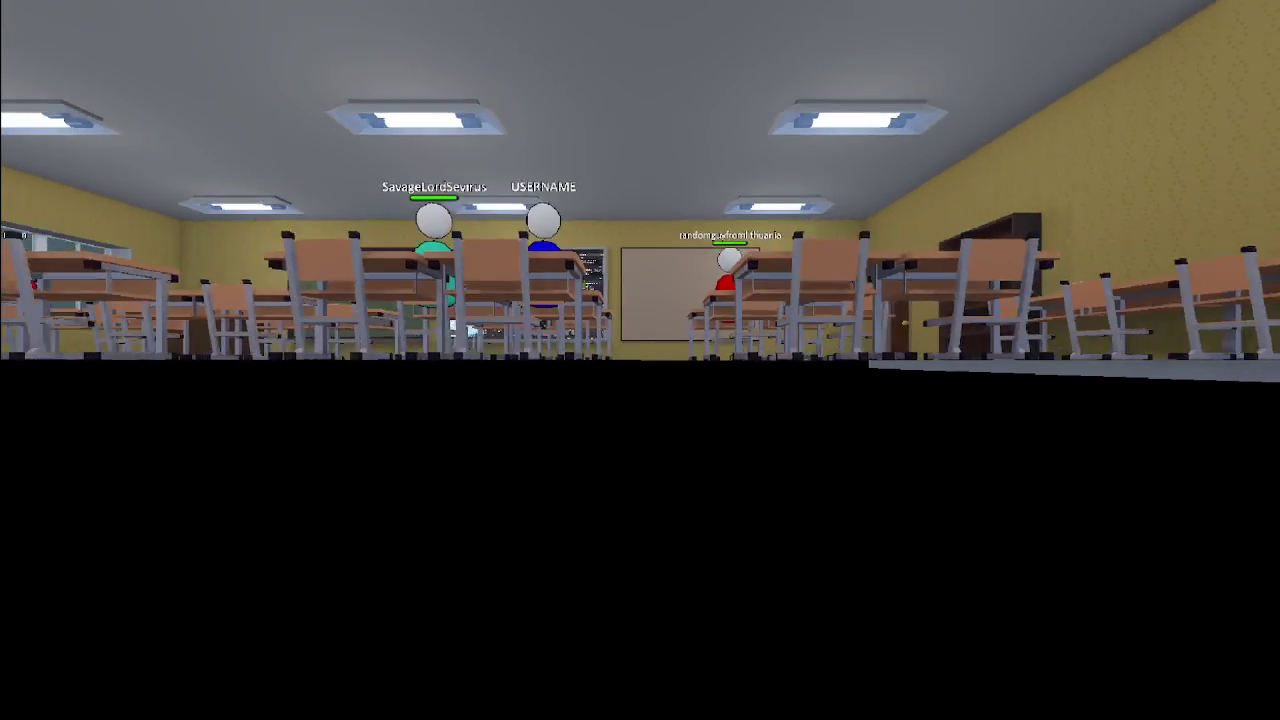
key("Right")
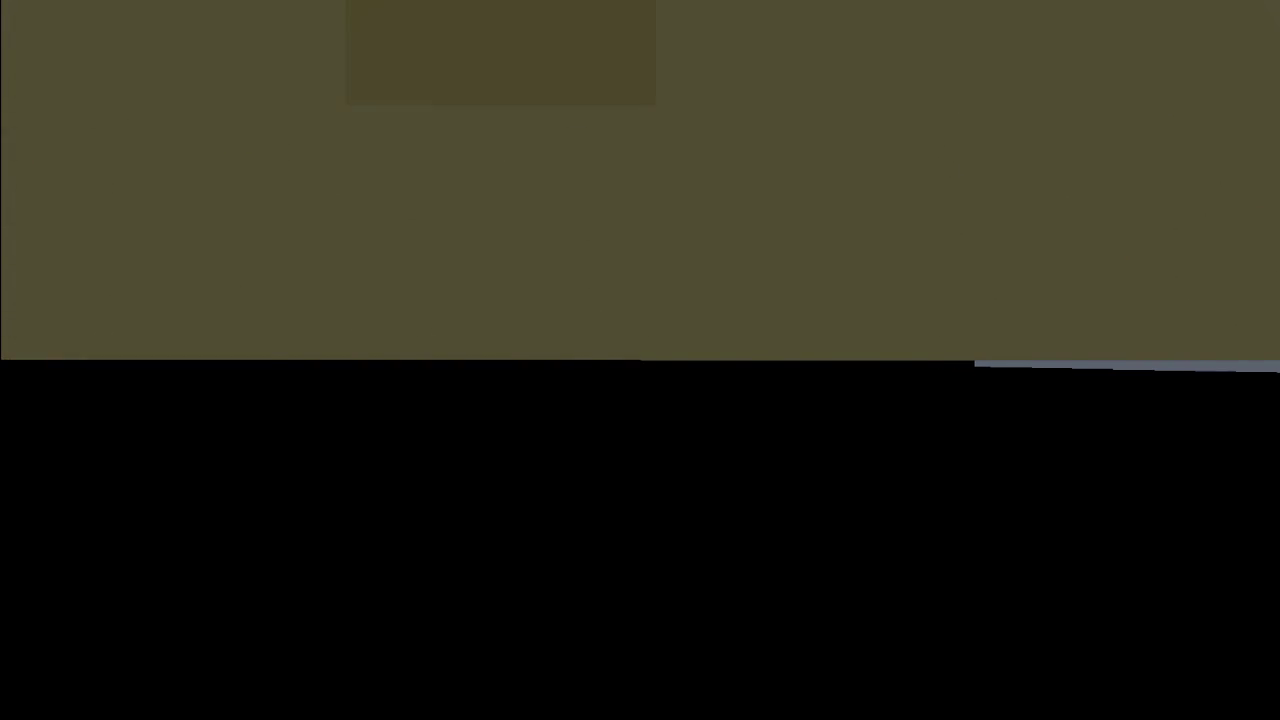
key("Left")
key("Right")
key("Left")
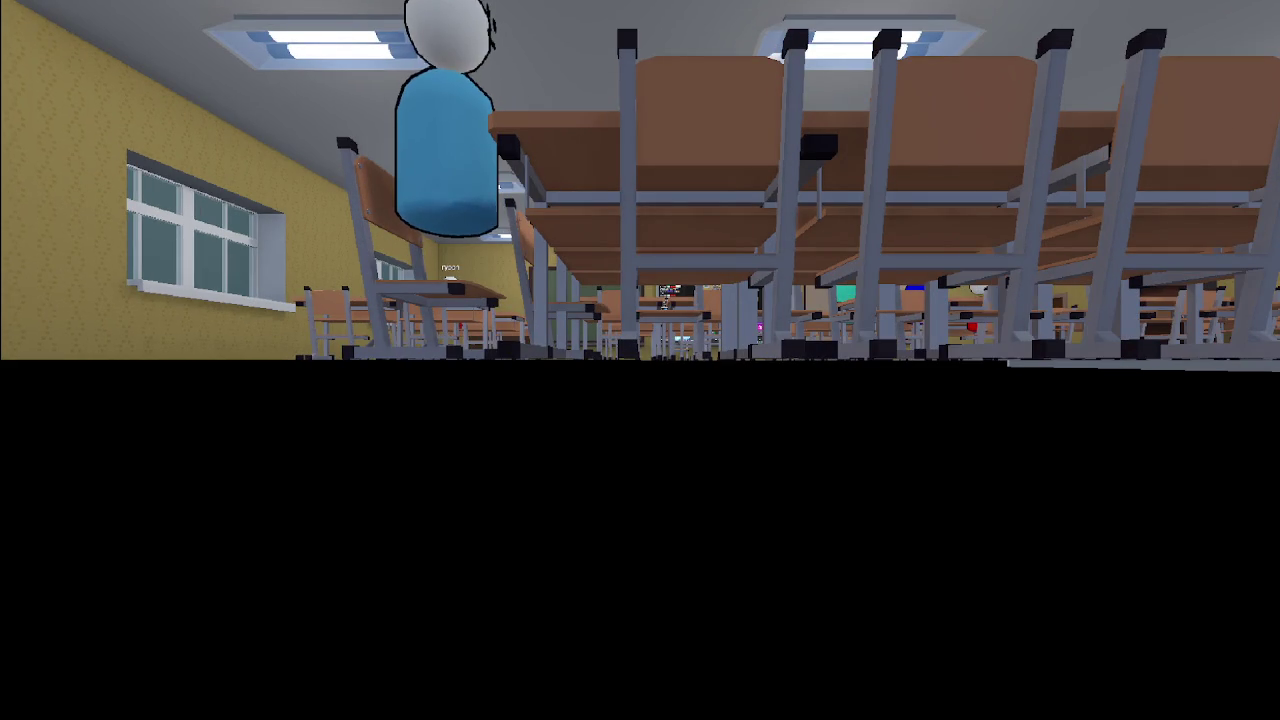
key("Left")
key("Right")
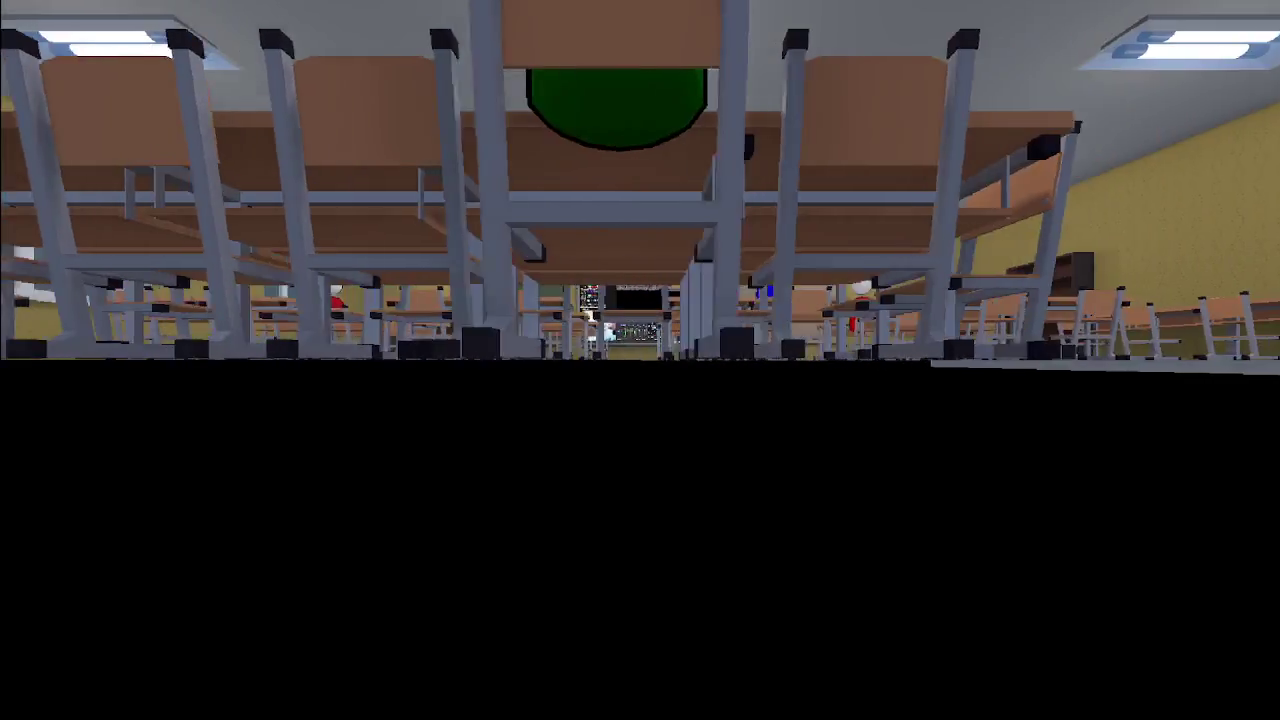